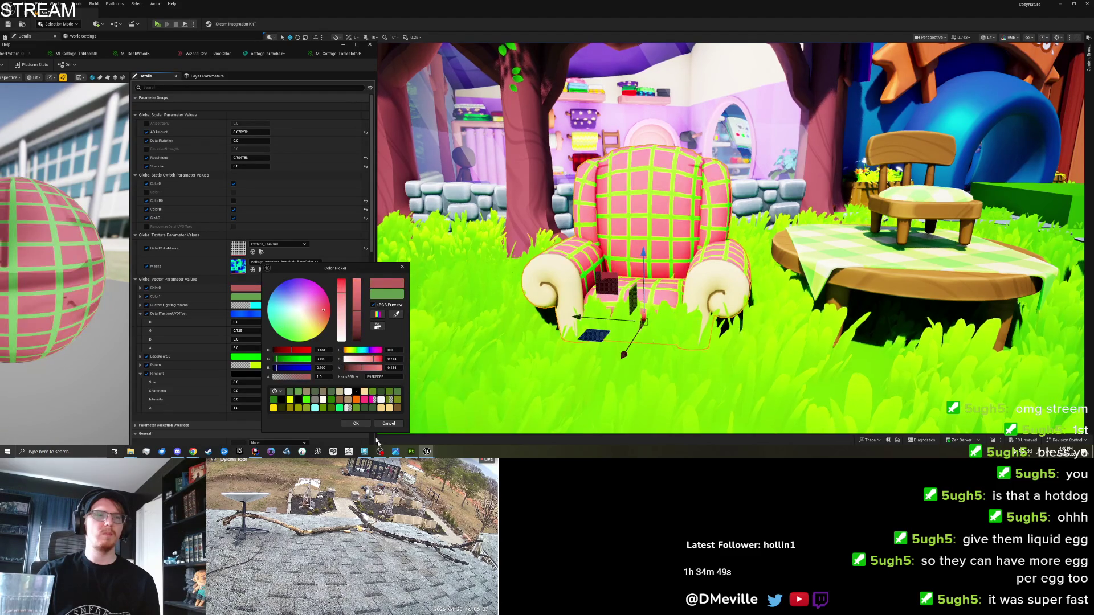
Step: Discard the pink and set the plaid's dark colour to a darker, less saturated green
click(388, 423)
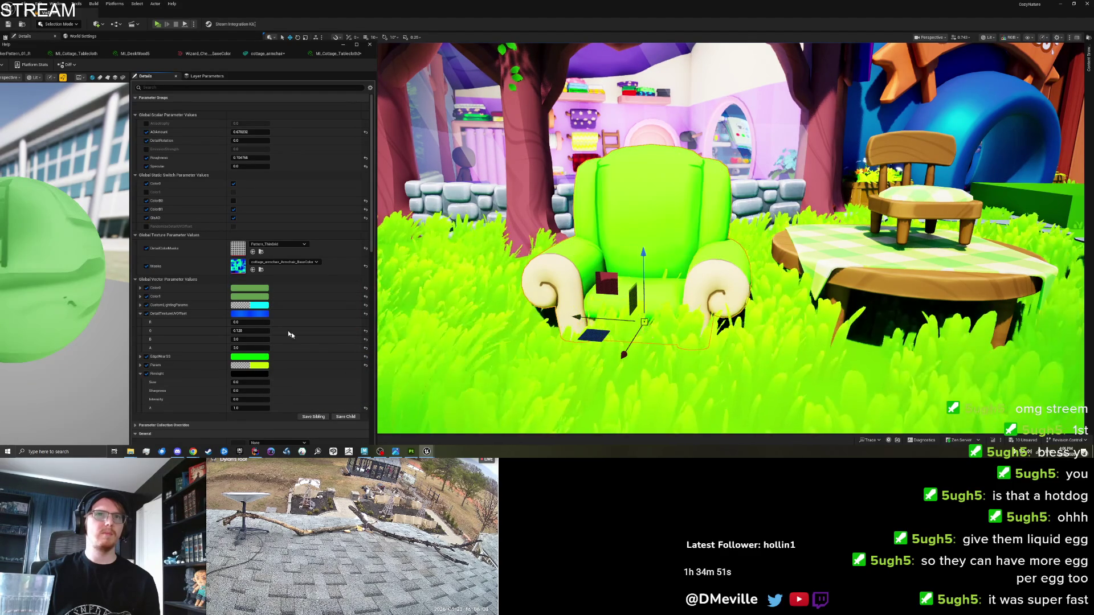
click(249, 288)
drag(352, 322, 357, 330)
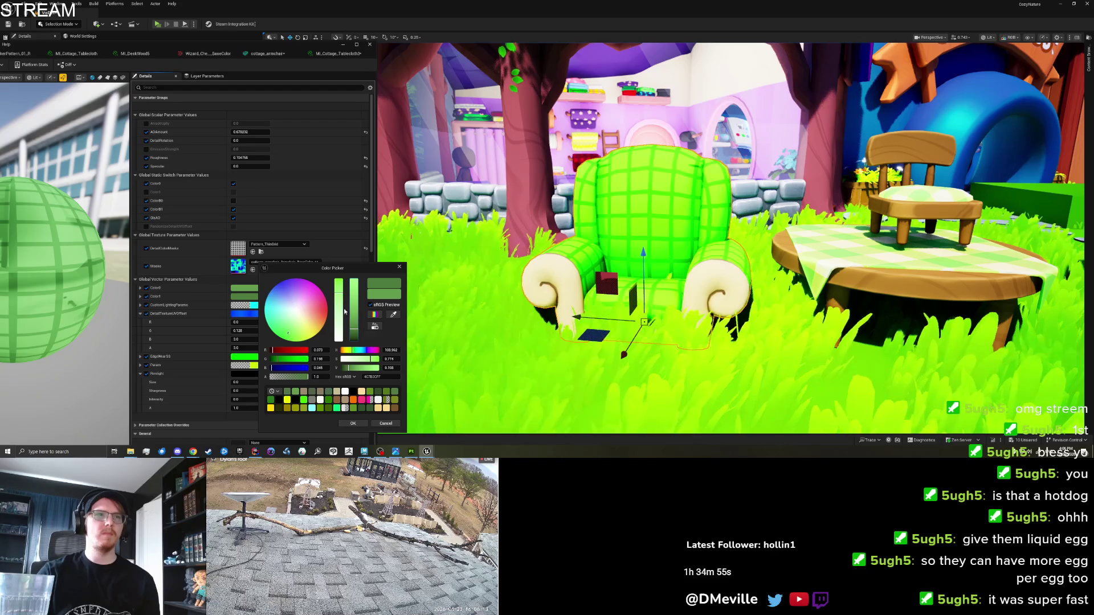
drag(339, 315, 340, 323)
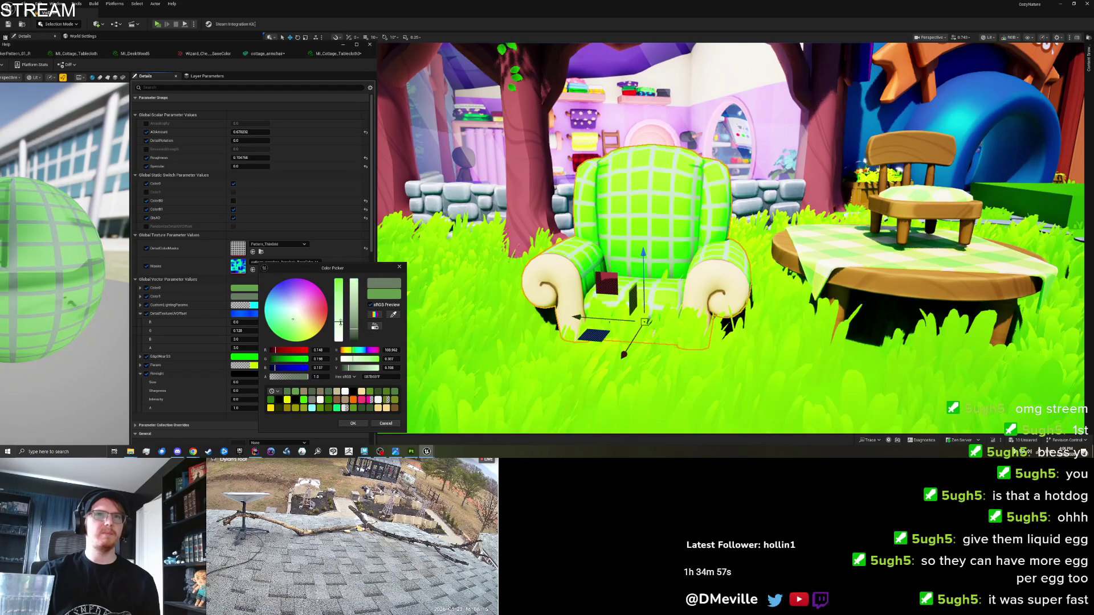
drag(354, 332, 354, 337)
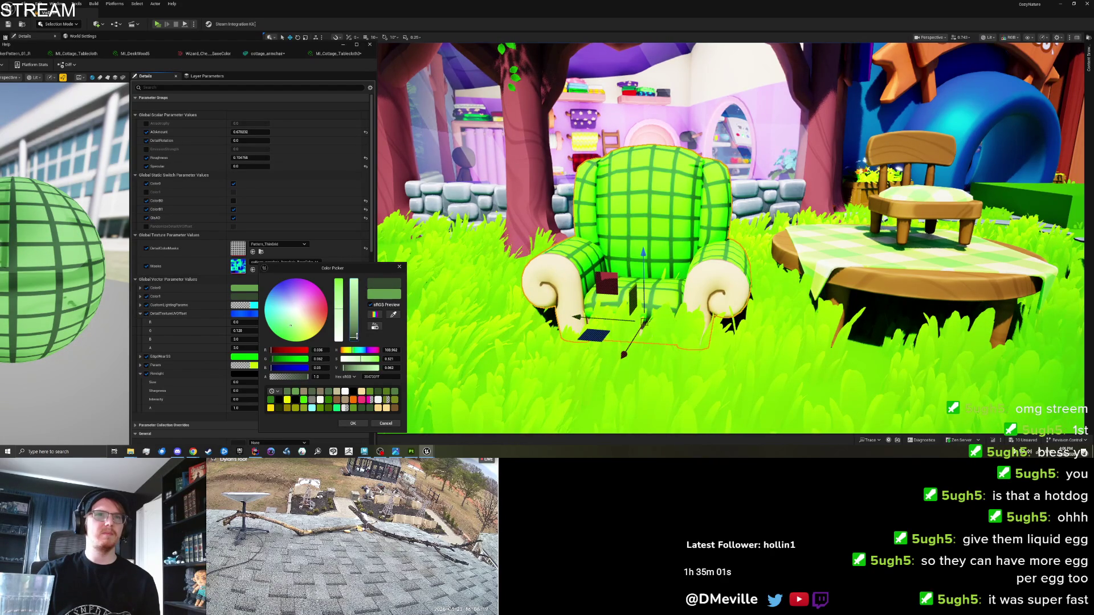
click(352, 423)
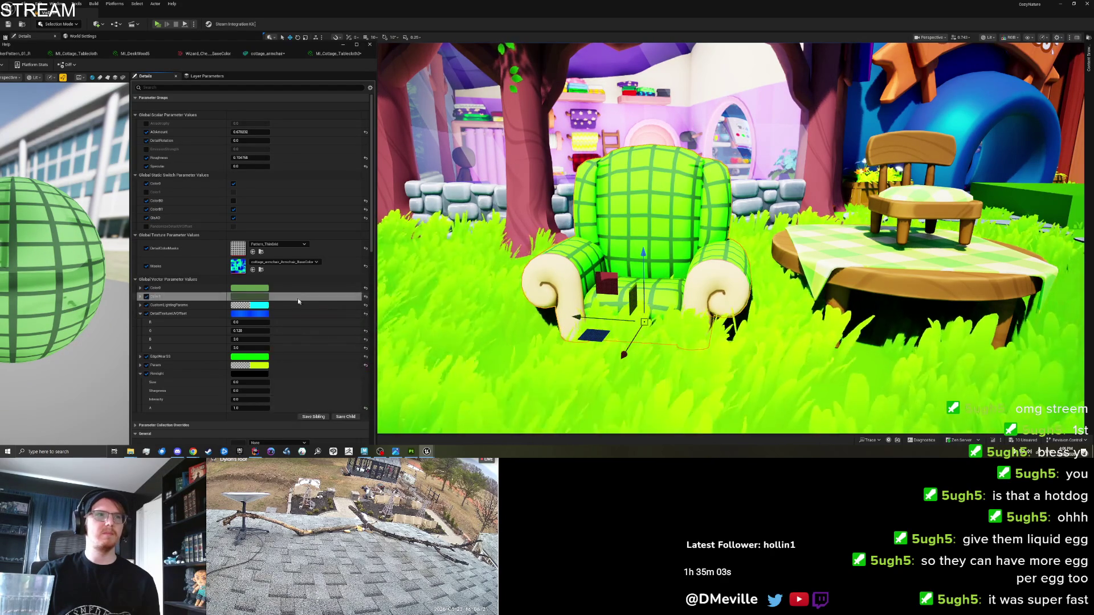
Step: Set the other plaid colour to a paler green, then open MI_Cottage_Tablecloth3
click(249, 296)
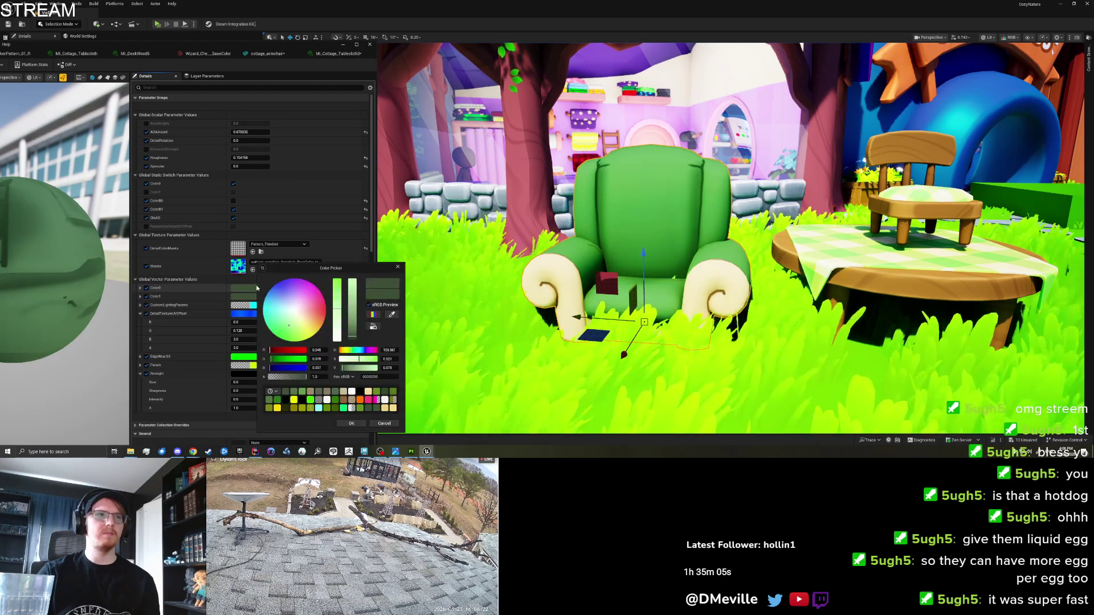
click(353, 334)
drag(353, 332, 353, 330)
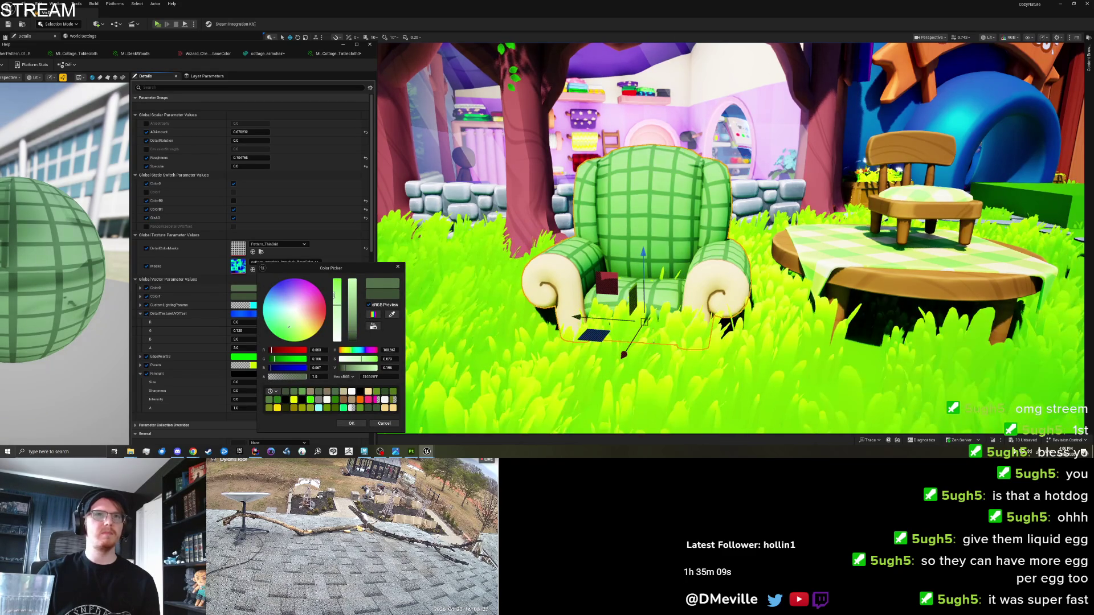
click(333, 296)
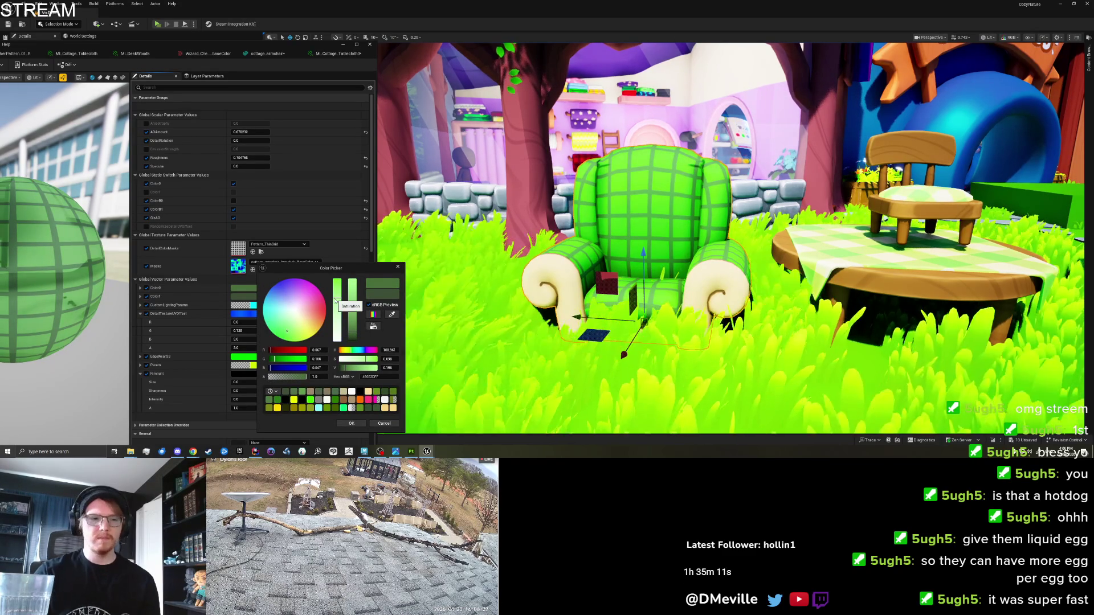
mouse_move(335, 300)
mouse_down()
mouse_move(340, 336)
mouse_move(340, 299)
mouse_move(340, 312)
mouse_up()
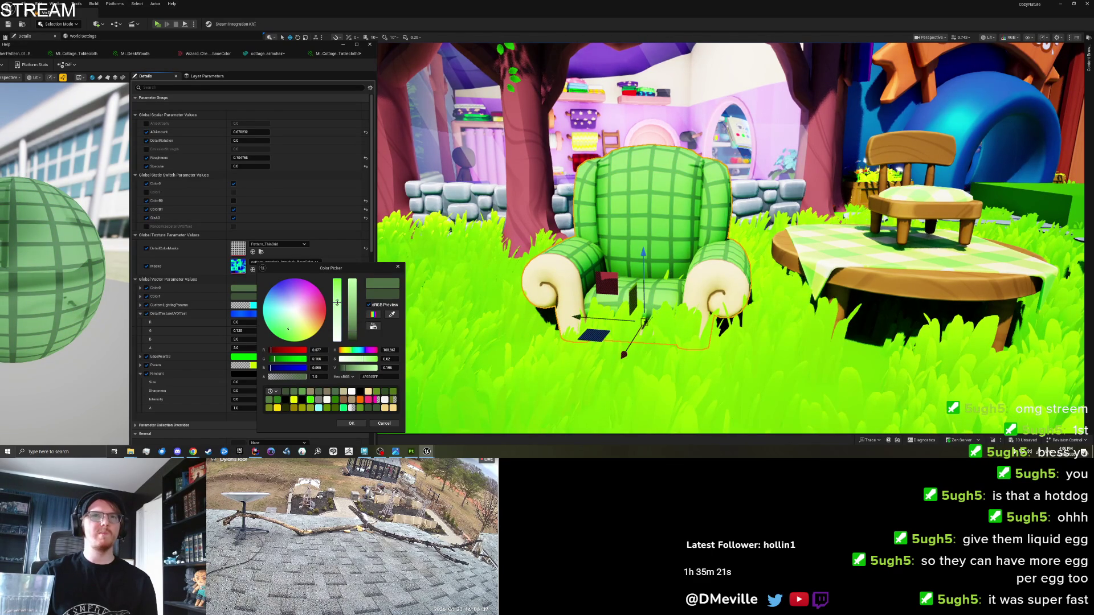
click(355, 424)
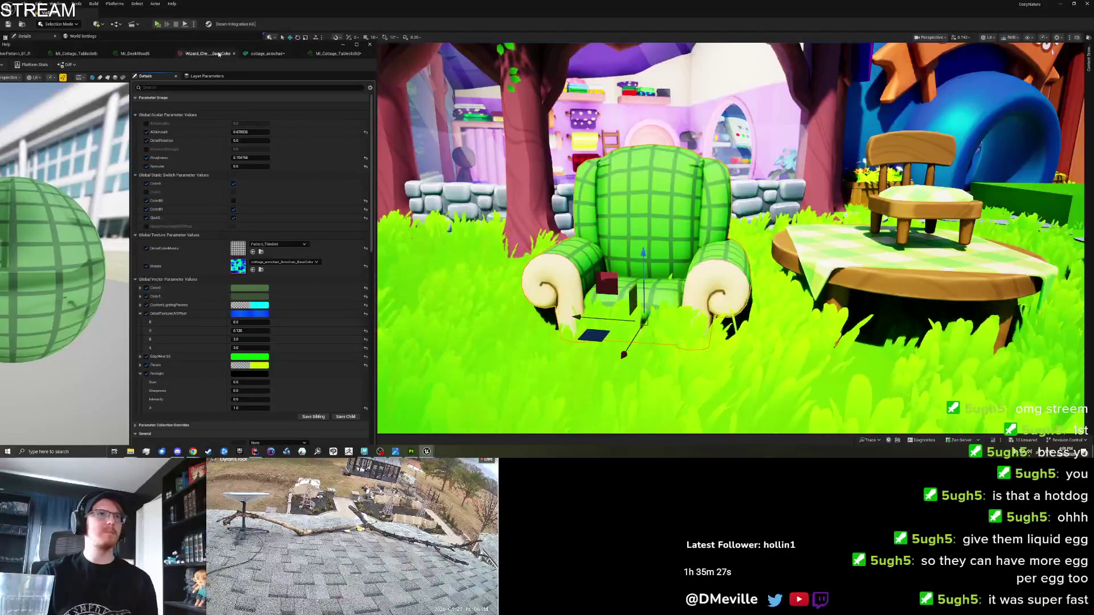
mouse_move(171, 44)
mouse_down()
mouse_move(528, 32)
mouse_move(366, 42)
mouse_up()
double_click(120, 226)
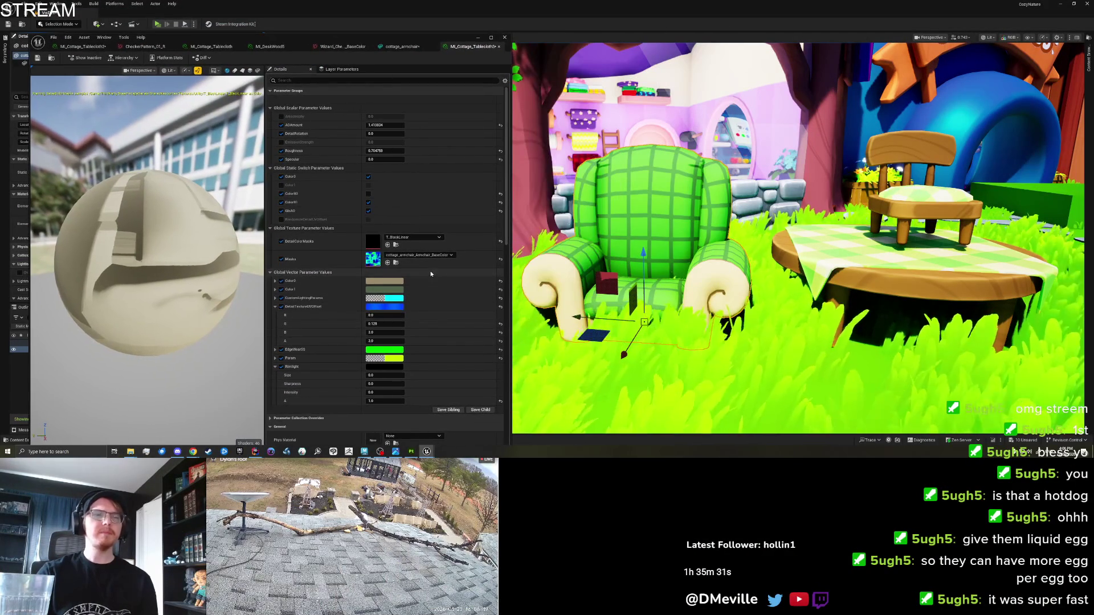
Step: Give the arm rolls' Color0 a pale yellow-green hue, saturation and value, and confirm it
click(393, 281)
click(477, 357)
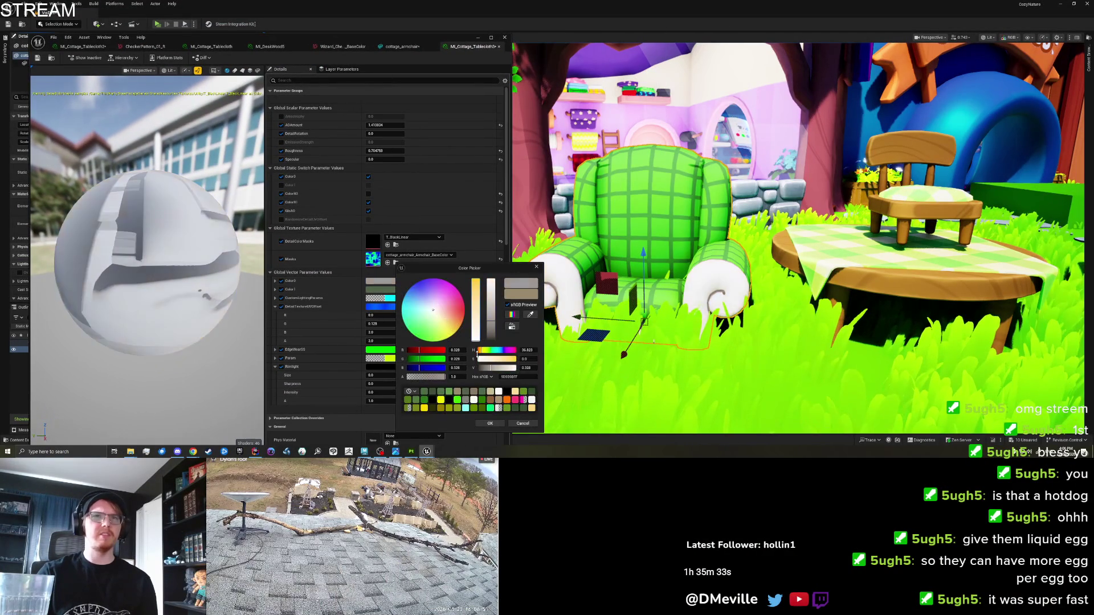
click(439, 326)
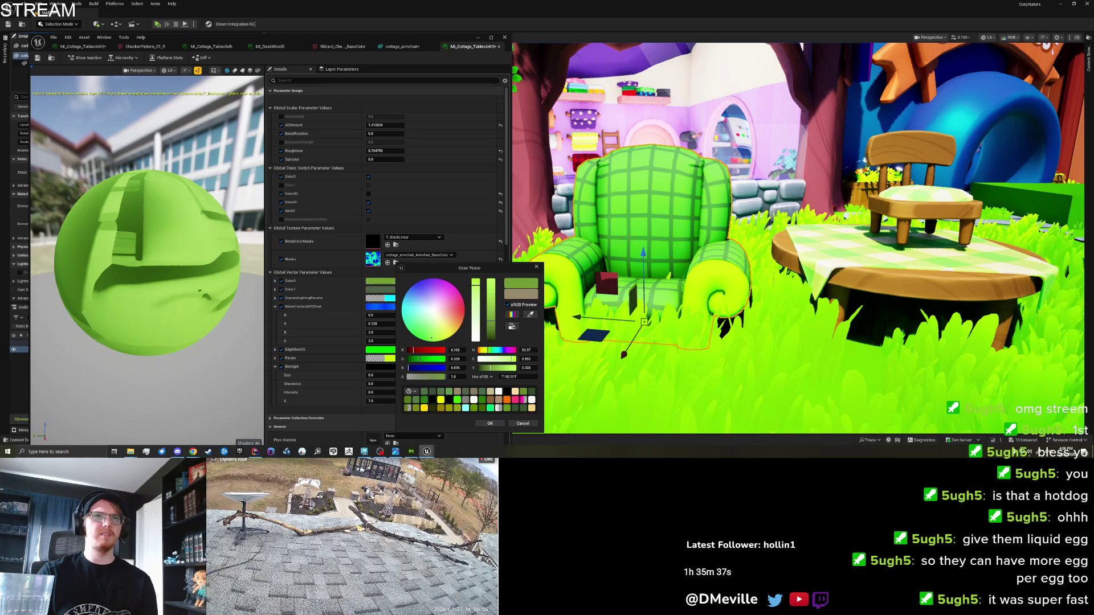
drag(422, 331, 490, 337)
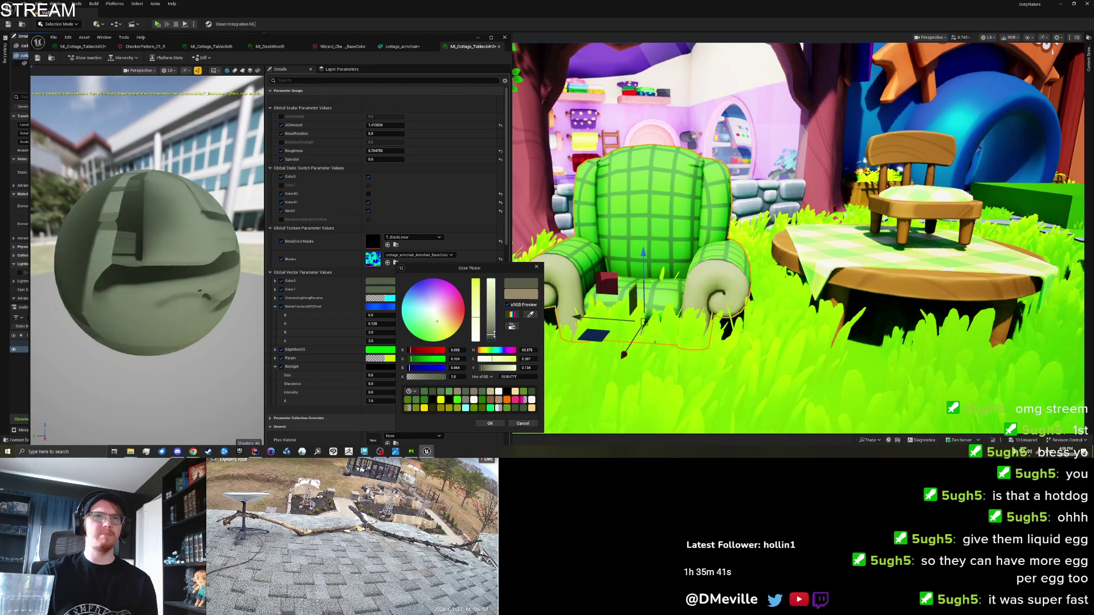
click(473, 300)
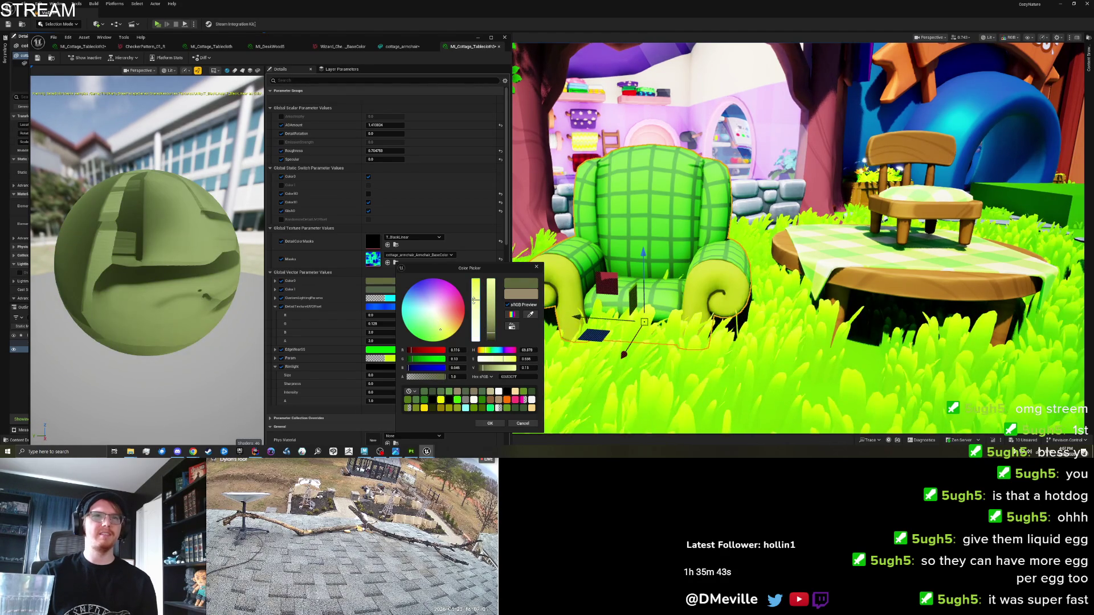
click(440, 327)
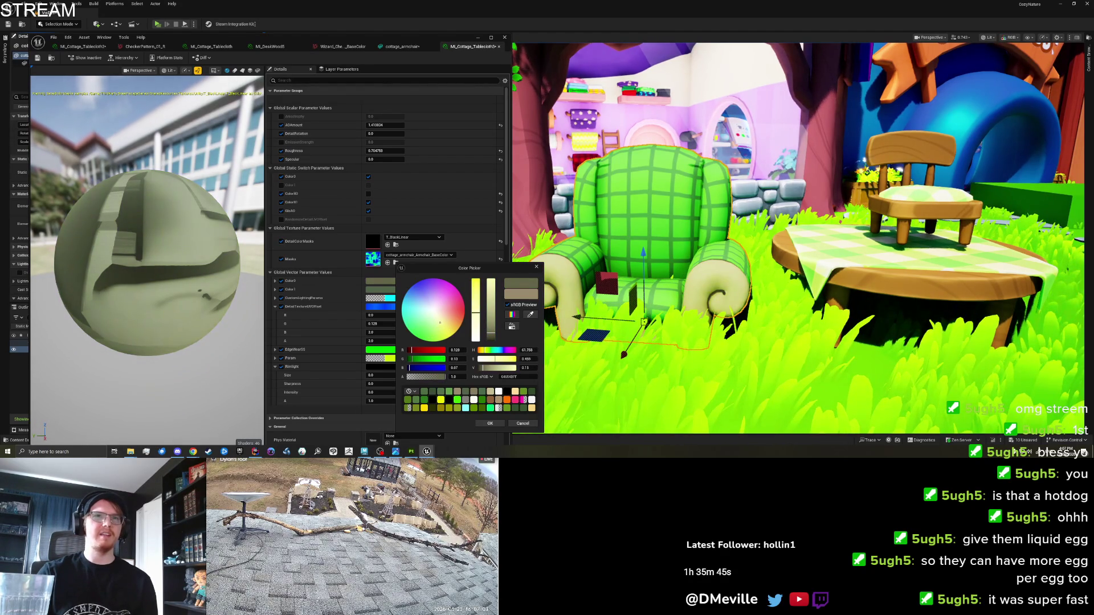
click(439, 323)
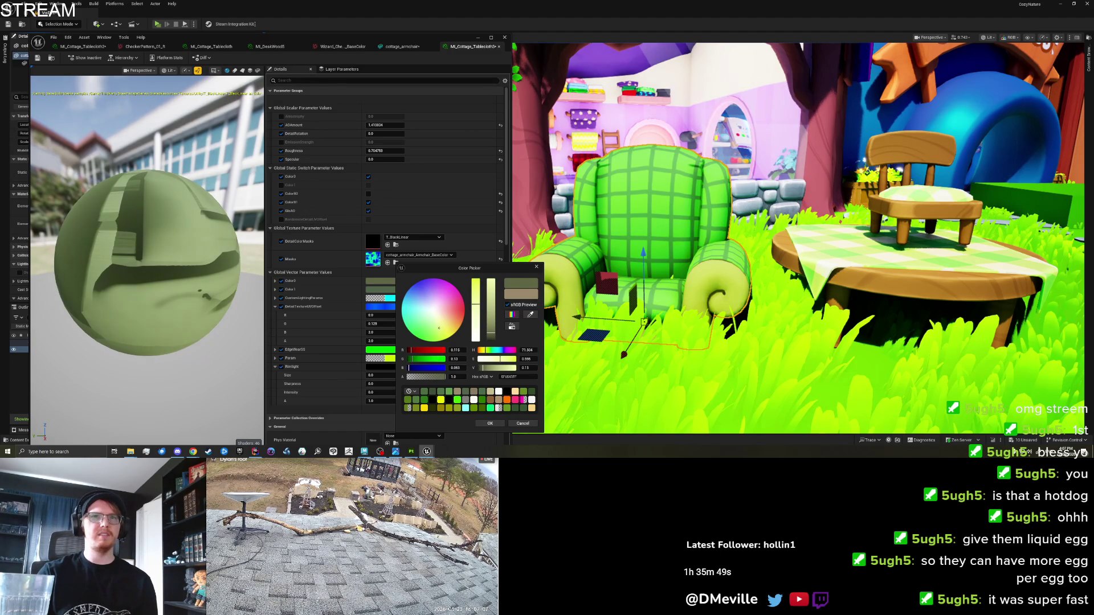
drag(490, 333, 490, 307)
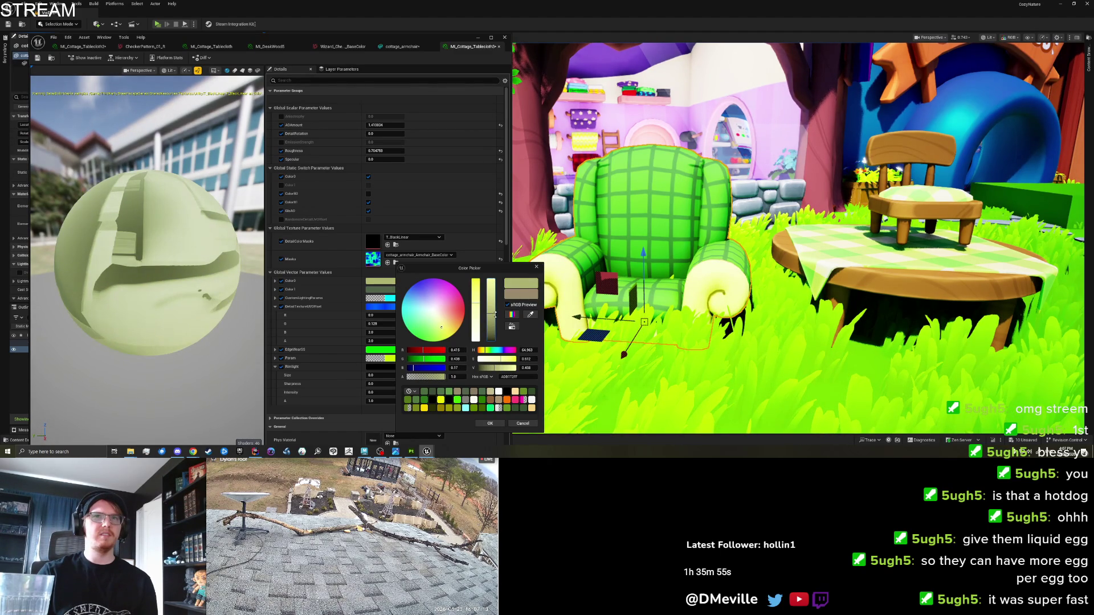
click(439, 329)
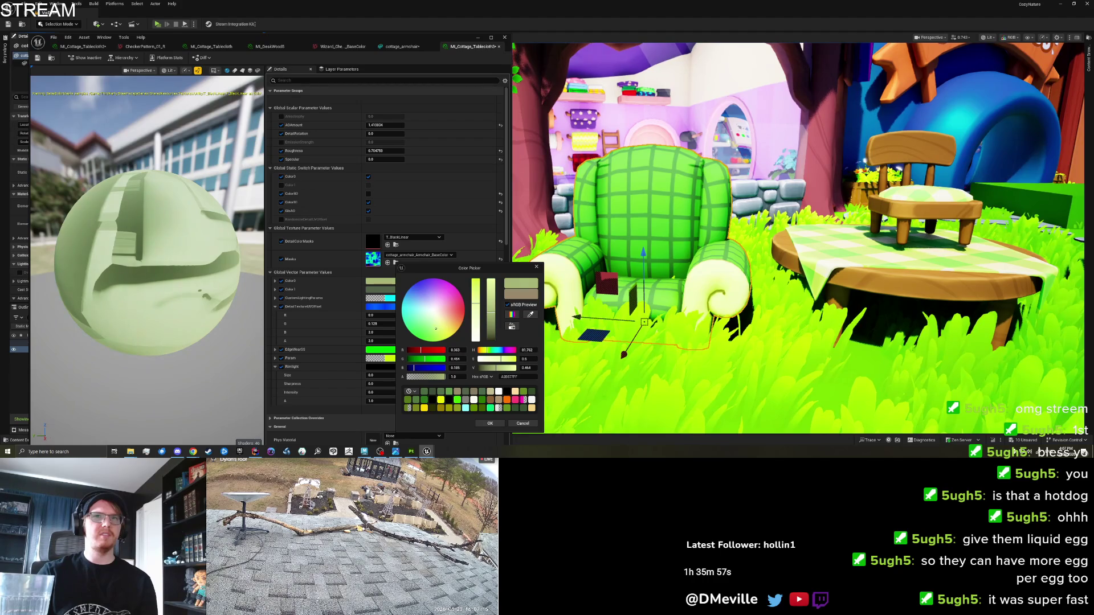
mouse_move(444, 328)
mouse_down()
mouse_move(456, 322)
mouse_move(448, 330)
mouse_up()
click(490, 423)
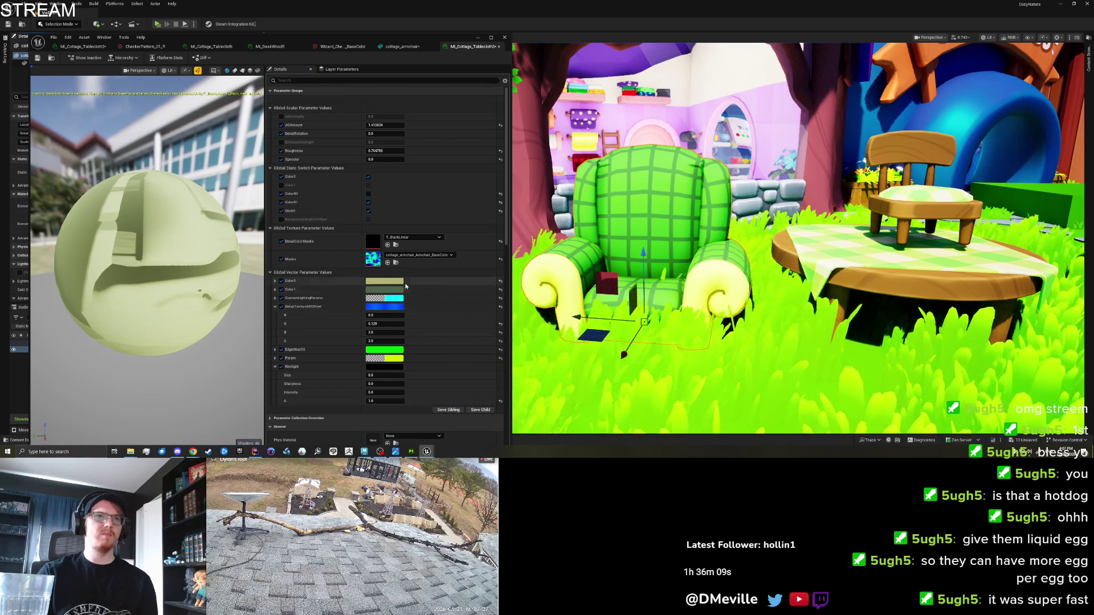
Step: Select the armchair, close the MI_DeskWood5 editor, and open MI_Cottage_Tablecloth2 from its material slots
scroll(629, 303, down, 8)
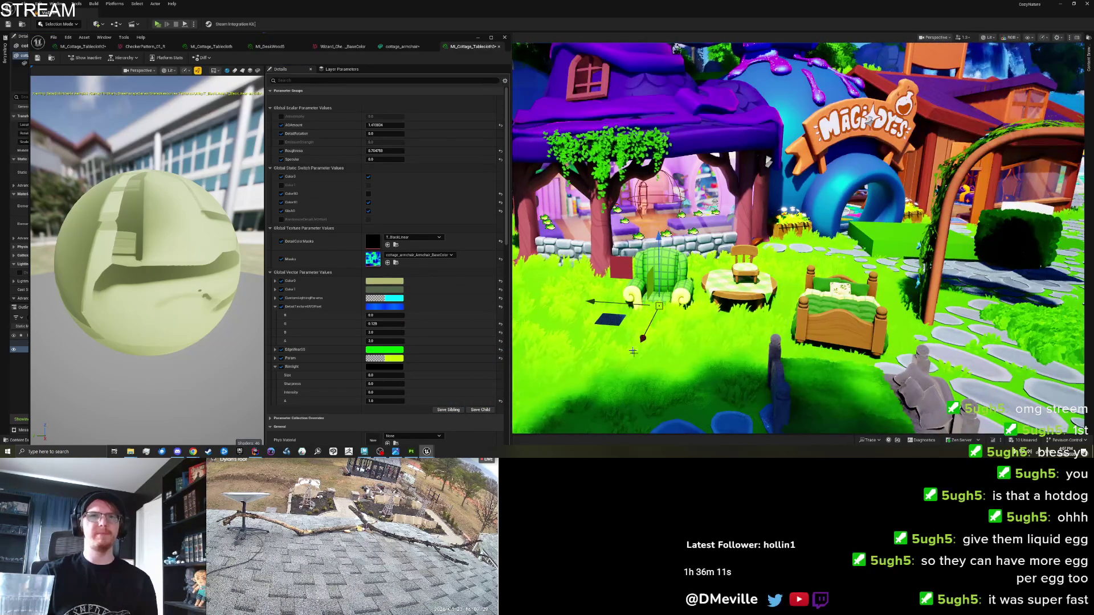
scroll(642, 361, up, 8)
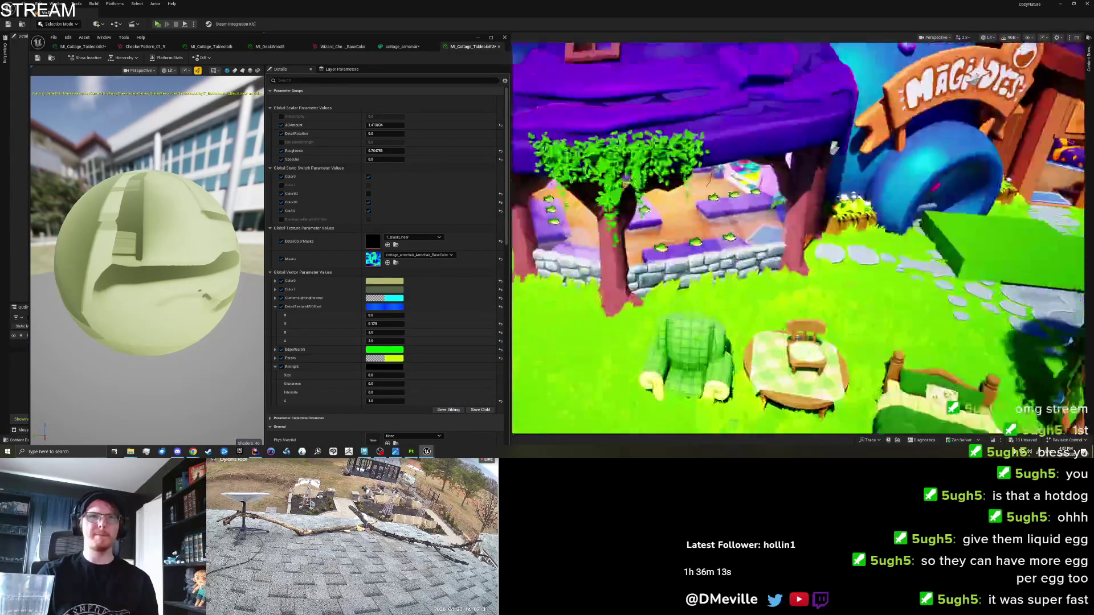
scroll(674, 290, down, 3)
click(613, 261)
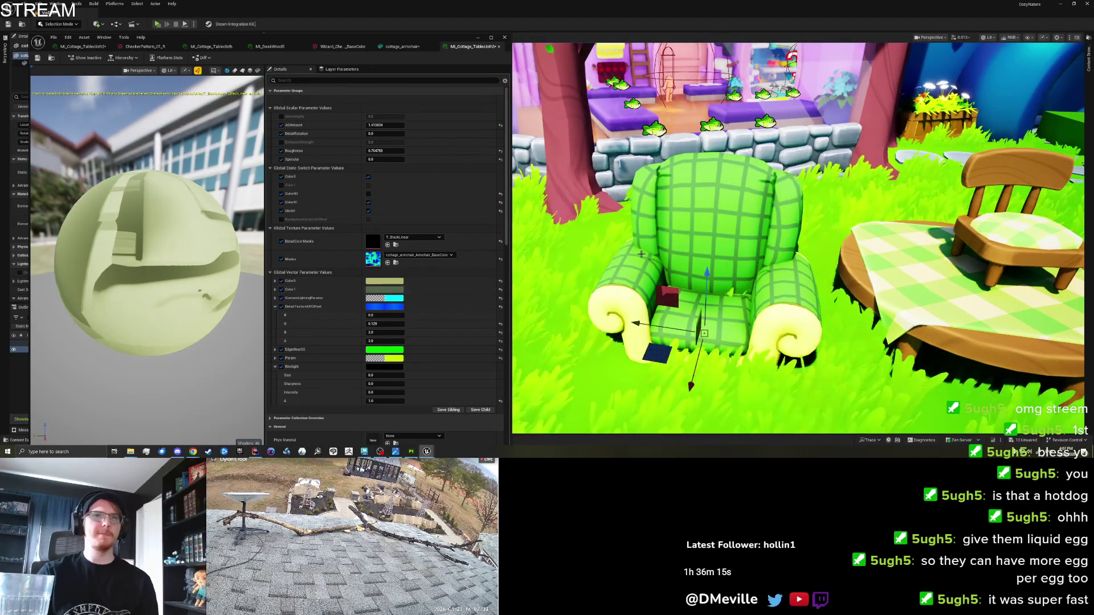
click(396, 47)
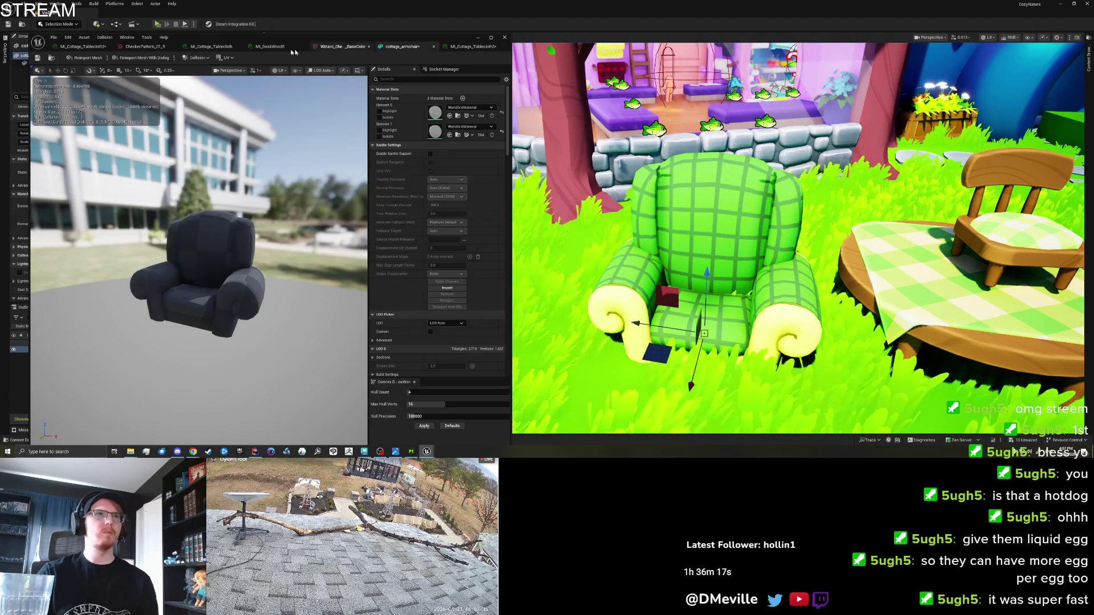
click(270, 46)
click(504, 37)
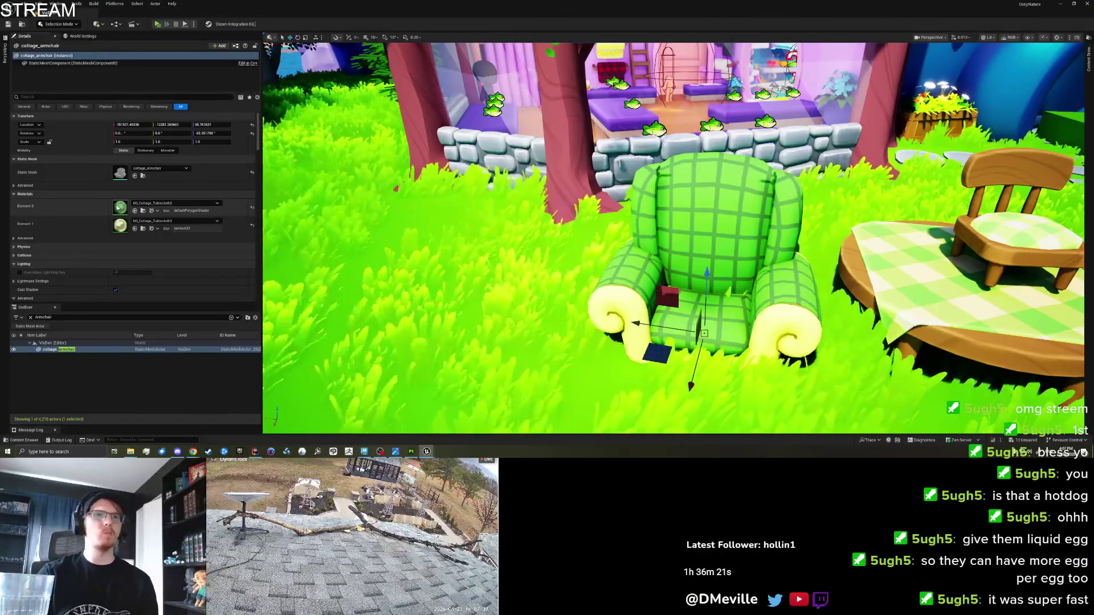
double_click(120, 207)
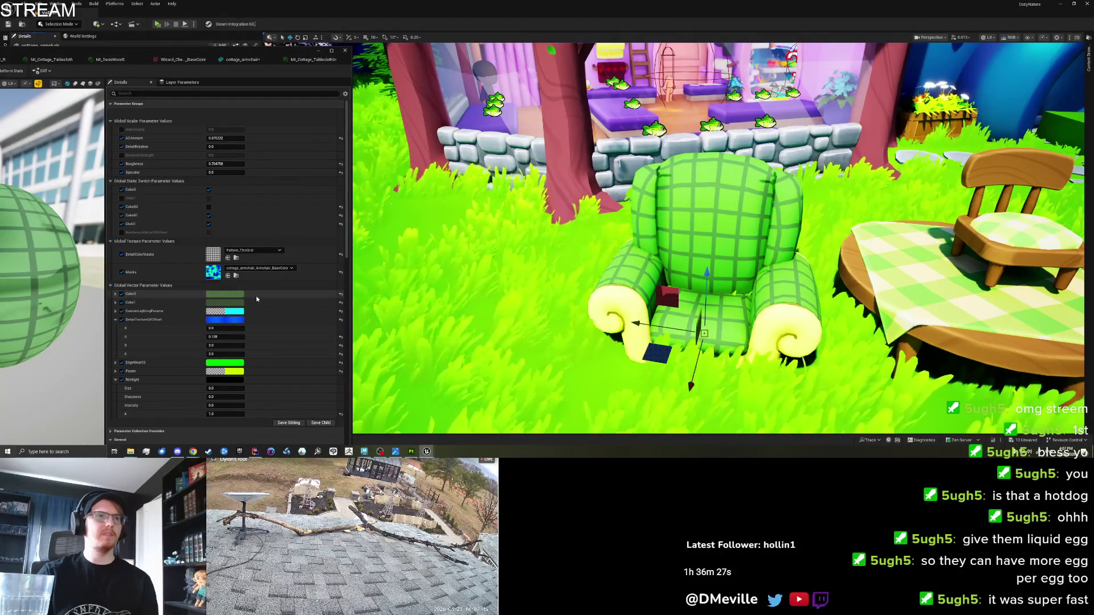
Step: Shift the hue of the plaid's main colour and grid-line colour to dark red
click(228, 294)
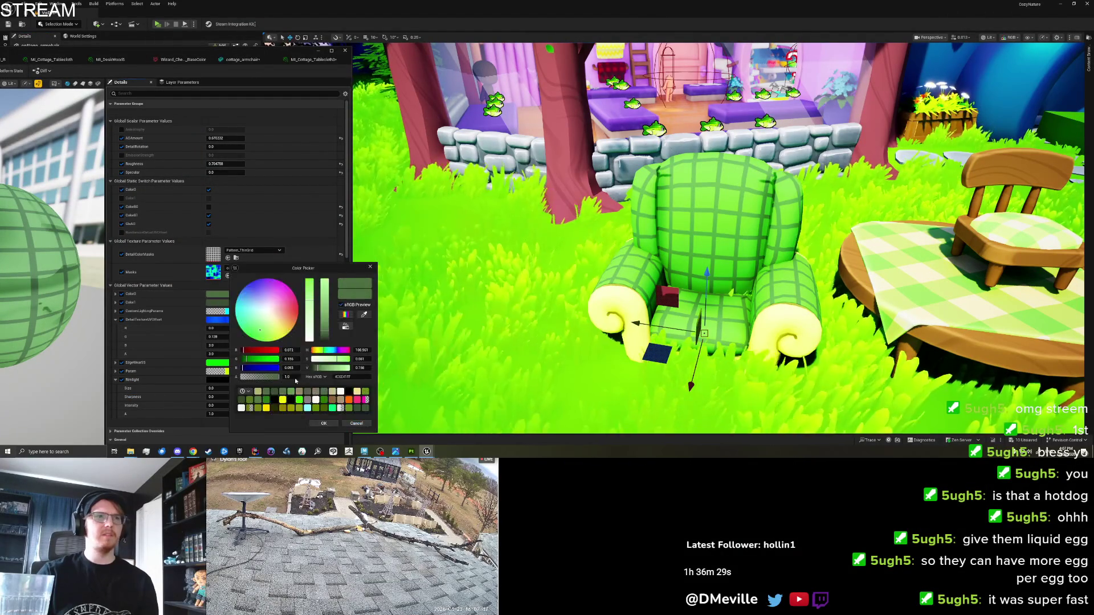
drag(320, 353, 311, 353)
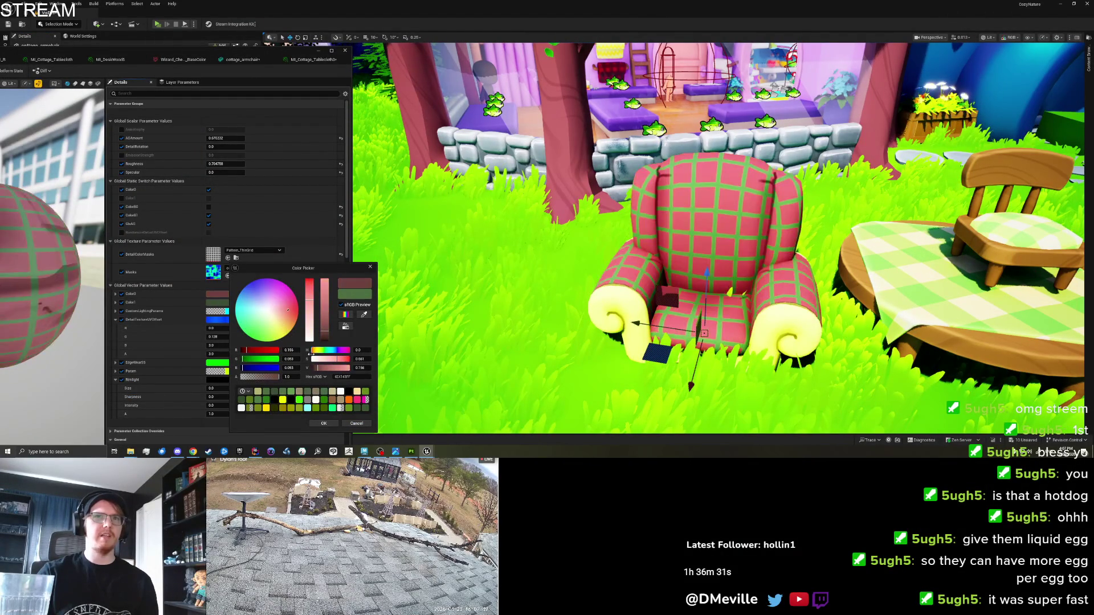
click(325, 424)
click(238, 306)
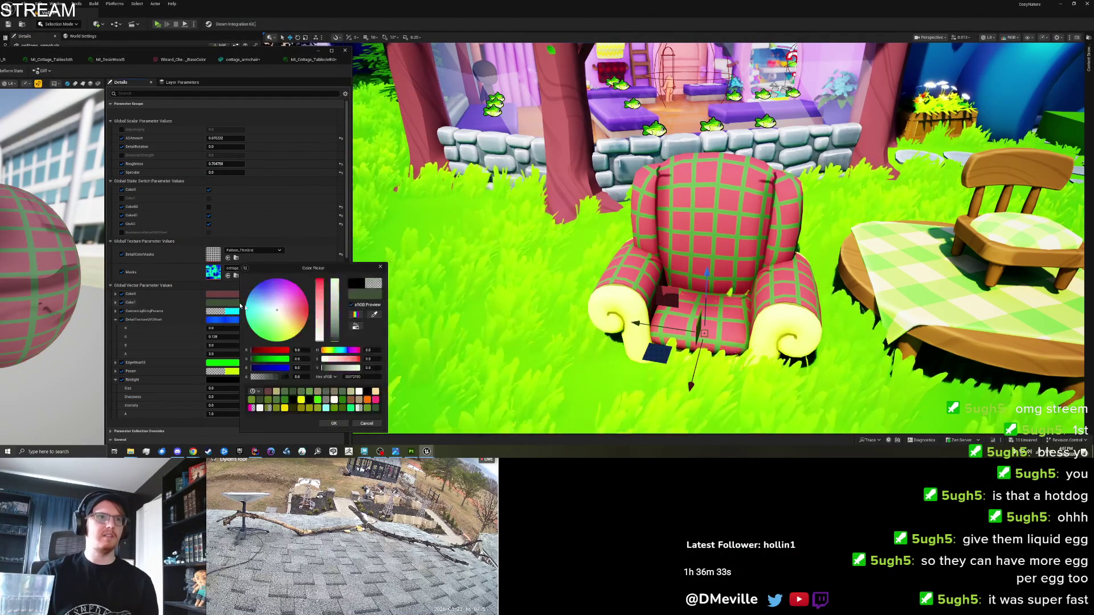
drag(332, 353, 317, 356)
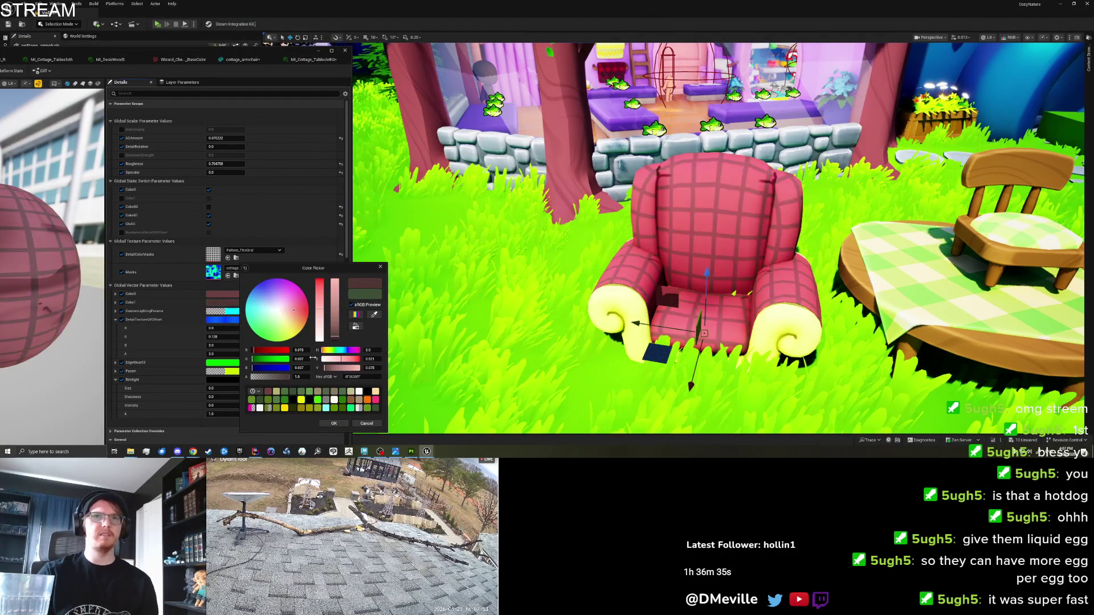
Step: Dismiss the colour picker and fly the camera back to show the chair, table and bed
key(s)
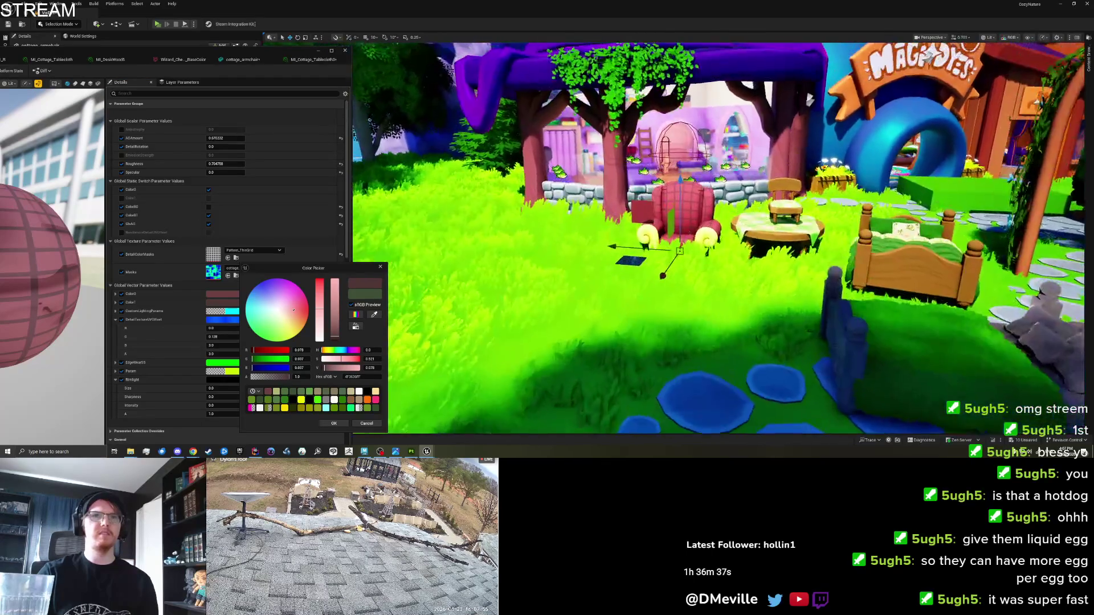
key(e)
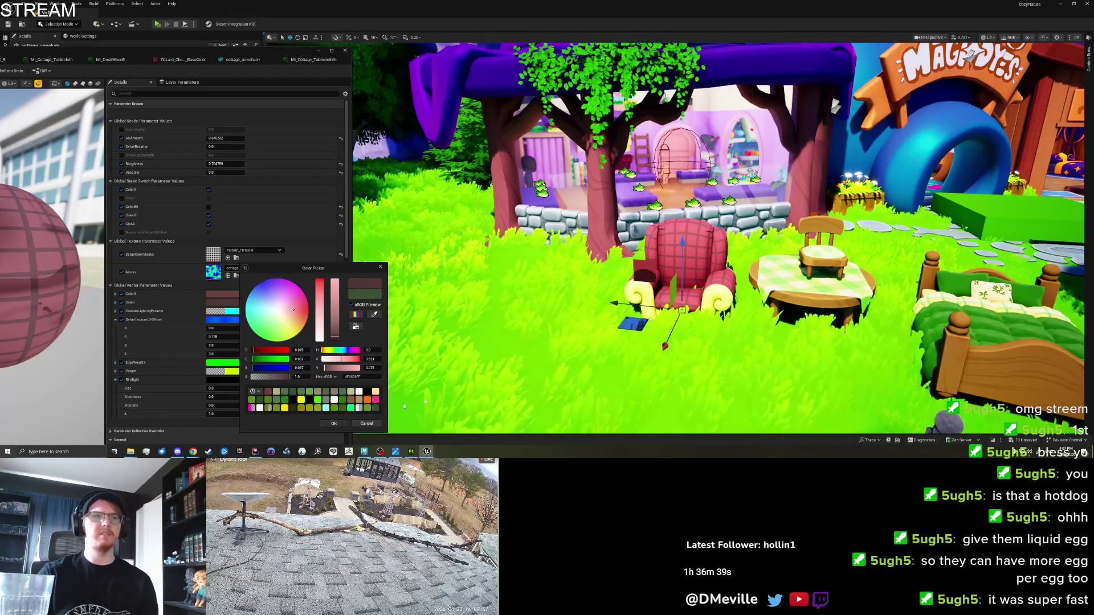
right_click(404, 406)
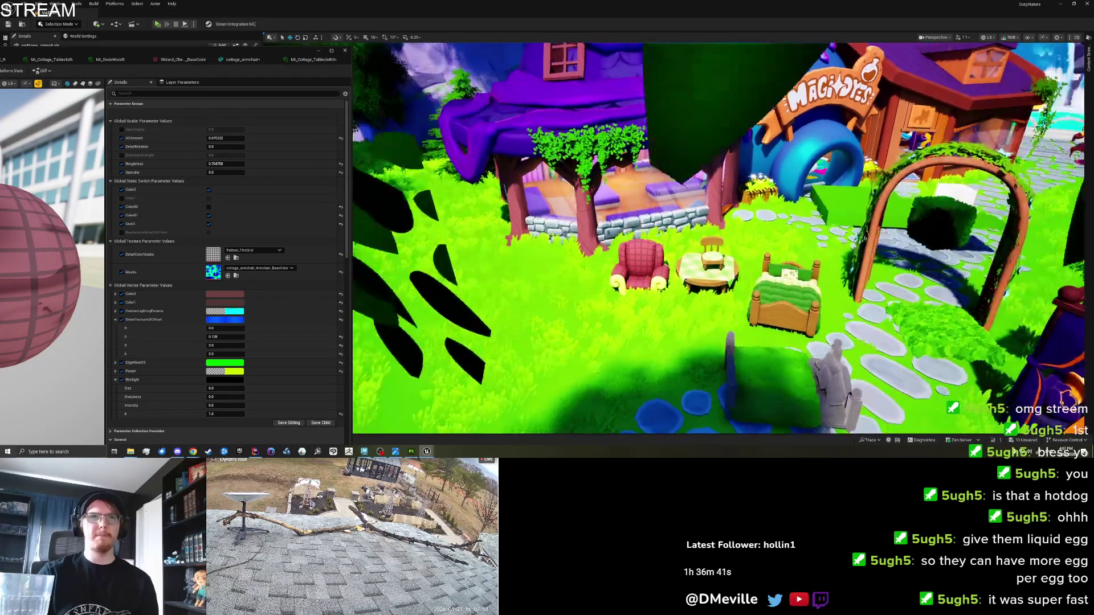
key(w)
key(w)
key(w)
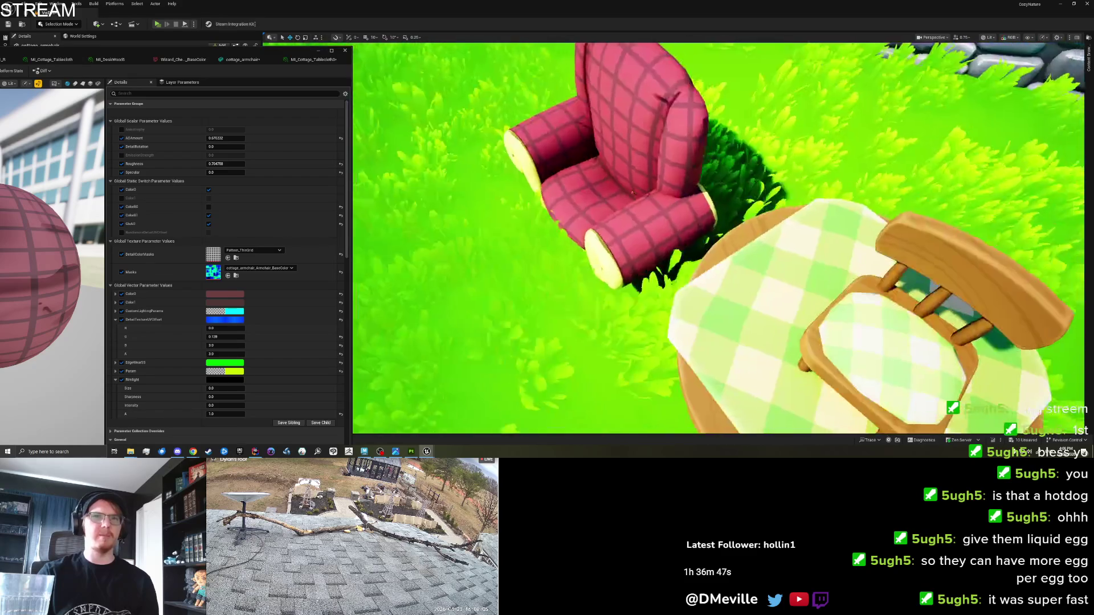
Step: Fly in close around the armchair, pull back to a wide view, and select the bed
key(w)
key(s)
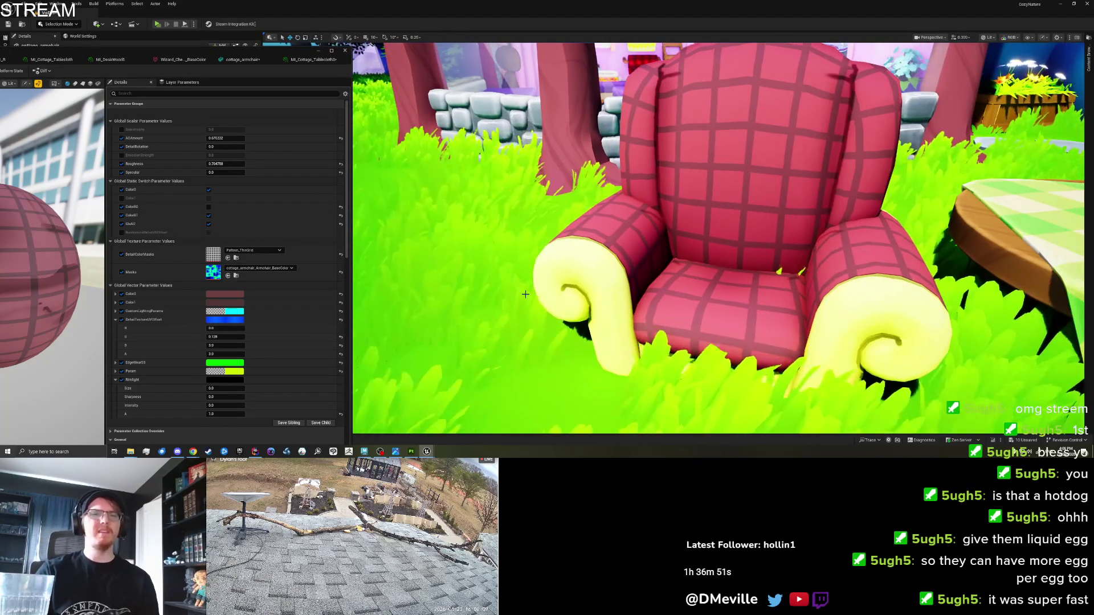
key(s)
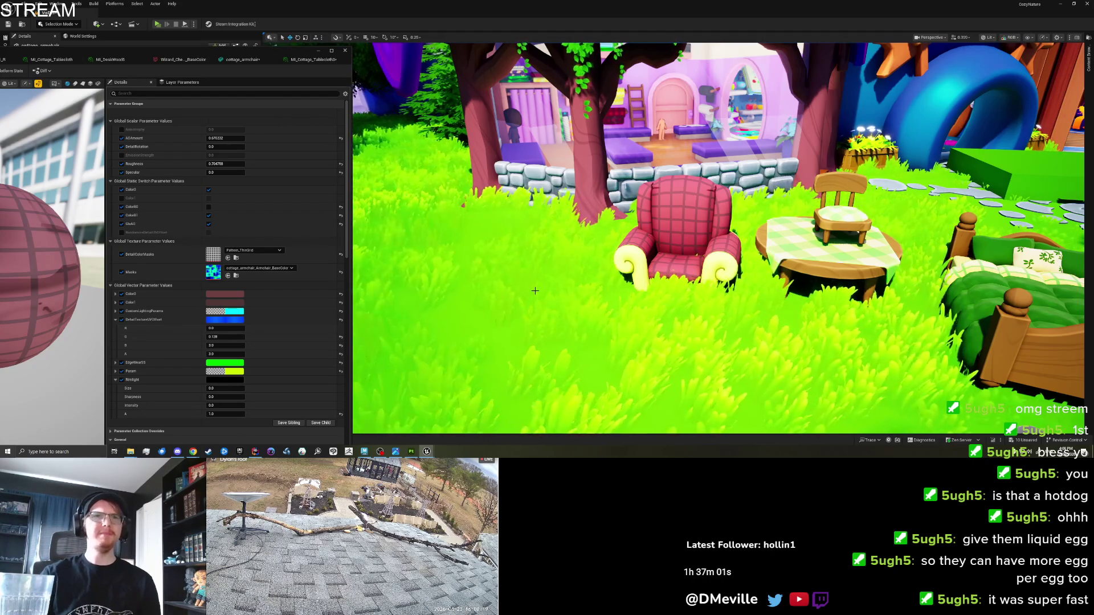
scroll(718, 239, up, 3)
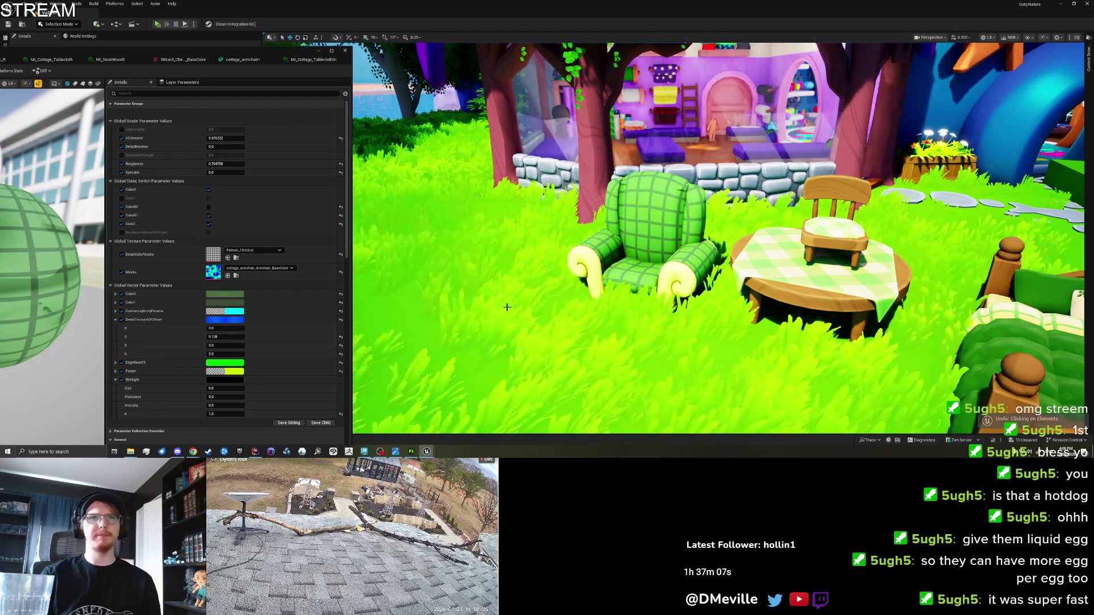
scroll(449, 311, down, 3)
scroll(887, 330, up, 2)
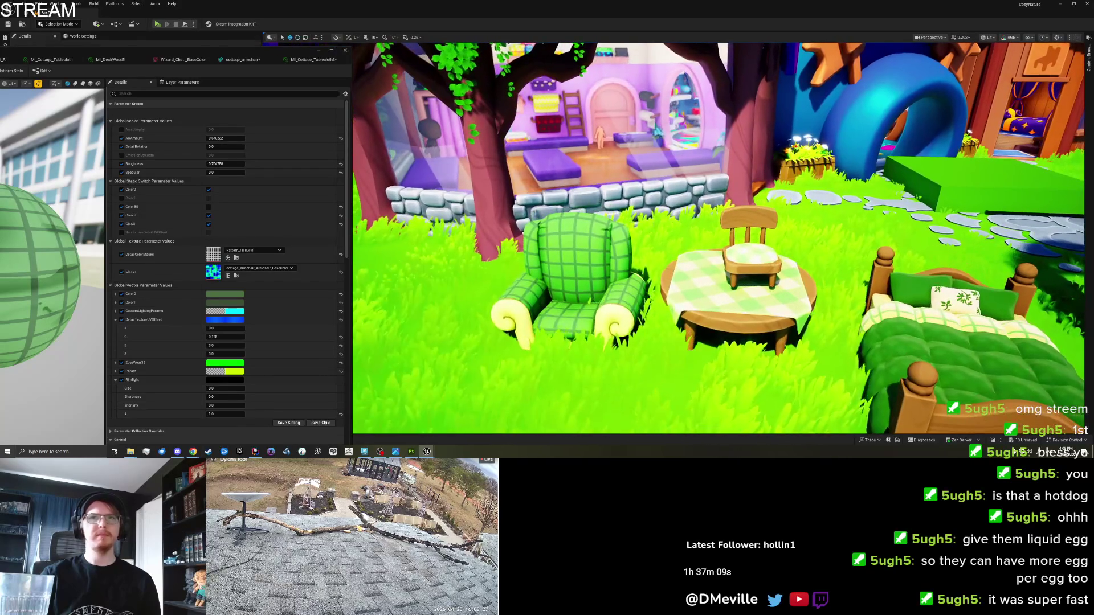
click(887, 329)
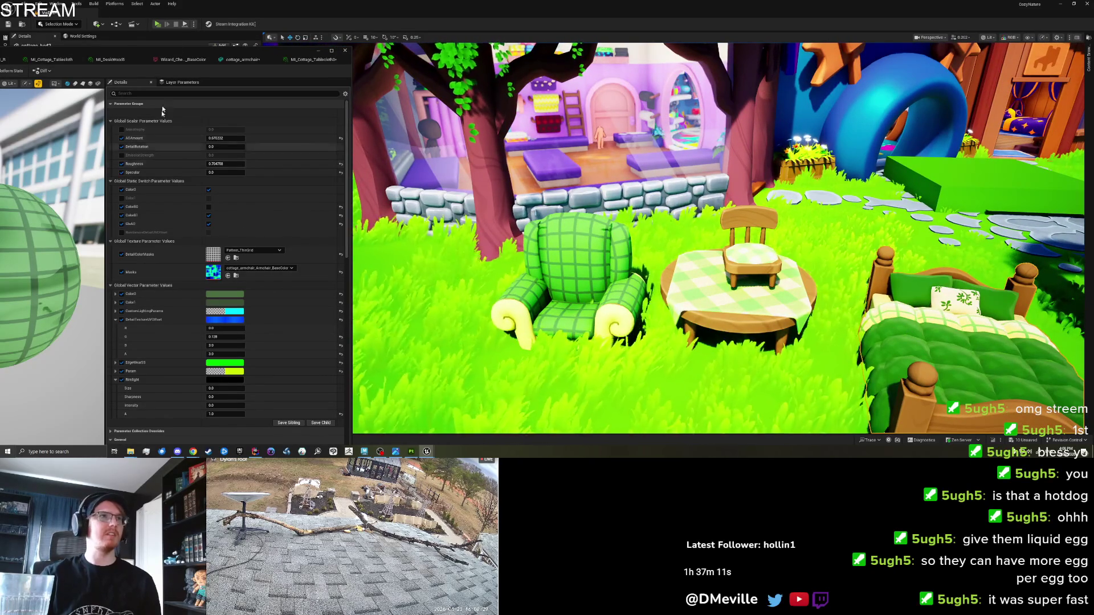
Step: Open the bed's Element 3 sheet material and compare the open cottage material instances
drag(183, 54, 626, 58)
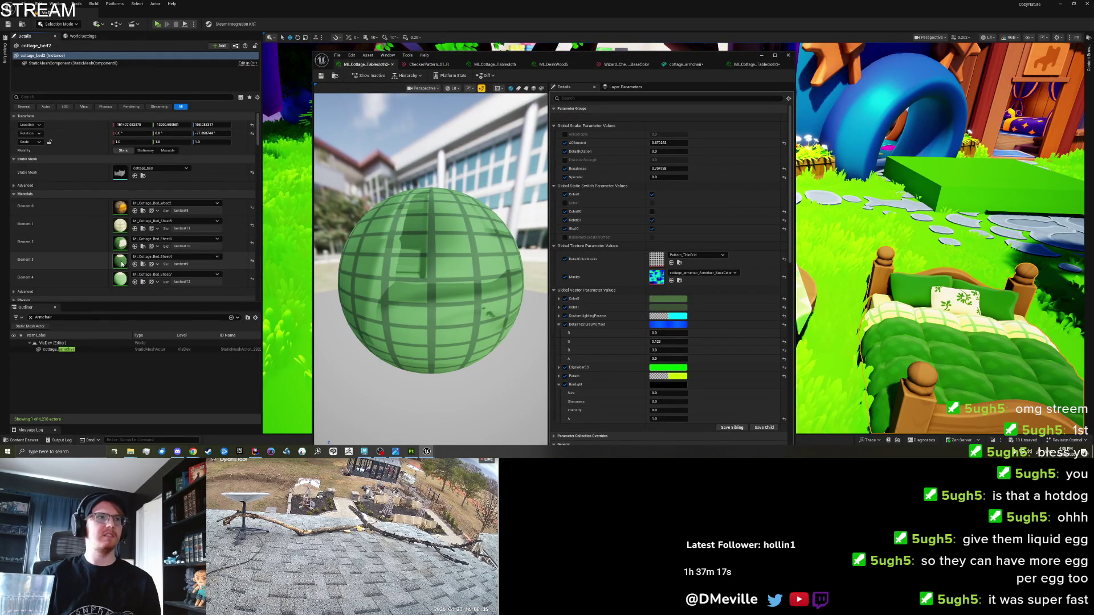
double_click(121, 263)
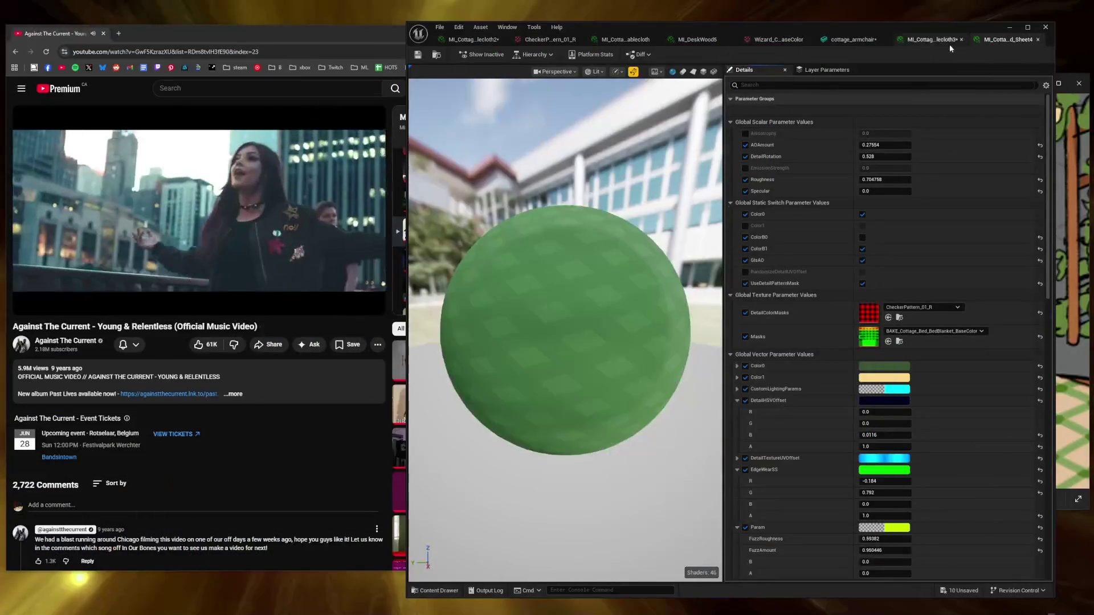
click(948, 44)
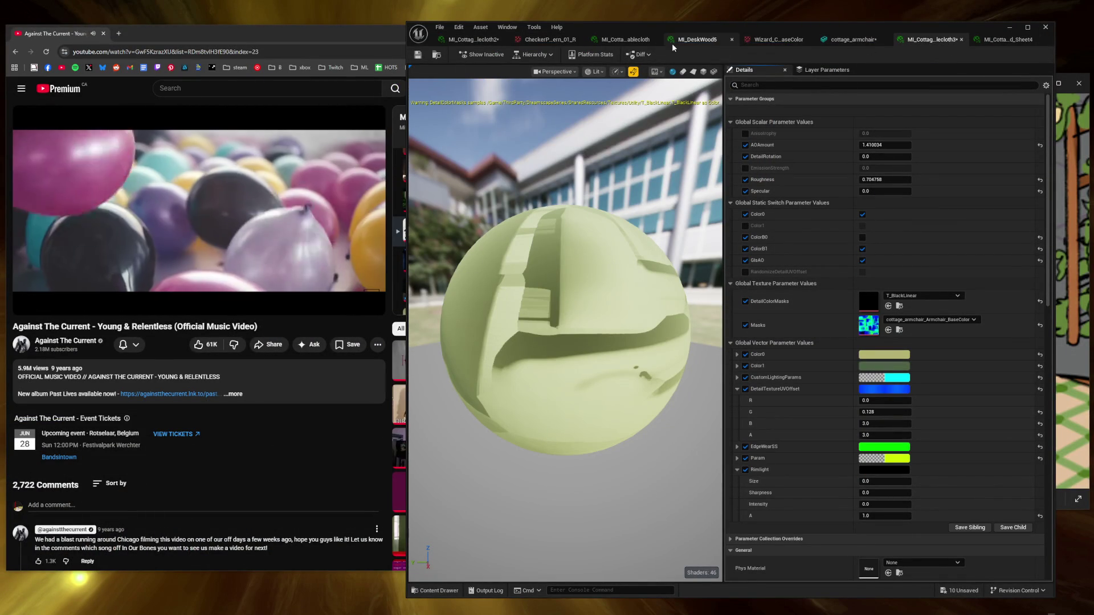
click(621, 41)
click(698, 40)
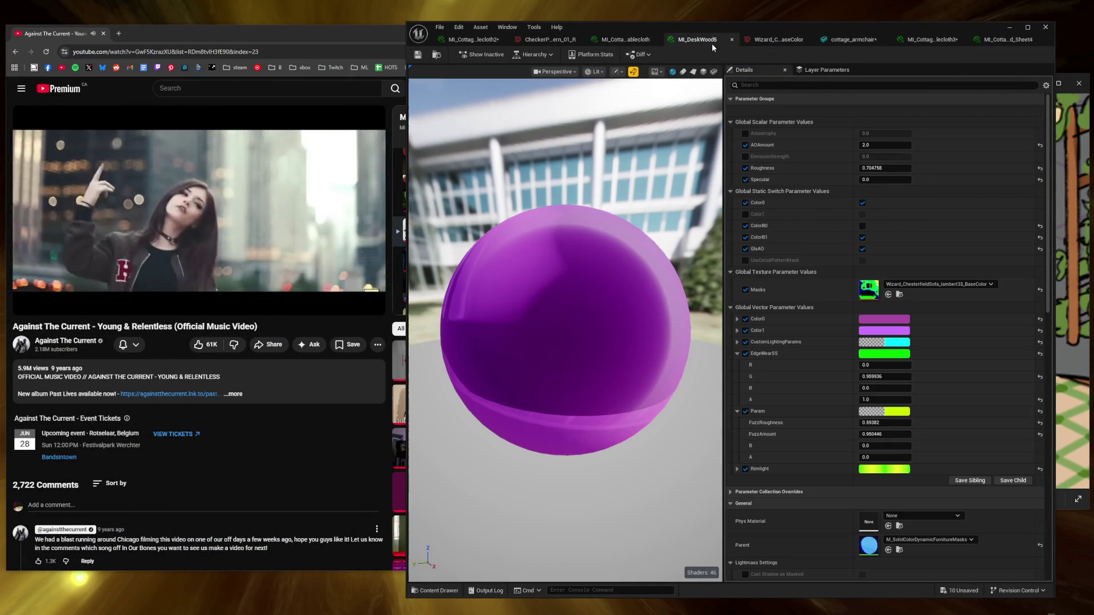
click(473, 39)
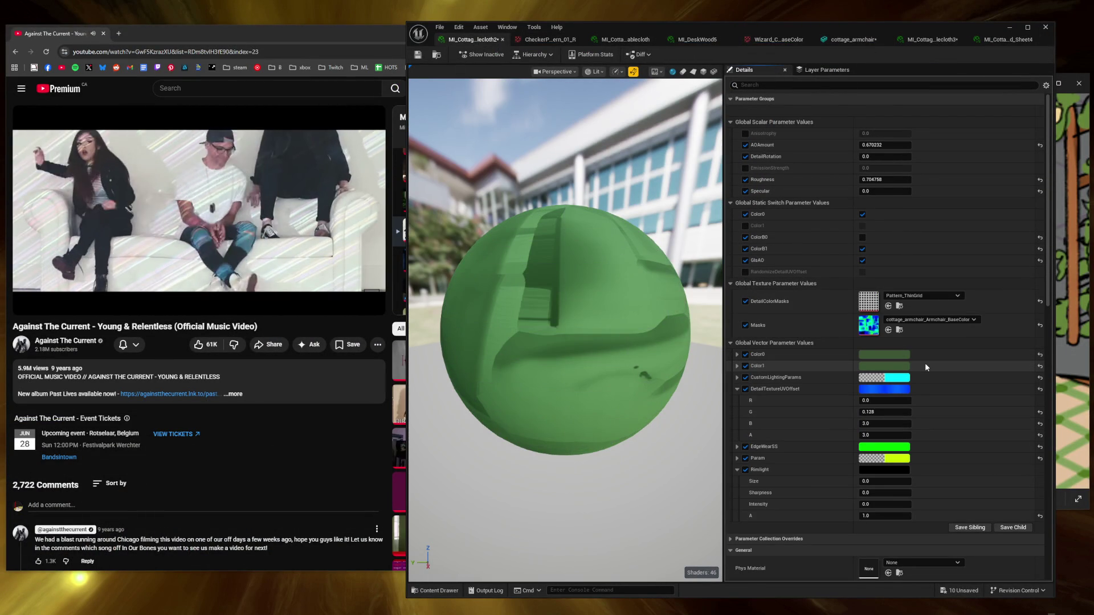
Step: Try the checker pattern as the detail colour mask, undo it, and return to MI_Cottage_Tablecloth2
click(895, 366)
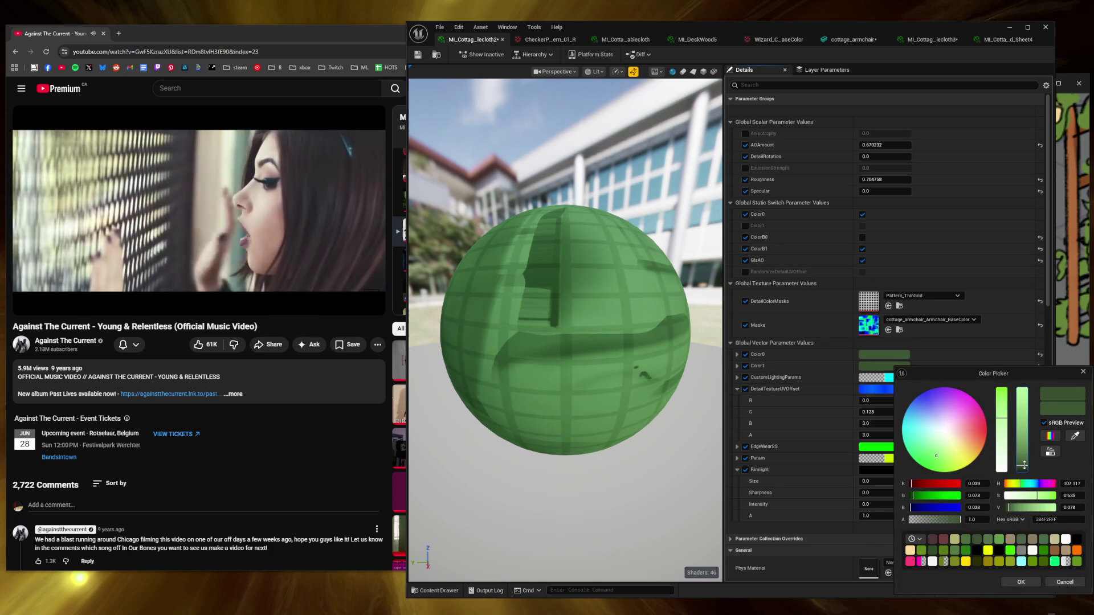
click(1064, 581)
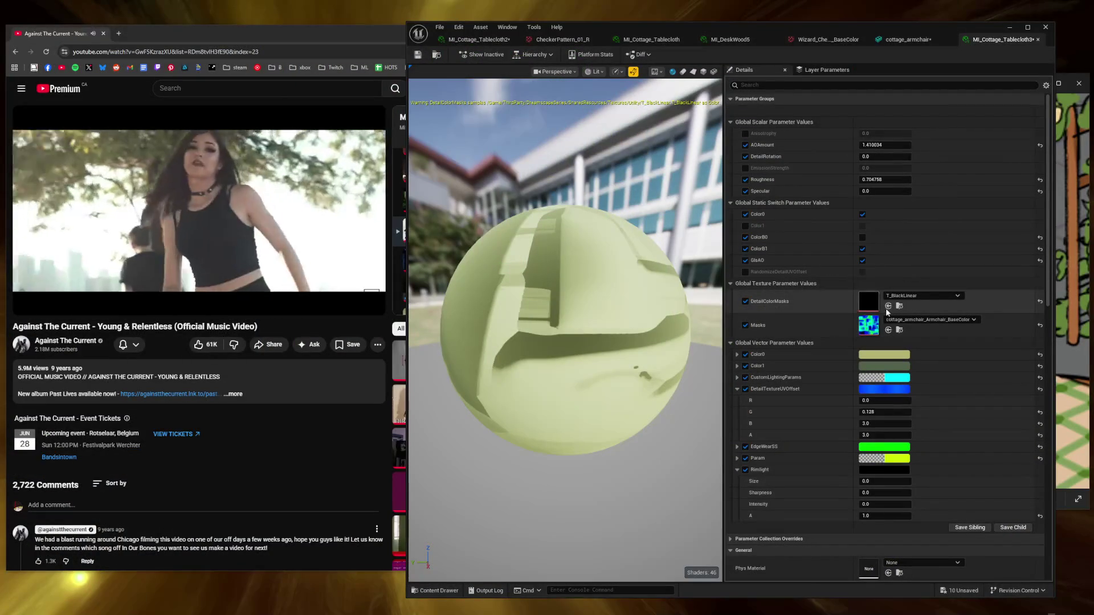
click(887, 308)
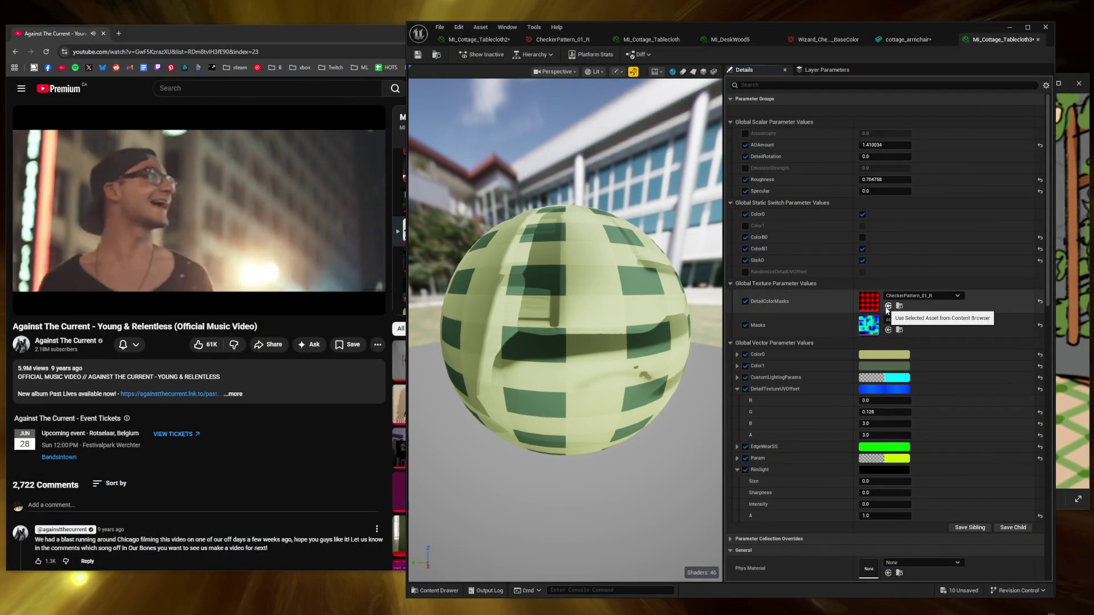
key(ctrl+z)
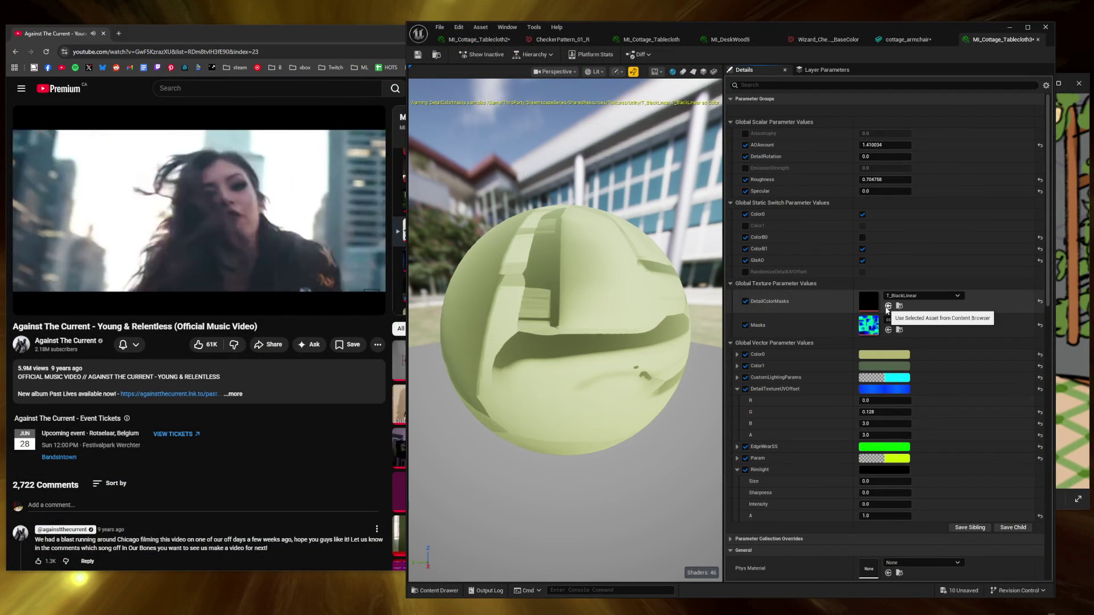
key(ctrl+Tab)
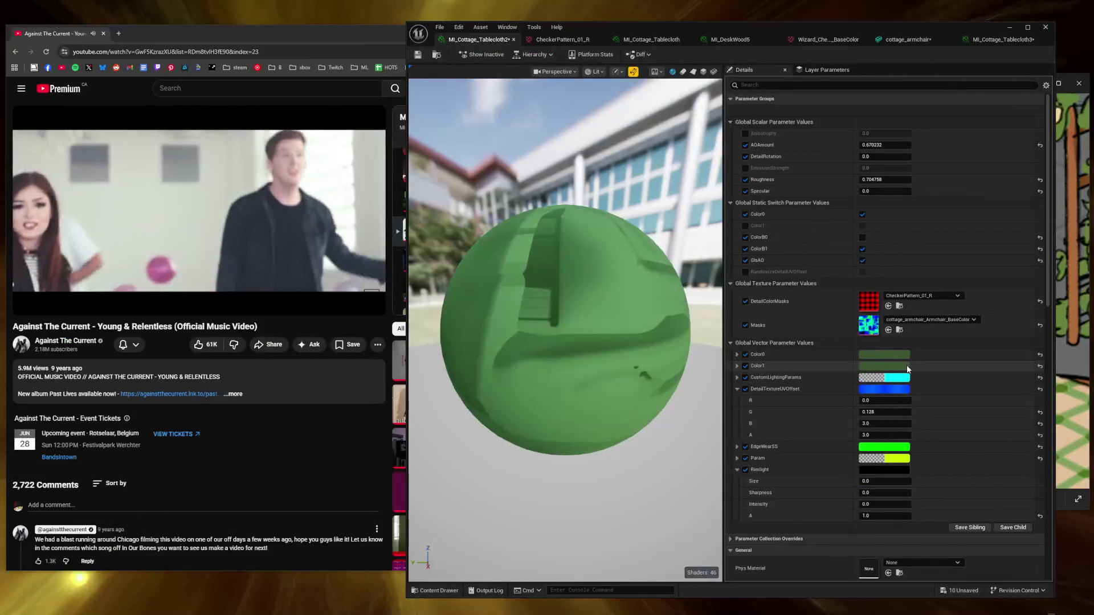
Step: Lower Color1's Value to darken the tablecloth's green to about V 0.078
click(906, 365)
drag(839, 466, 837, 461)
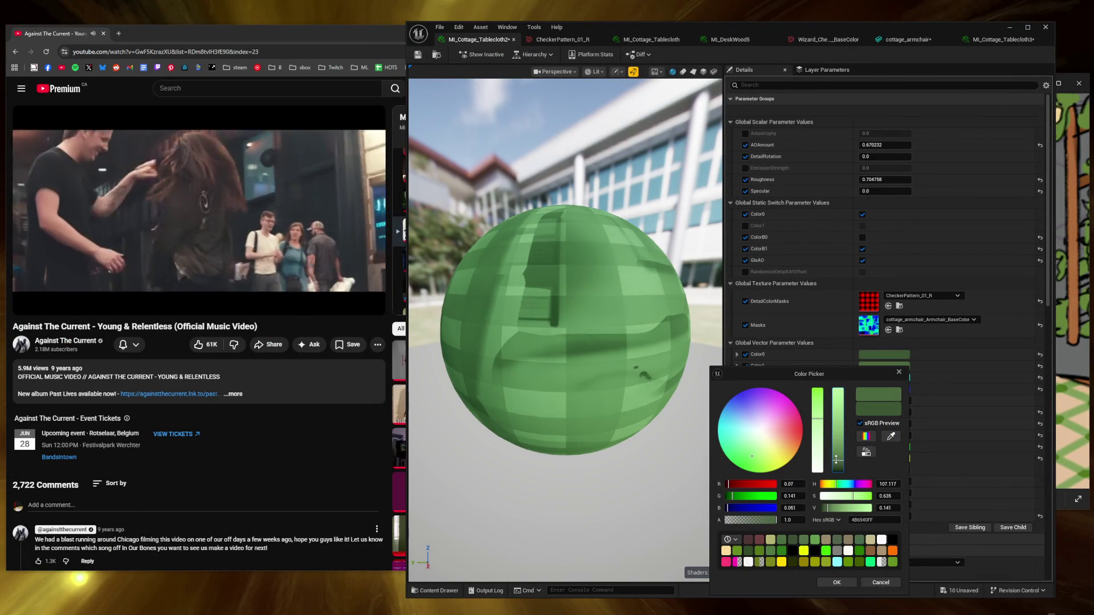
drag(836, 459, 837, 462)
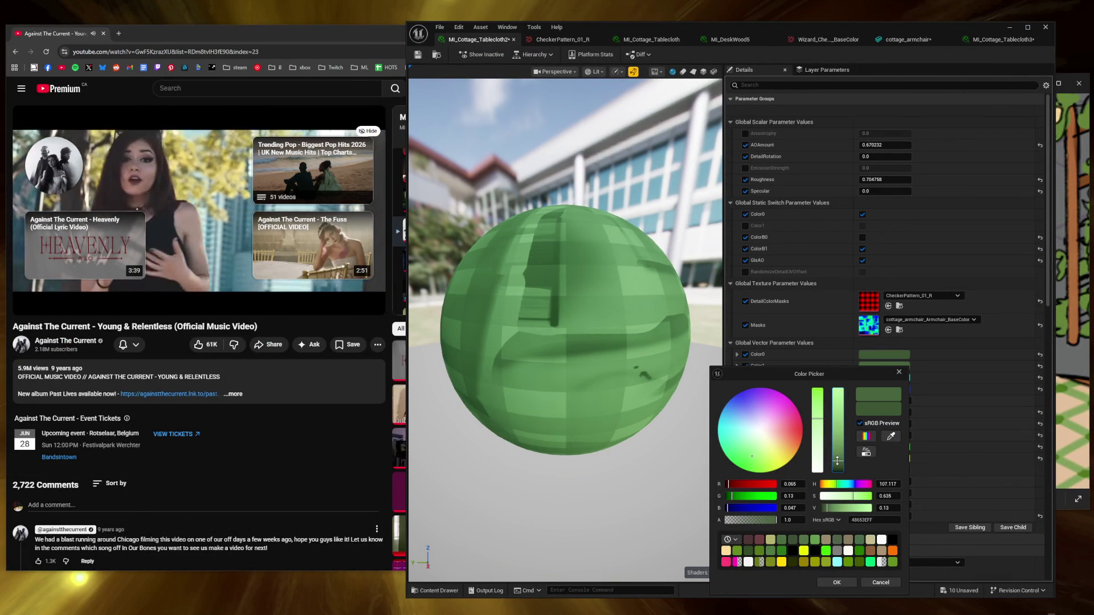
drag(837, 460, 838, 463)
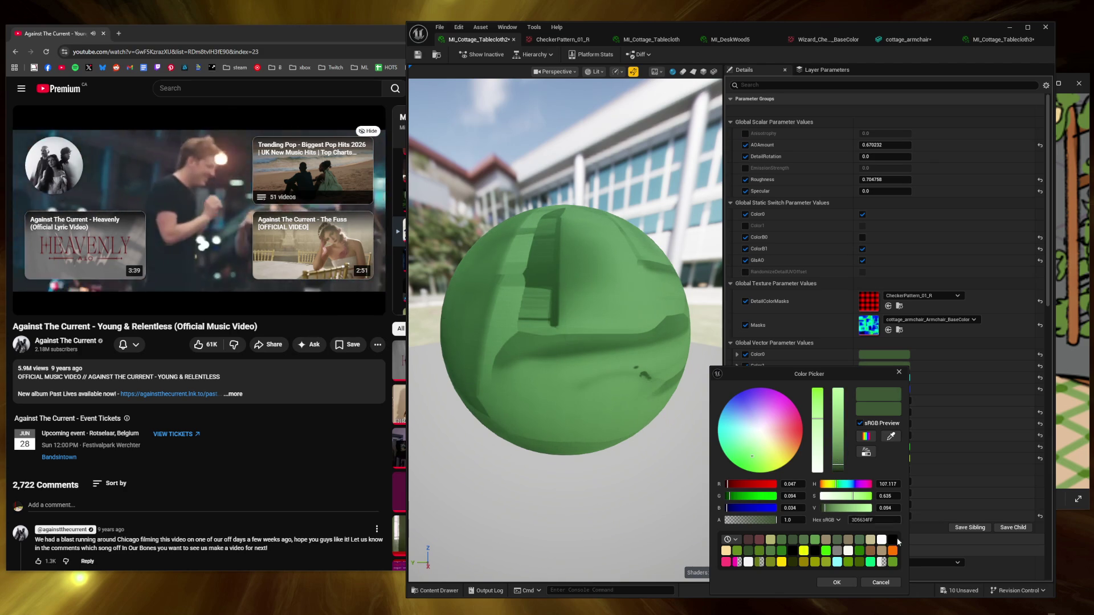
click(890, 583)
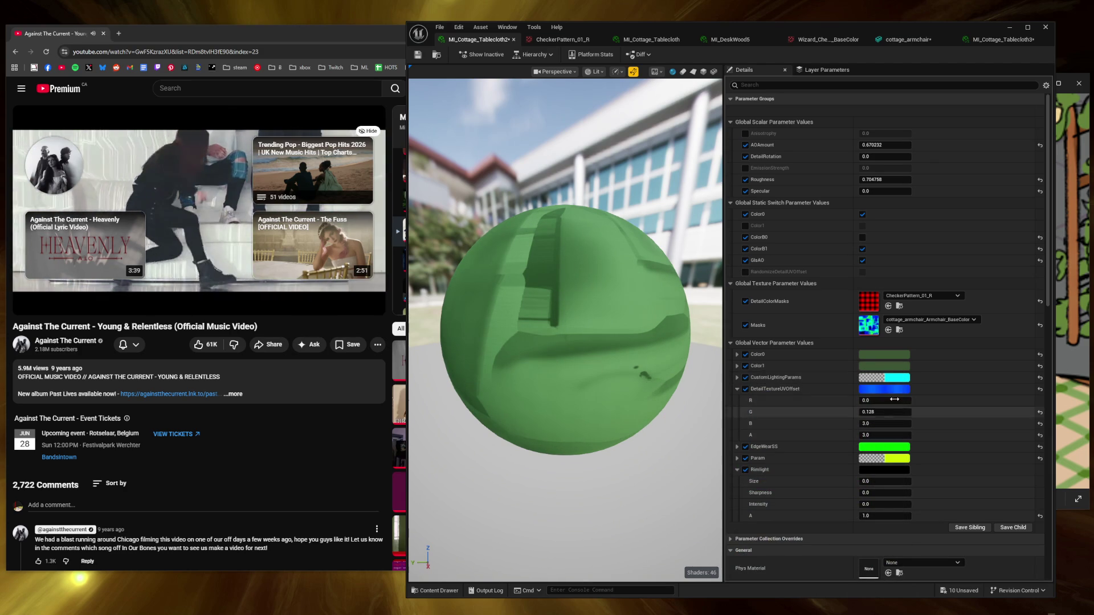
click(884, 354)
drag(1019, 455, 1020, 456)
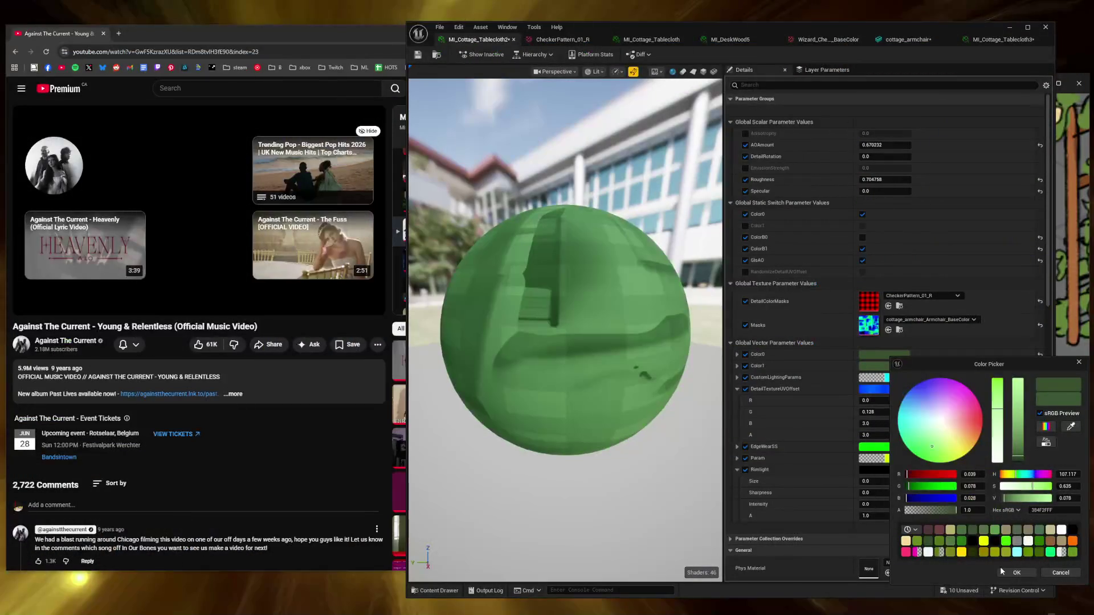
Step: Accept the dark green Color1, set AOAmount to 0, and uncheck the GlsAO switch
click(1009, 572)
drag(885, 145, 758, 145)
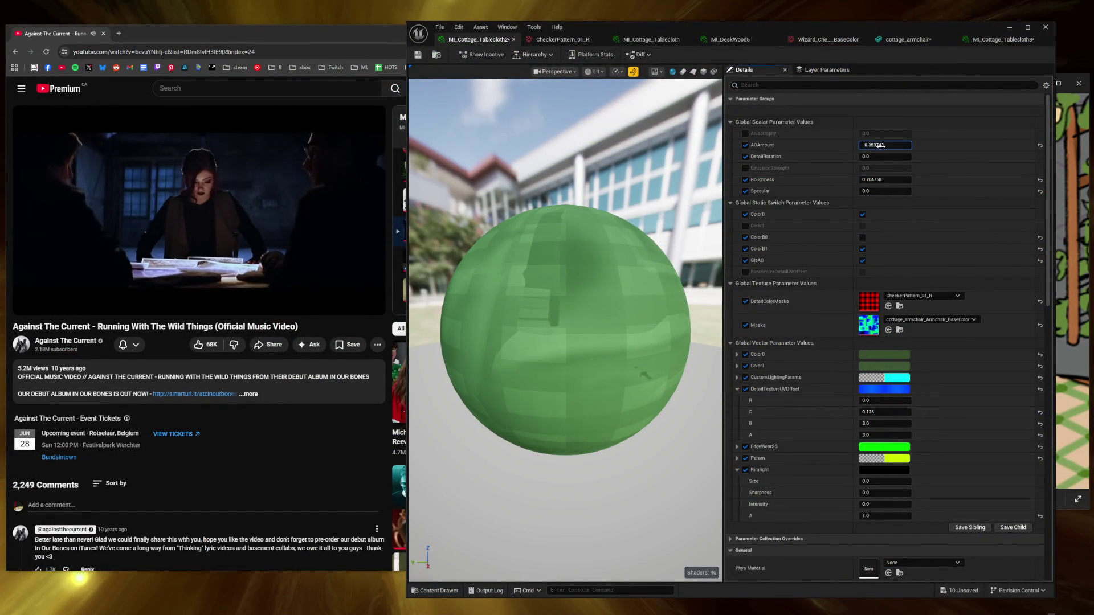
text(0)
key(Return)
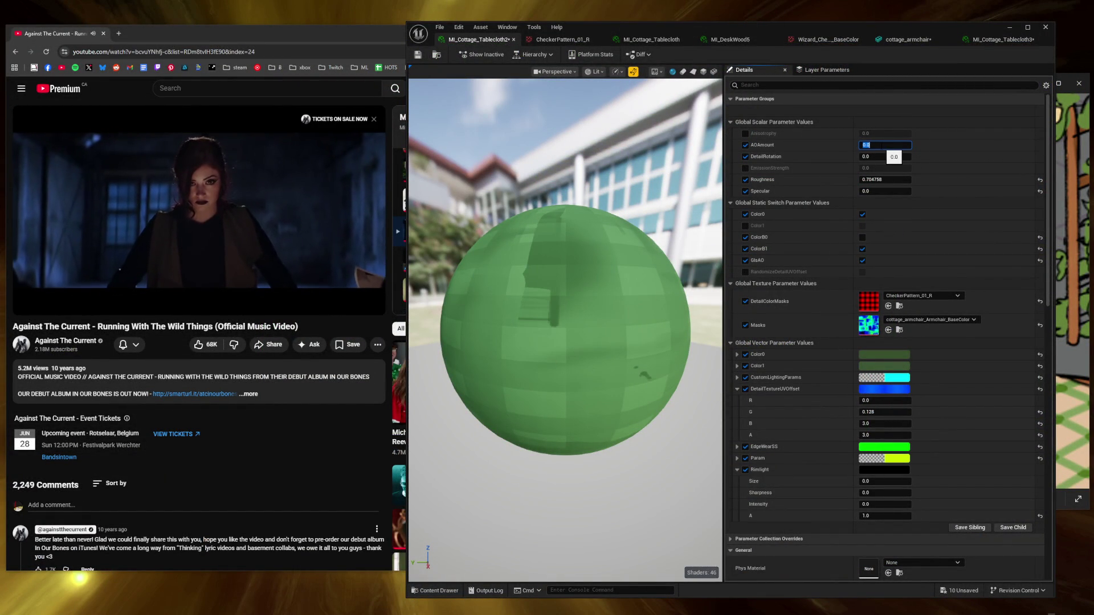
click(862, 262)
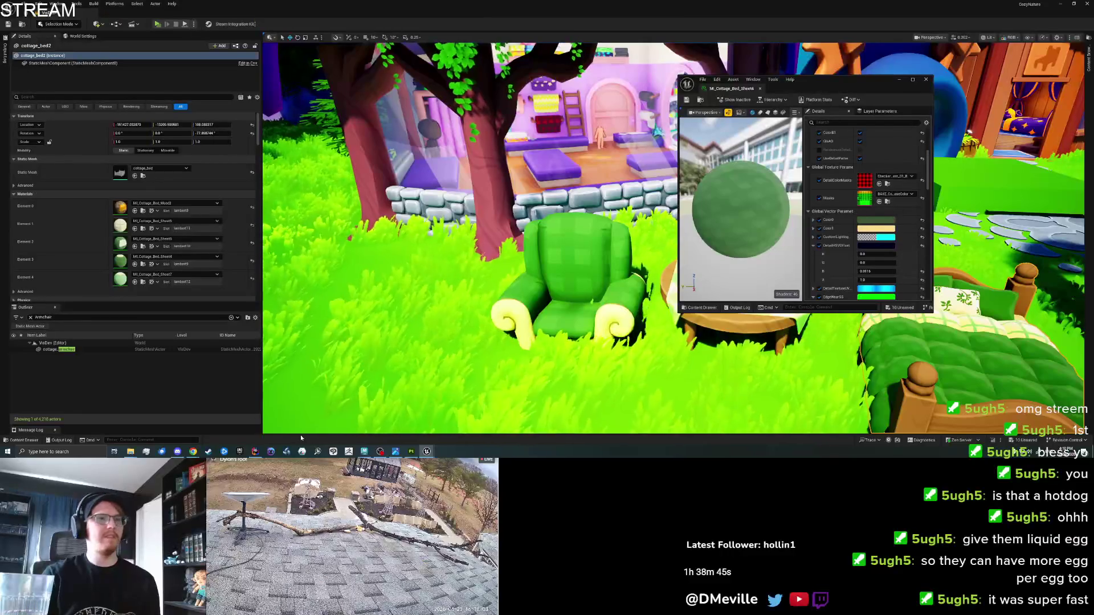
Step: In Substance Painter, set Fill layer 5's blend mode to Linear Dodge (Add)
click(413, 451)
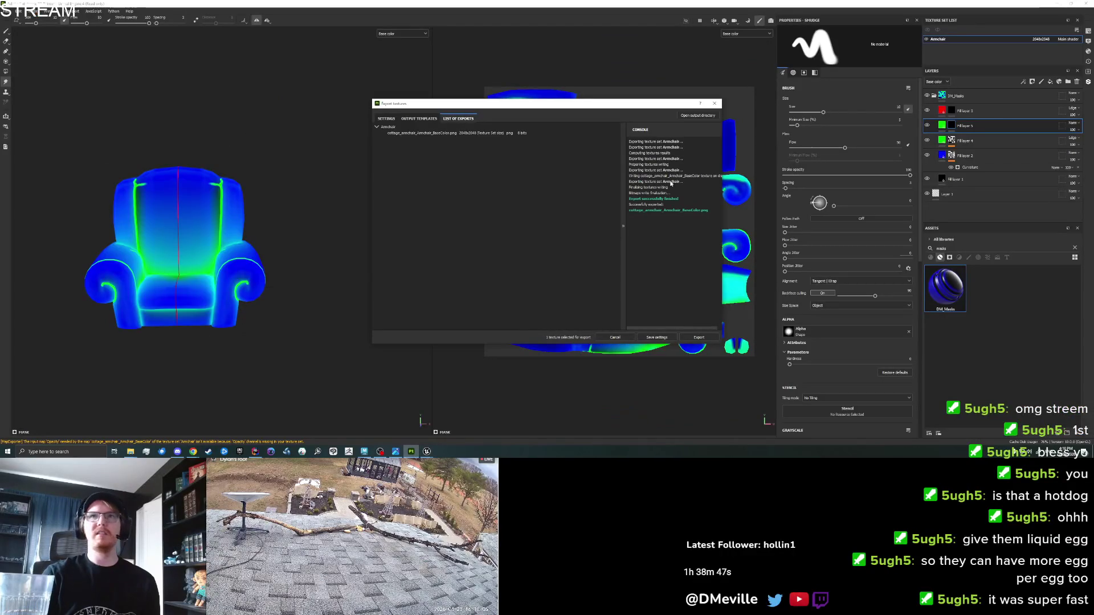
click(715, 104)
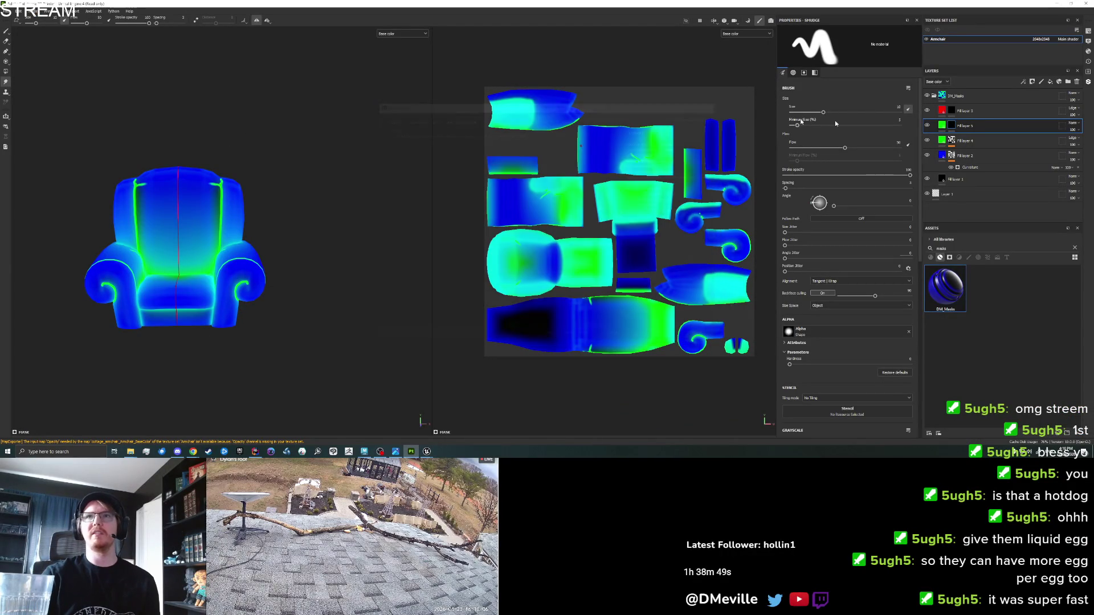
click(1073, 122)
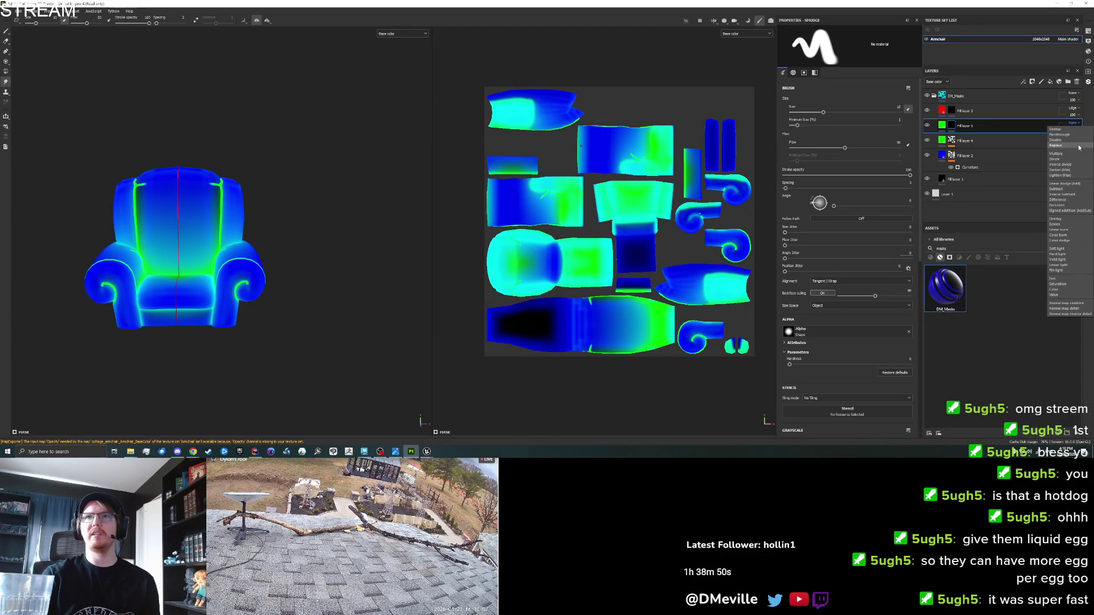
click(1076, 183)
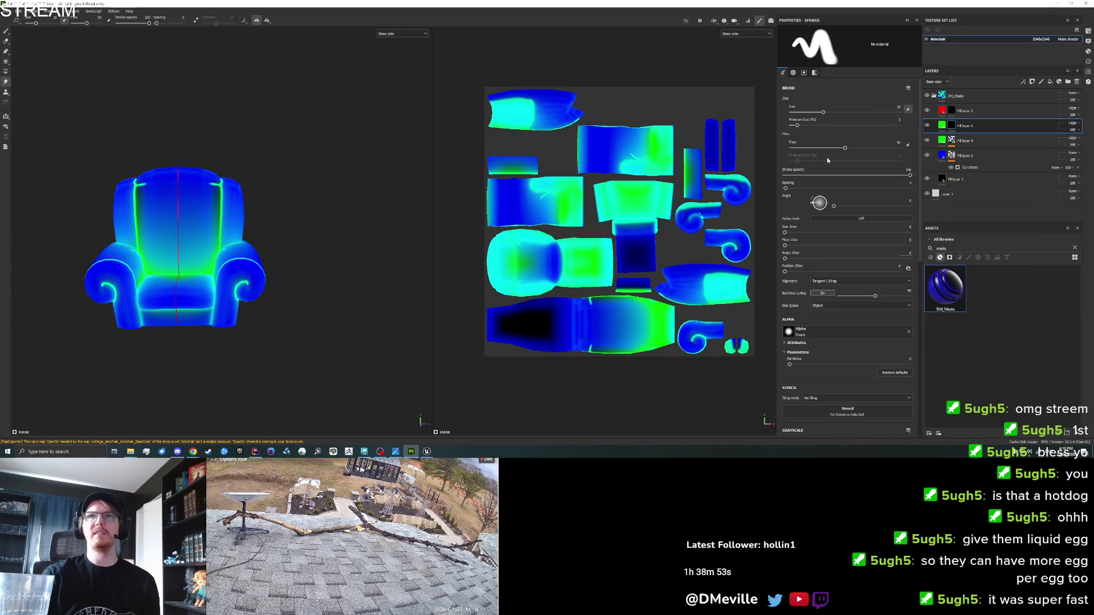
Step: Export the armchair's textures via File > Export Textures and return to Unreal
click(8, 11)
click(44, 113)
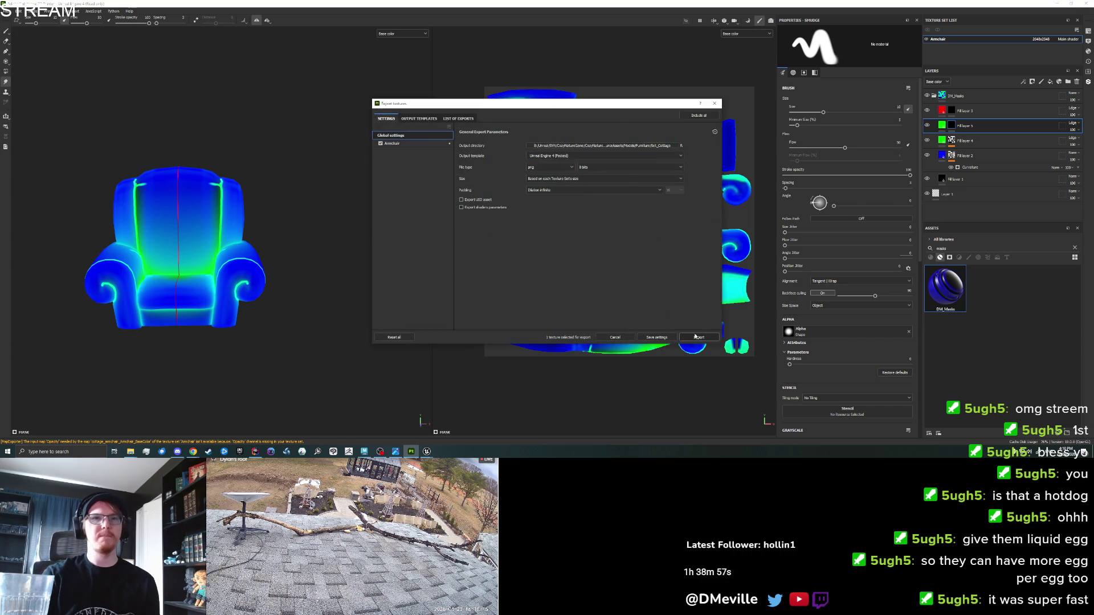
click(698, 337)
click(427, 451)
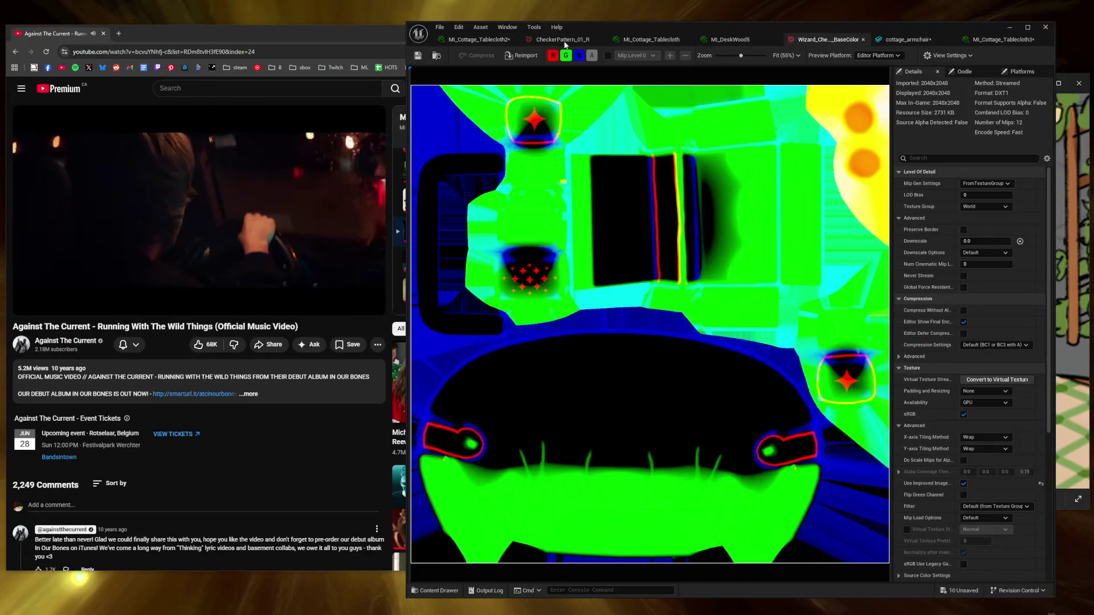
Step: Reimport the cottage_armchair BaseColor texture and return to the tablecloth material instance
click(649, 39)
click(479, 40)
click(564, 40)
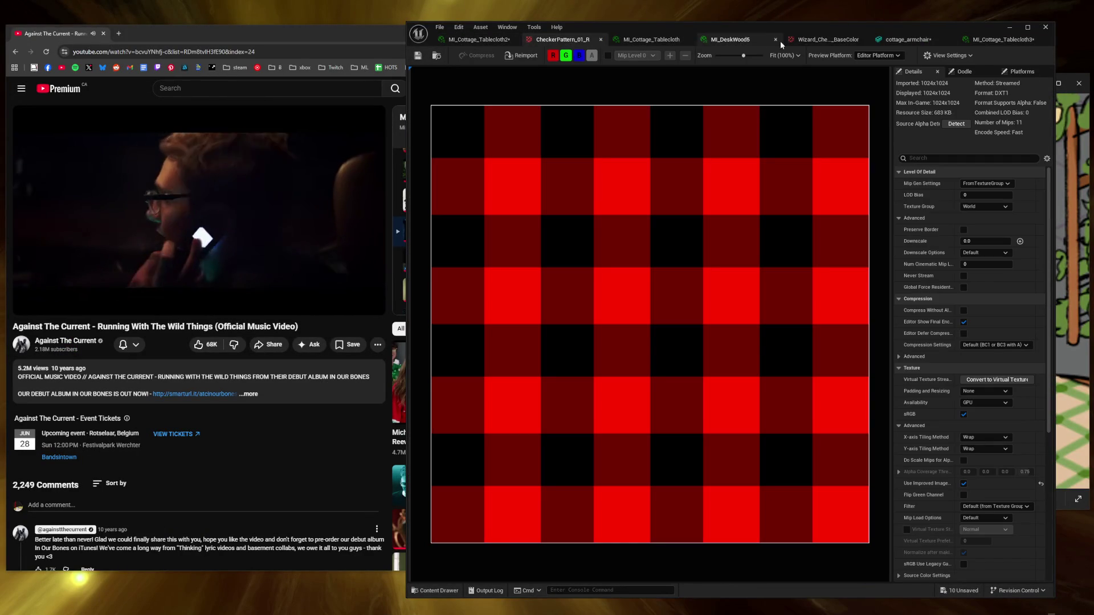
click(905, 41)
click(992, 41)
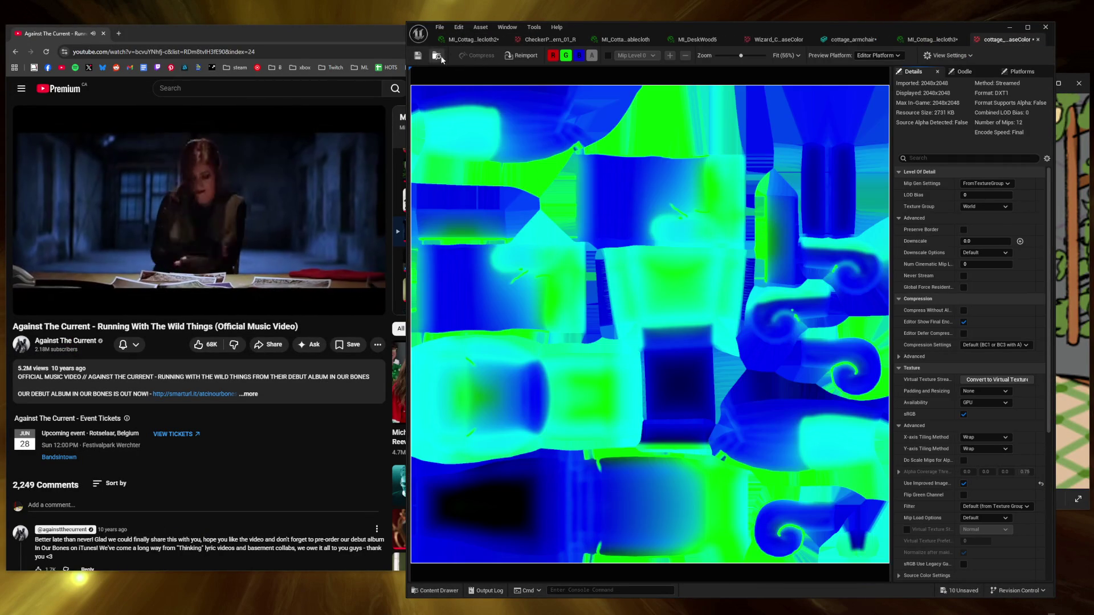
click(519, 60)
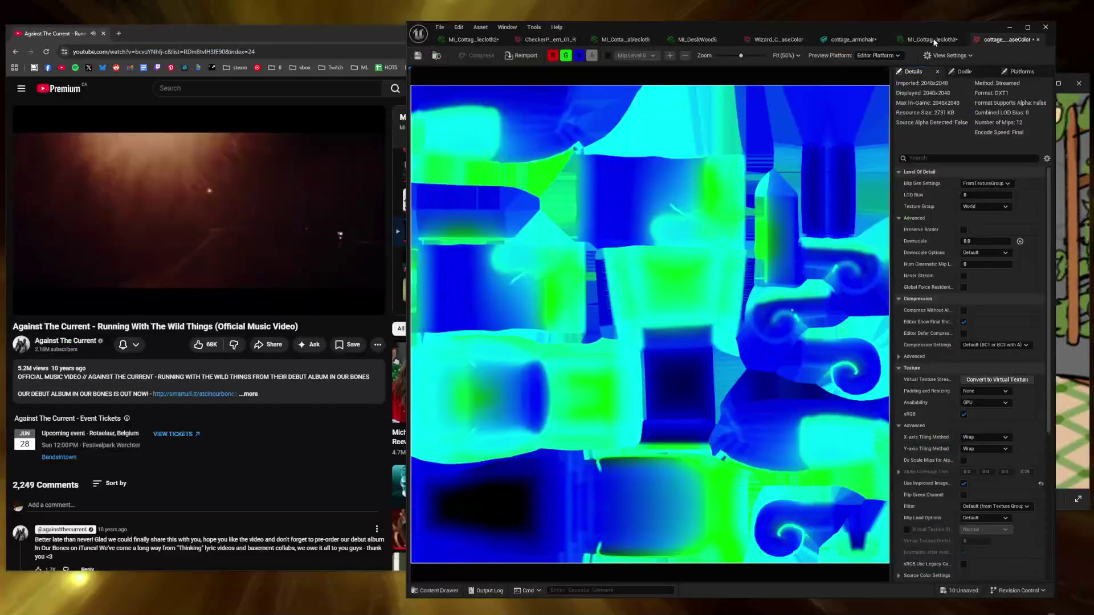
click(853, 39)
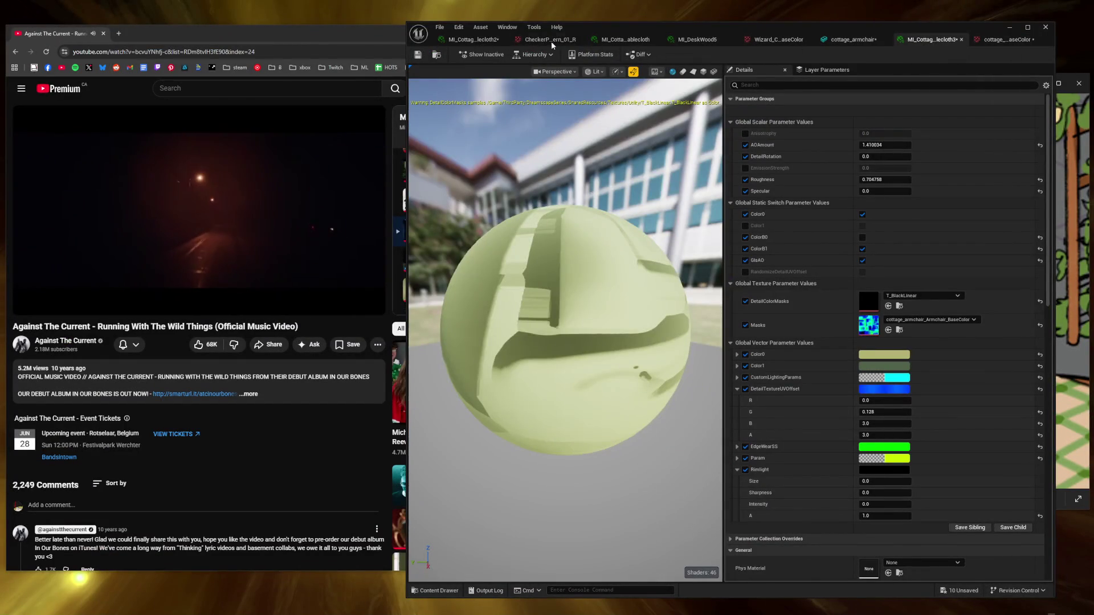
Step: Re-enable GlsAO in MI_Cottage_Tablecloth2 and raise AOAmount to about 0.49
click(474, 39)
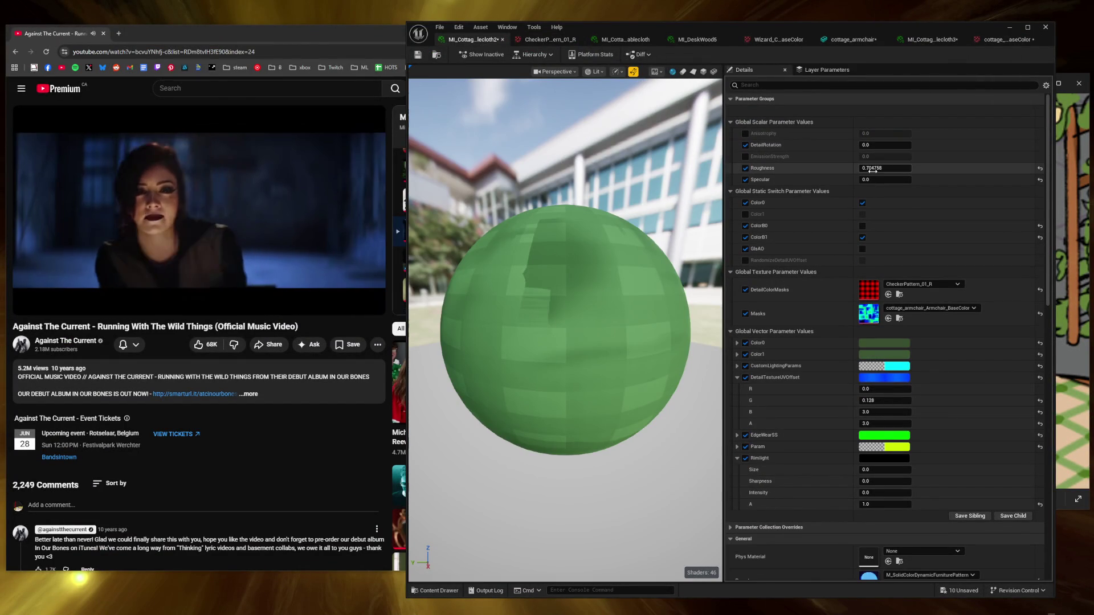
click(863, 250)
click(863, 249)
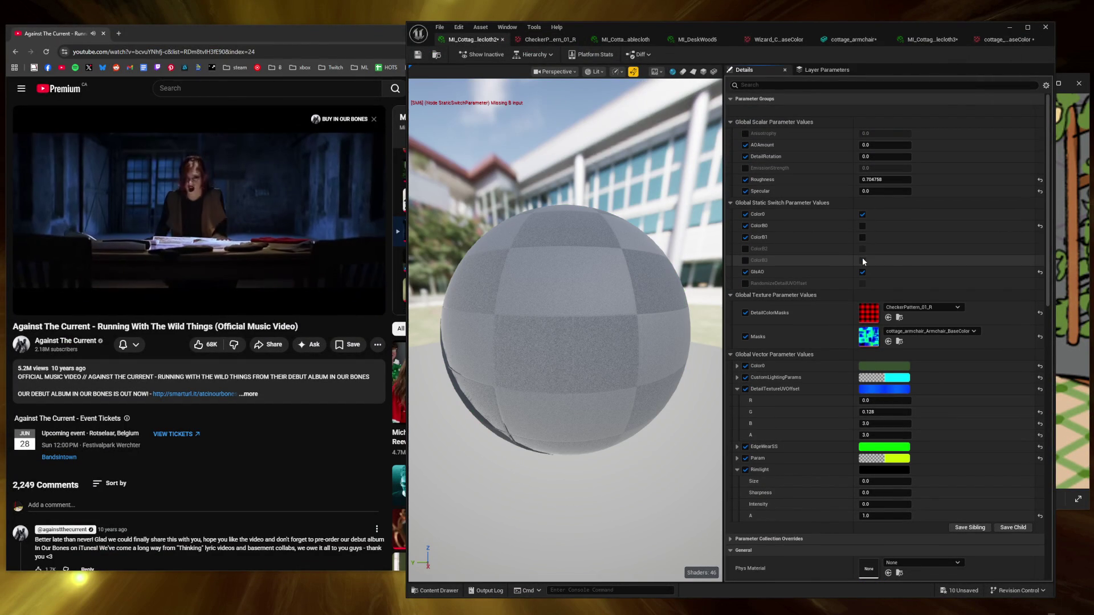
key(ctrl+z)
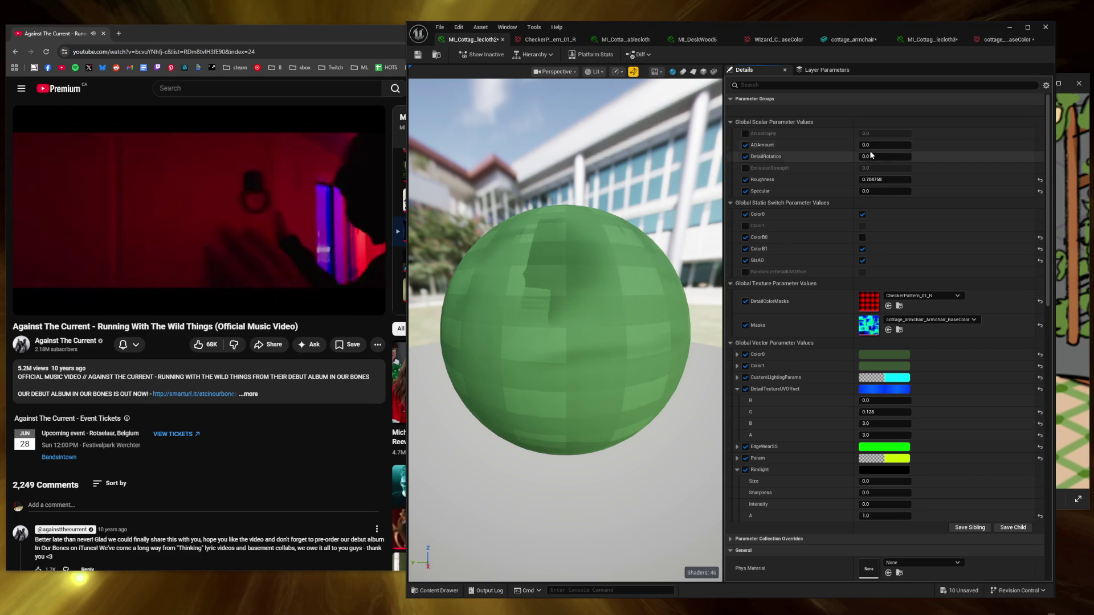
mouse_move(871, 144)
mouse_down()
mouse_move(917, 145)
mouse_move(893, 145)
mouse_up()
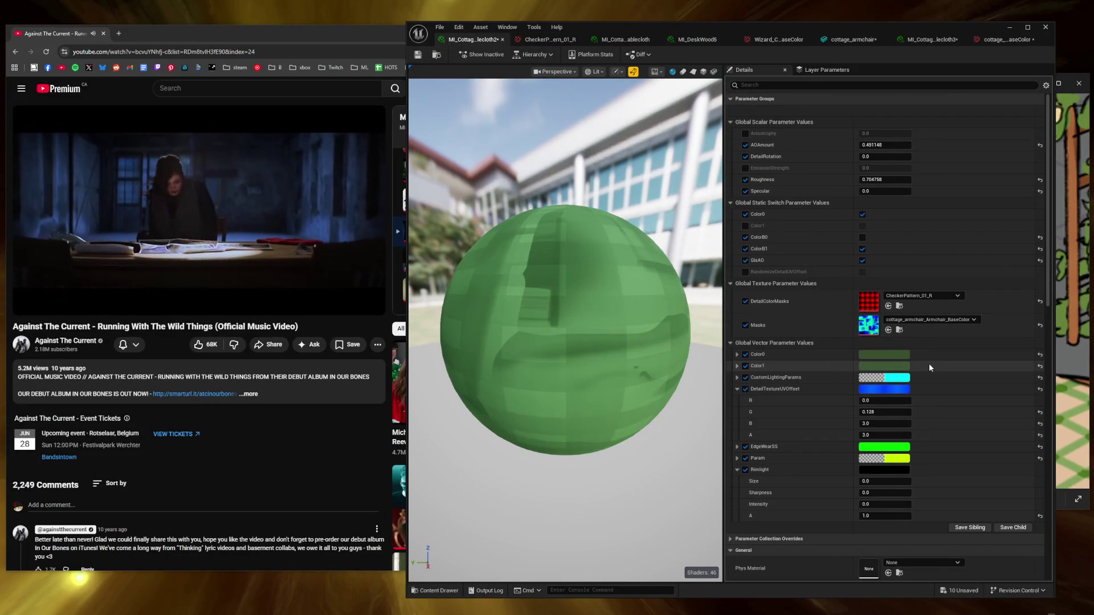
click(898, 366)
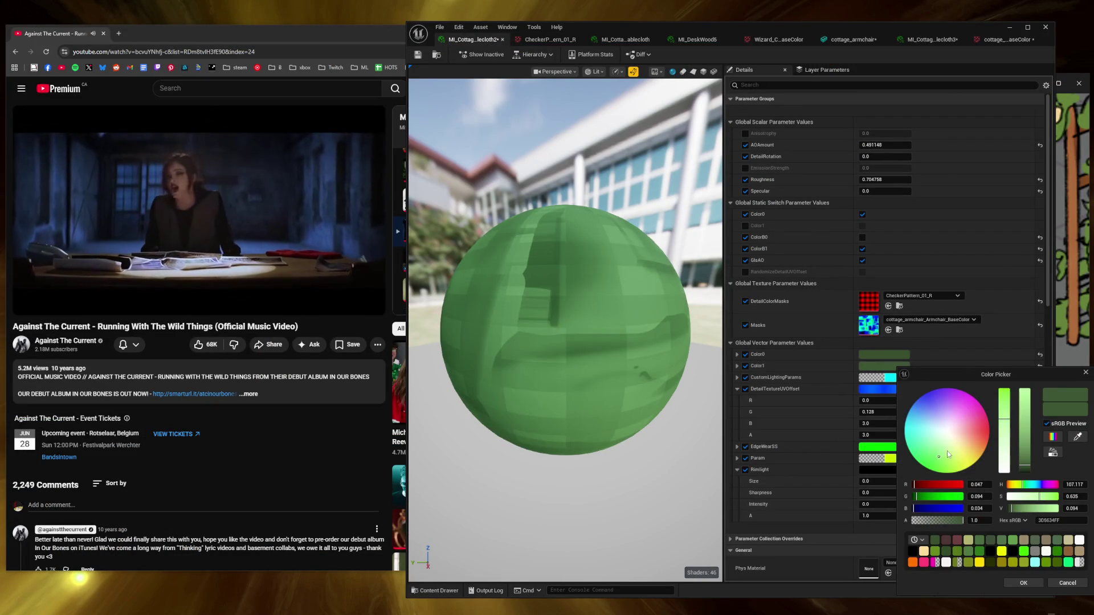
Step: Tune the tablecloth's Color1 from saturated yellow-green to a pale cream beige
drag(969, 461, 966, 467)
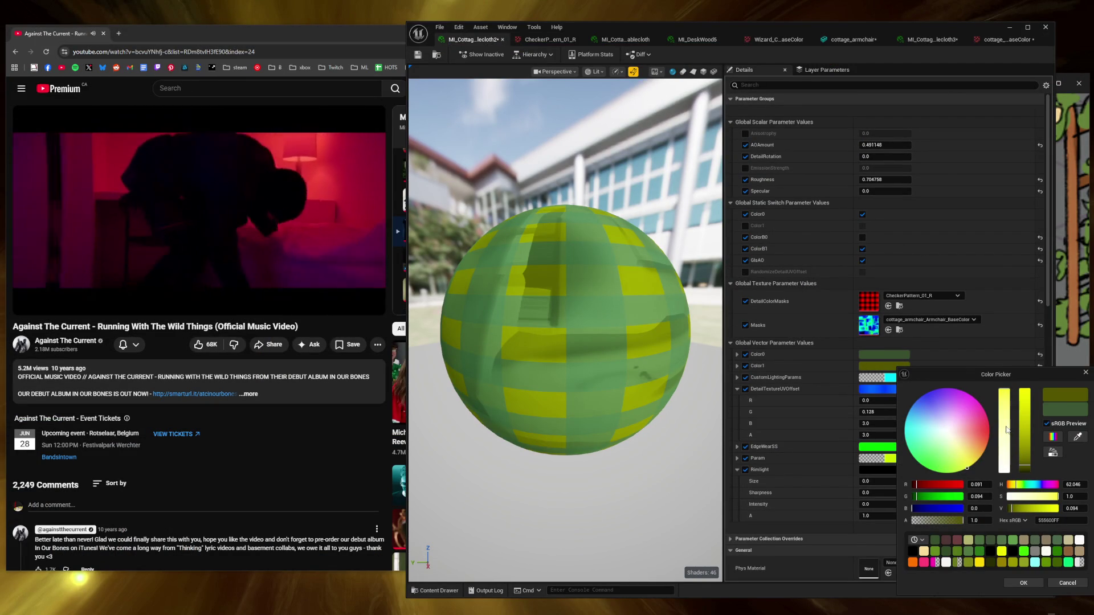
mouse_move(1008, 425)
mouse_down()
mouse_move(1004, 459)
mouse_move(1024, 433)
mouse_move(1025, 455)
mouse_move(1029, 441)
mouse_up()
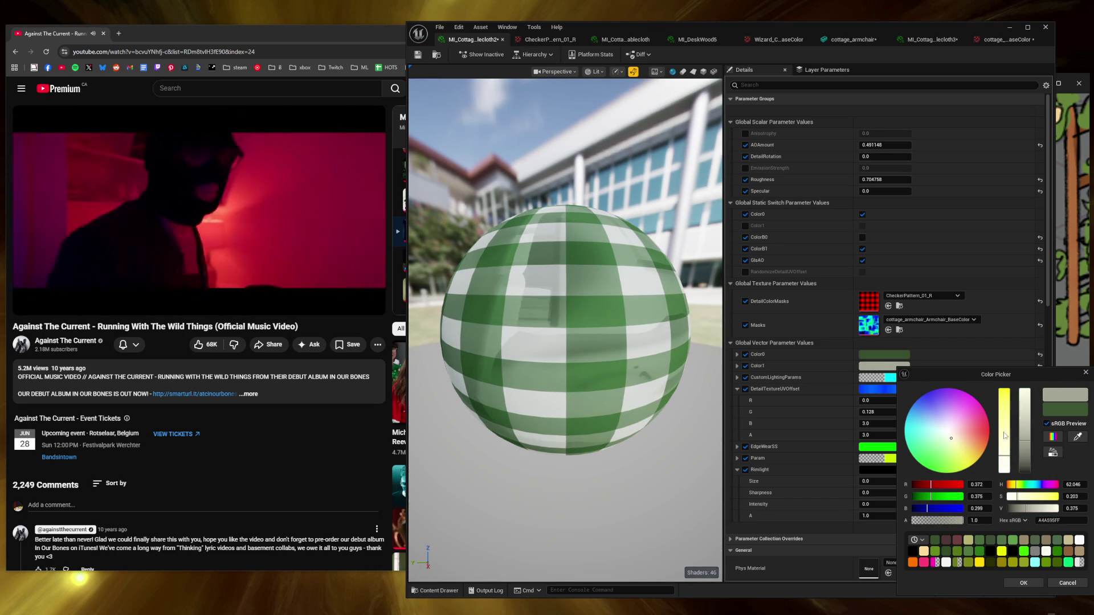
drag(957, 442, 969, 453)
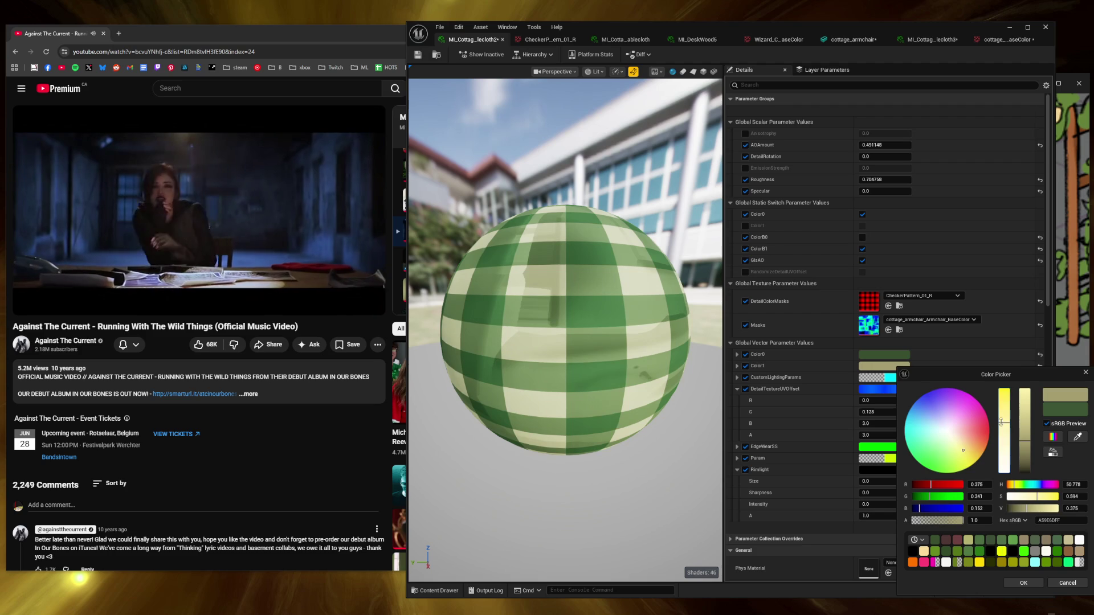
mouse_move(1028, 424)
mouse_down()
mouse_move(1041, 484)
mouse_move(1035, 440)
mouse_up()
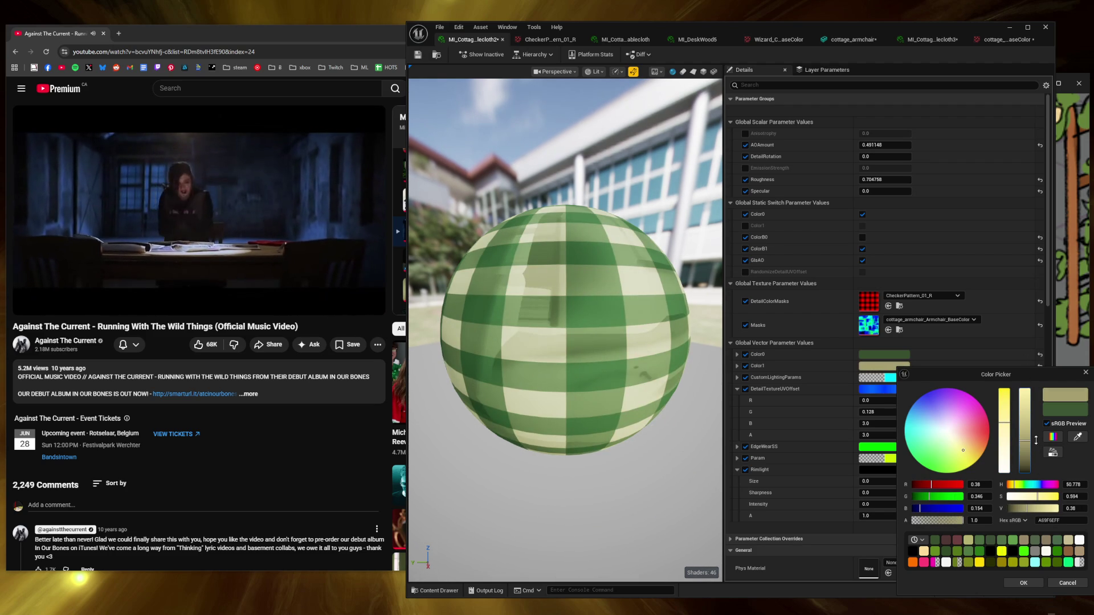
drag(1030, 427, 1030, 422)
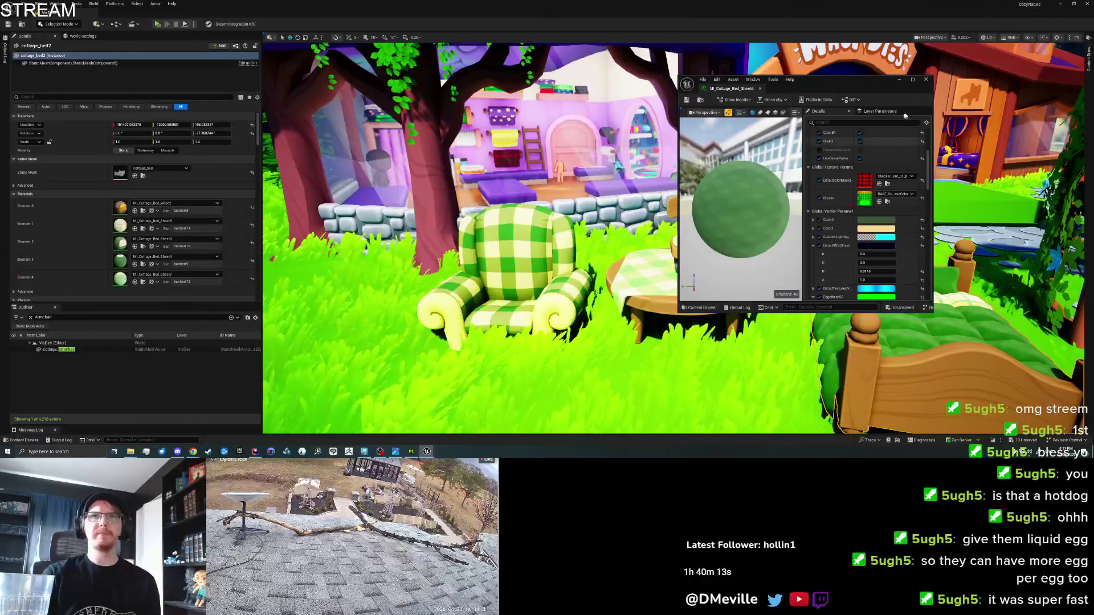
Step: Close the material editor, look over the furniture group, and save all packages of the VisDev map
click(760, 89)
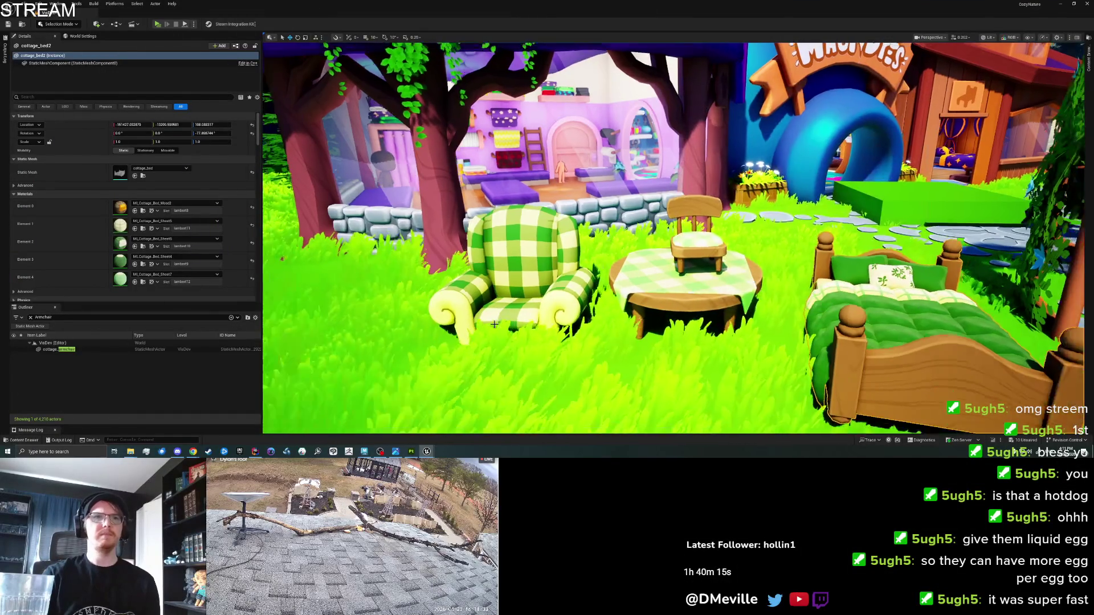
key(w)
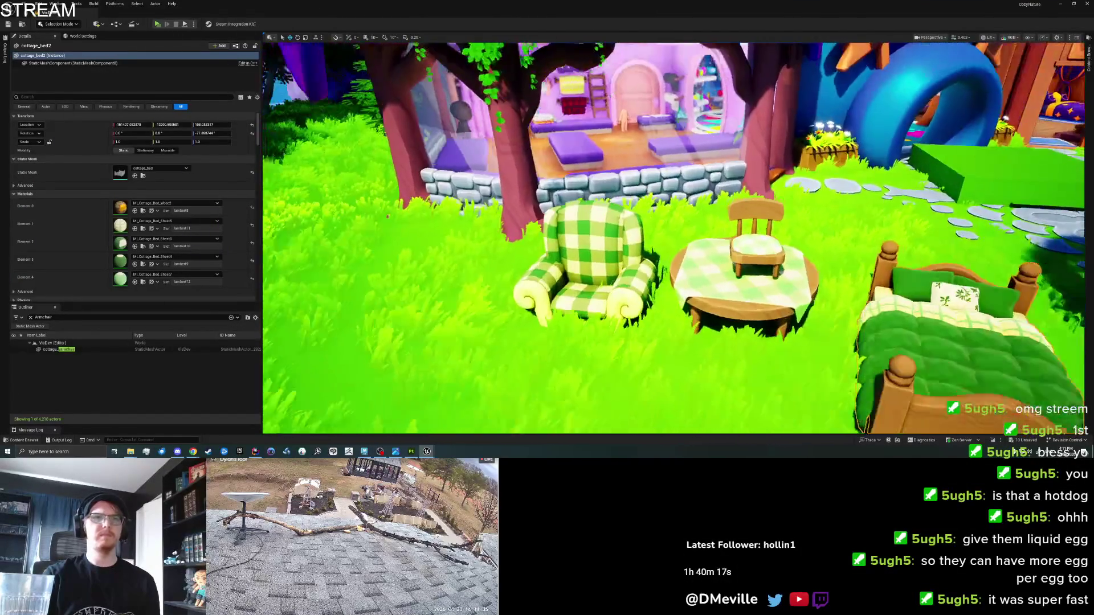
key(s)
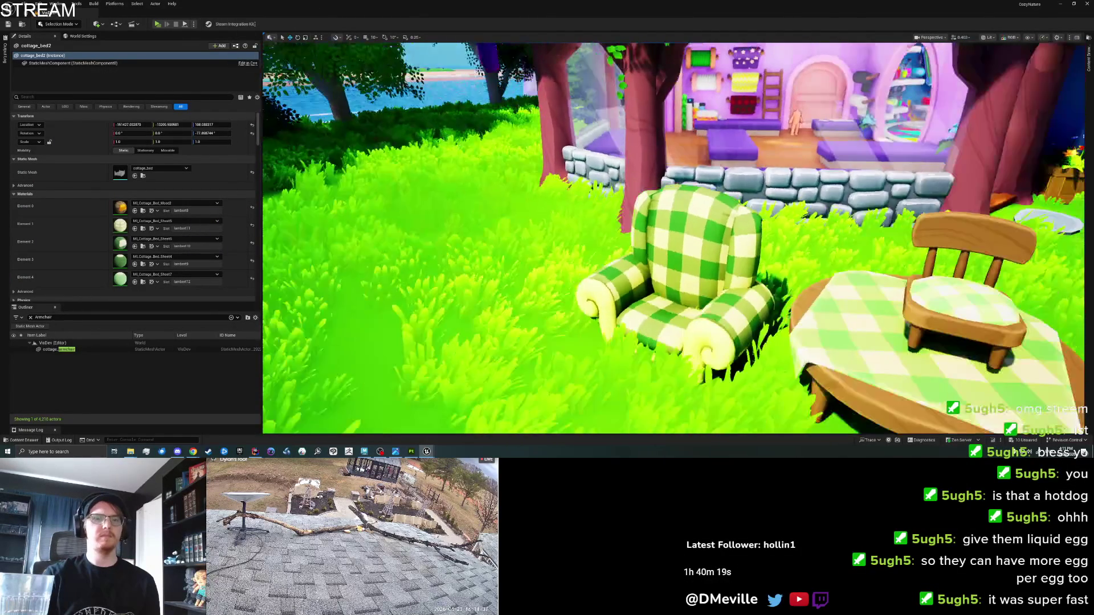
key(ctrl+s)
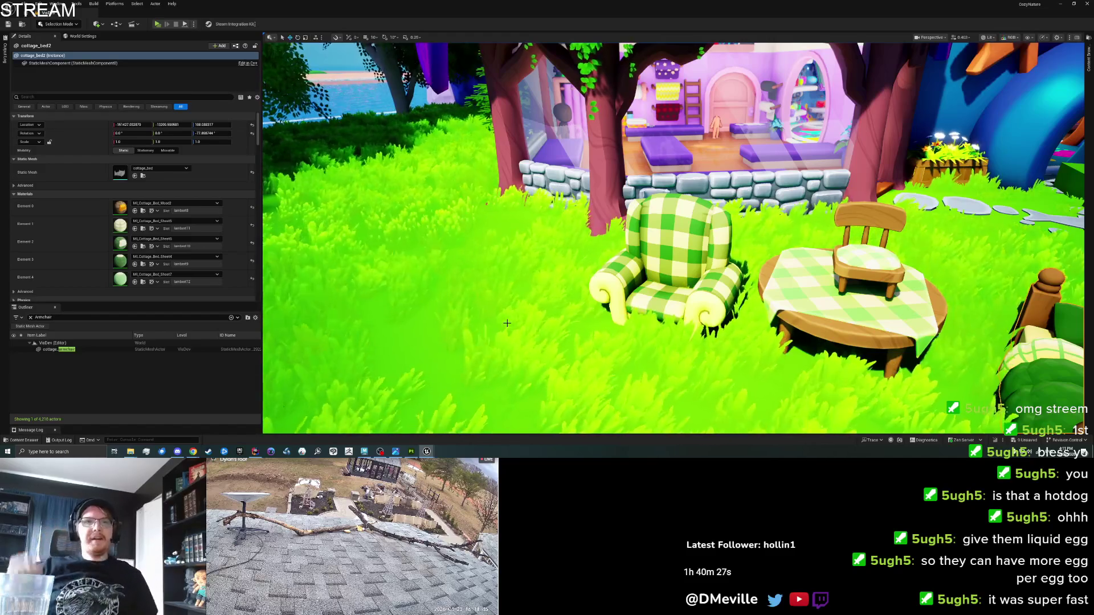
click(592, 315)
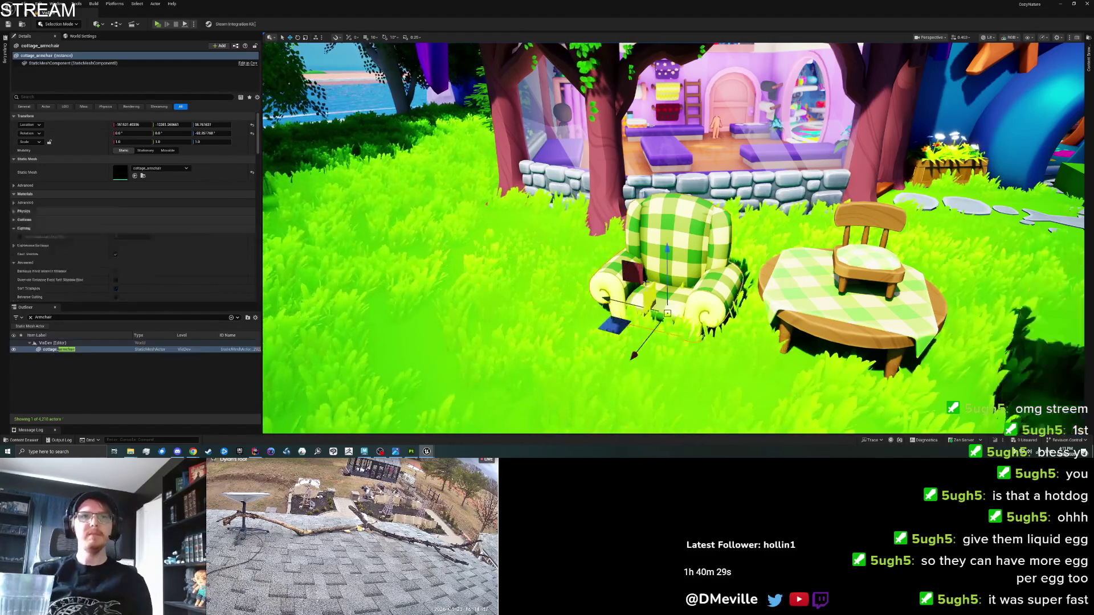
right_click(546, 341)
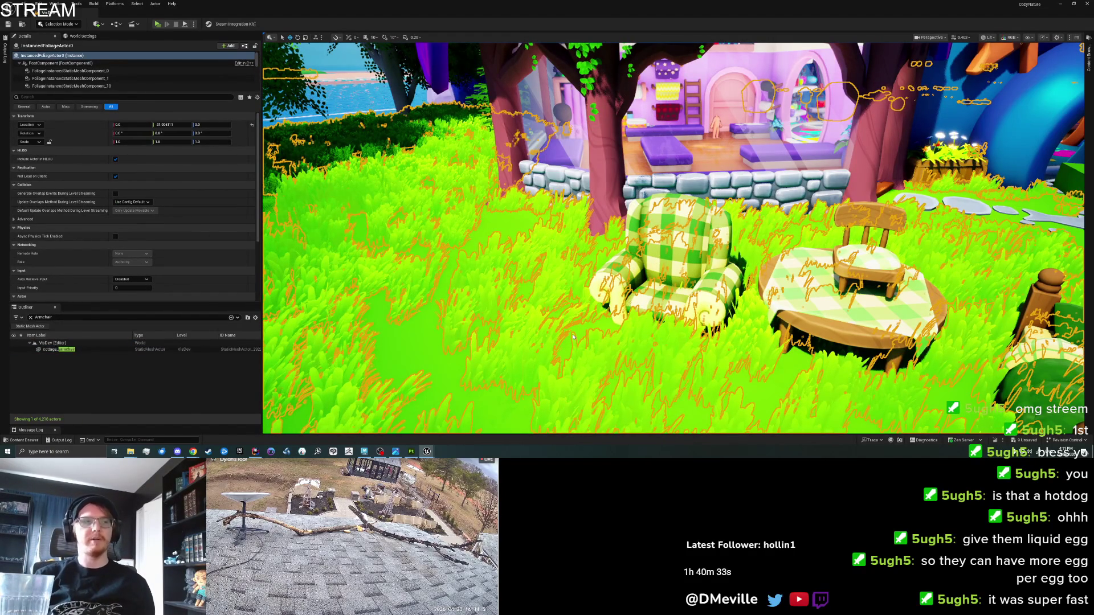
key(alt+p)
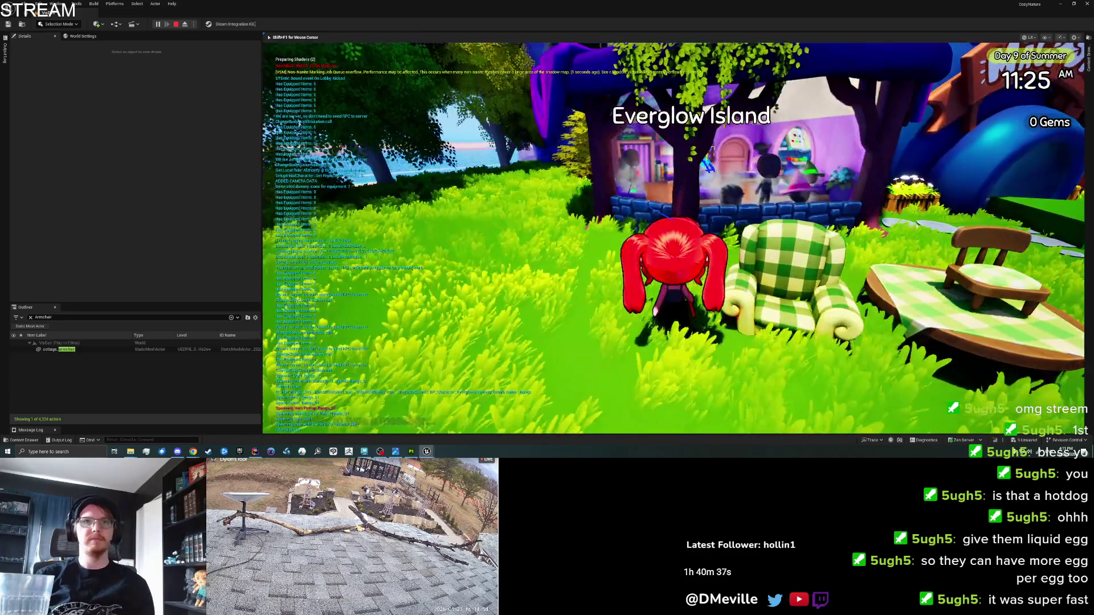
key(s)
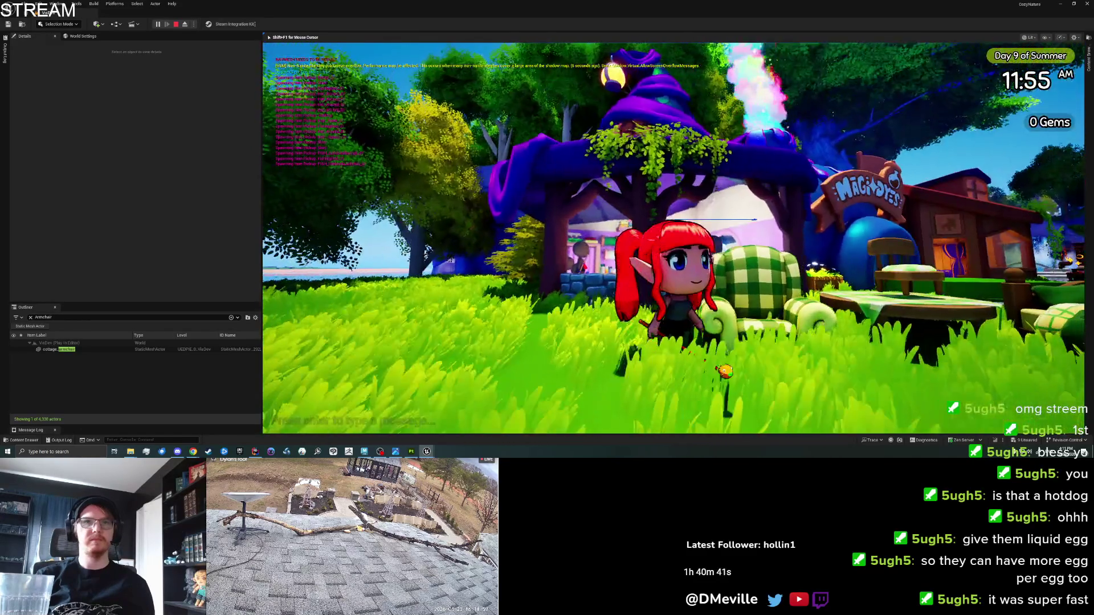
key(w)
key(e)
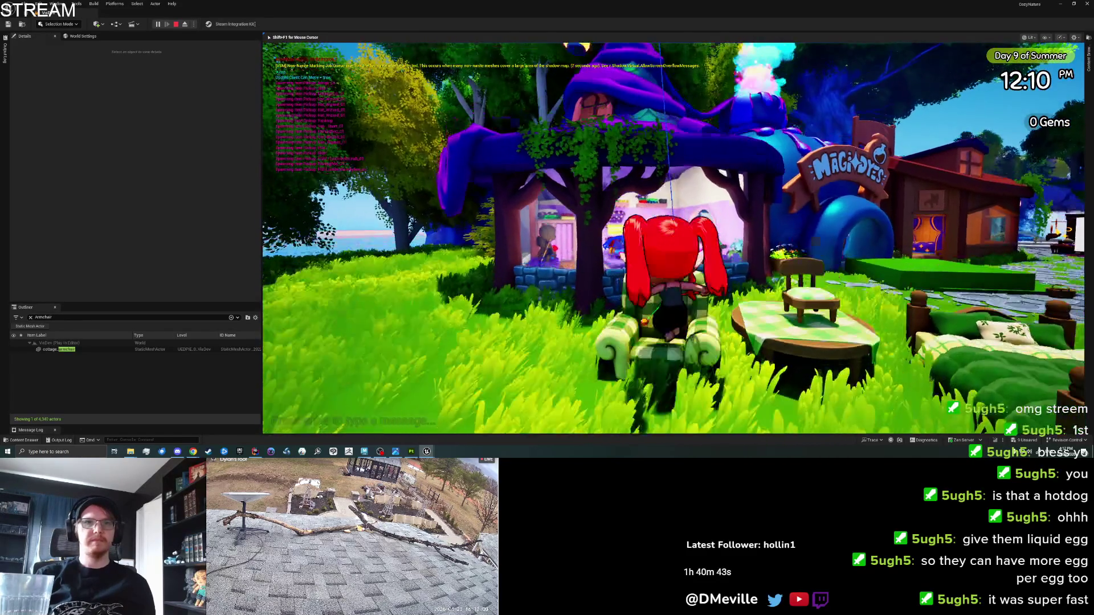
key(w)
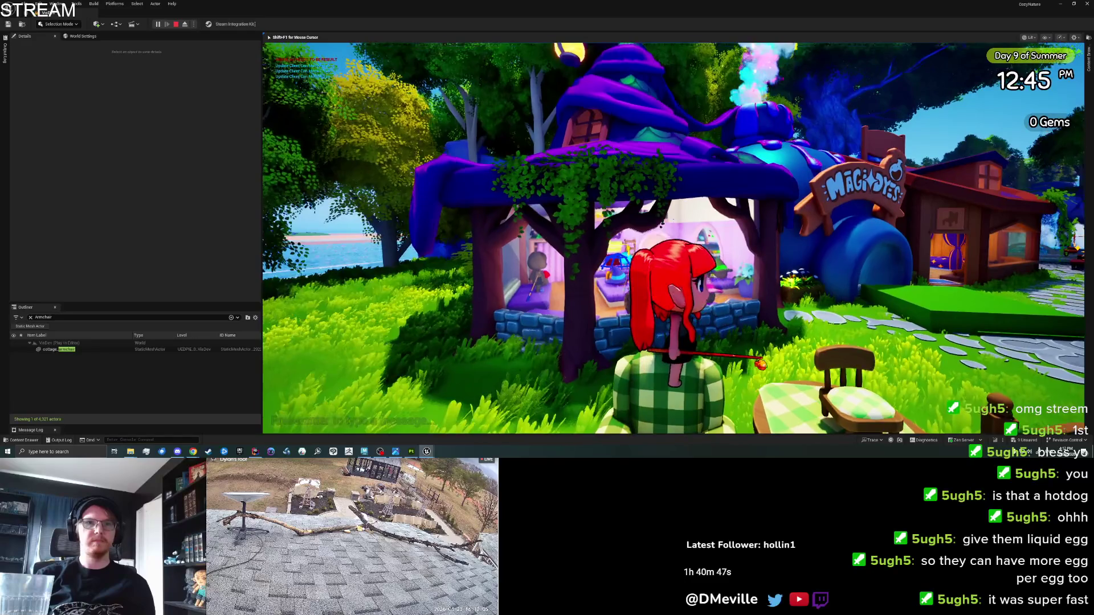
key(e)
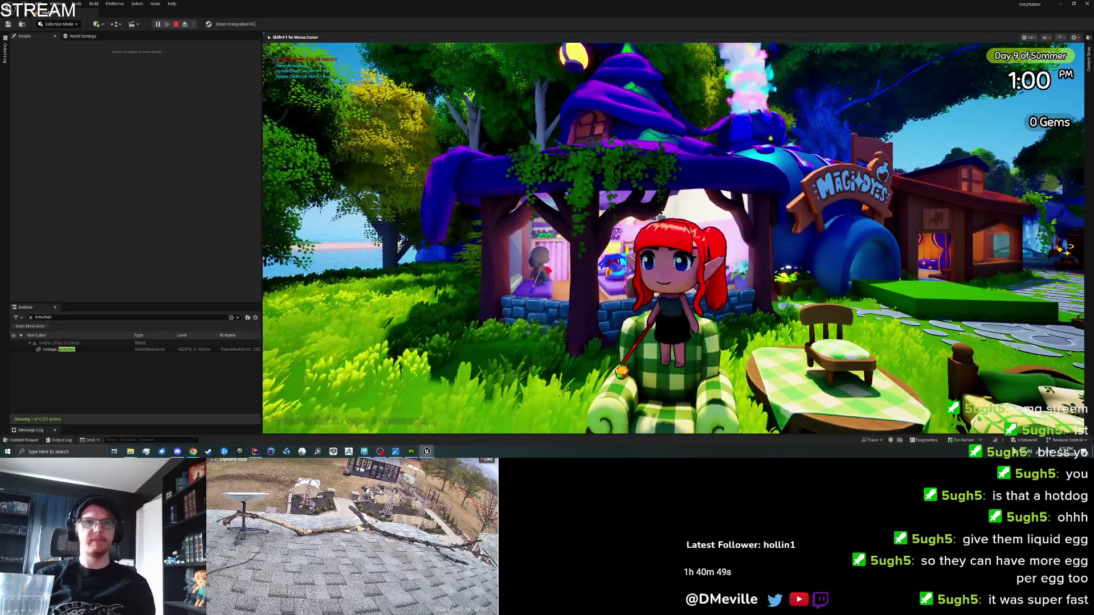
key(Escape)
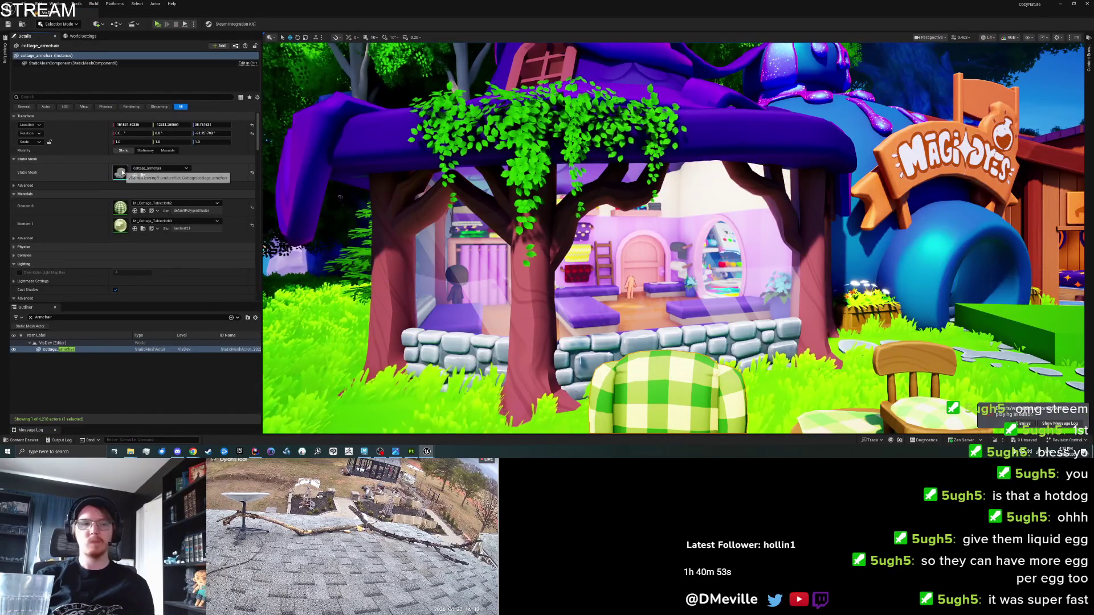
Step: Open cottage_armchair and apply convex-decomposition collision with Hull Count 12, then inspect it
double_click(121, 172)
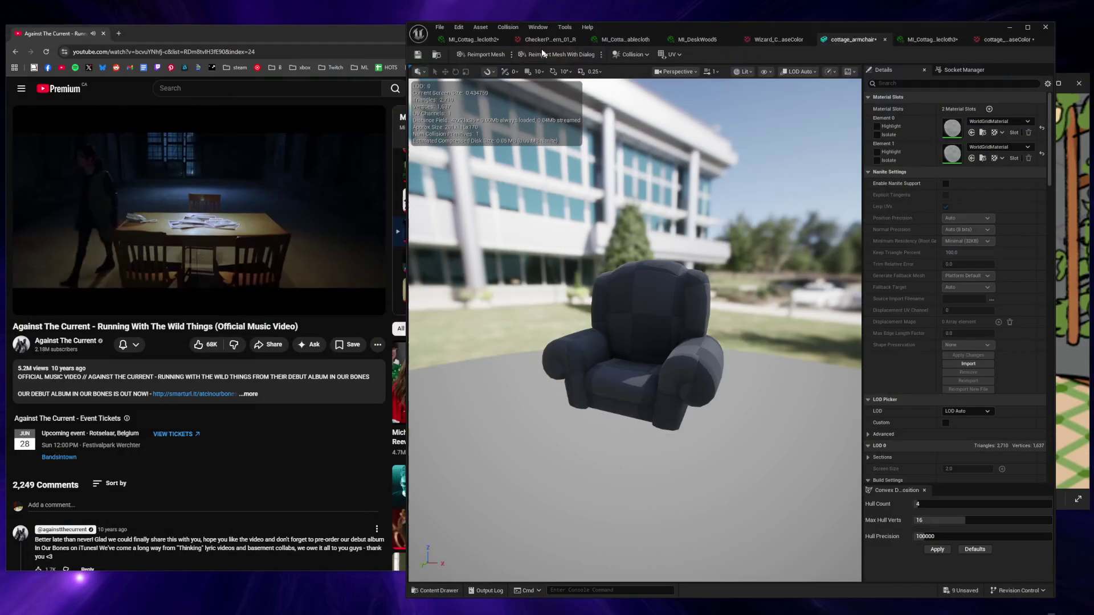
click(937, 549)
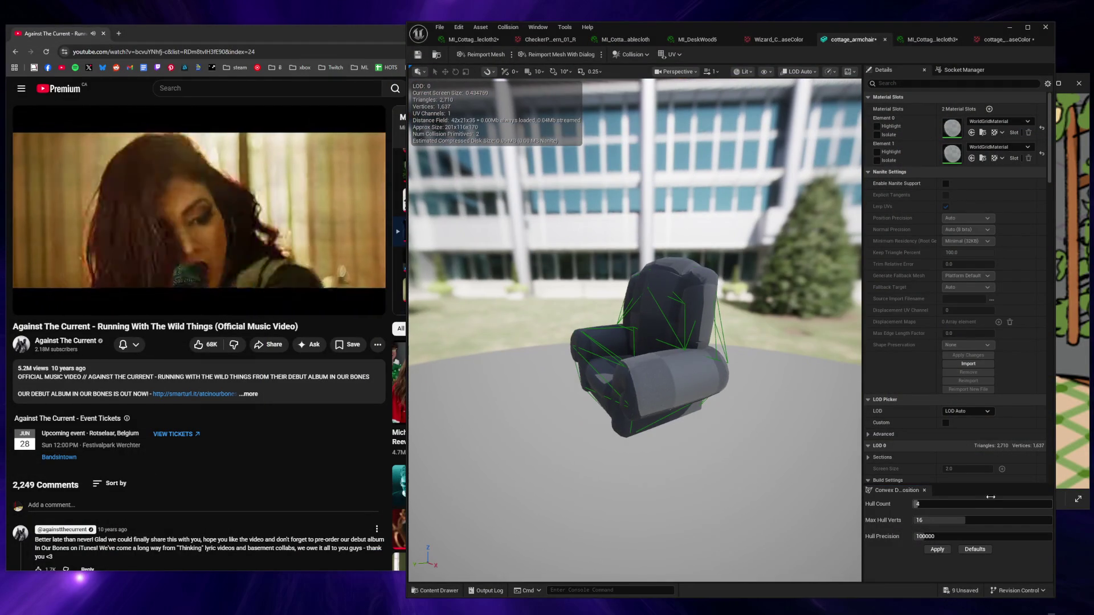
click(934, 503)
text(12)
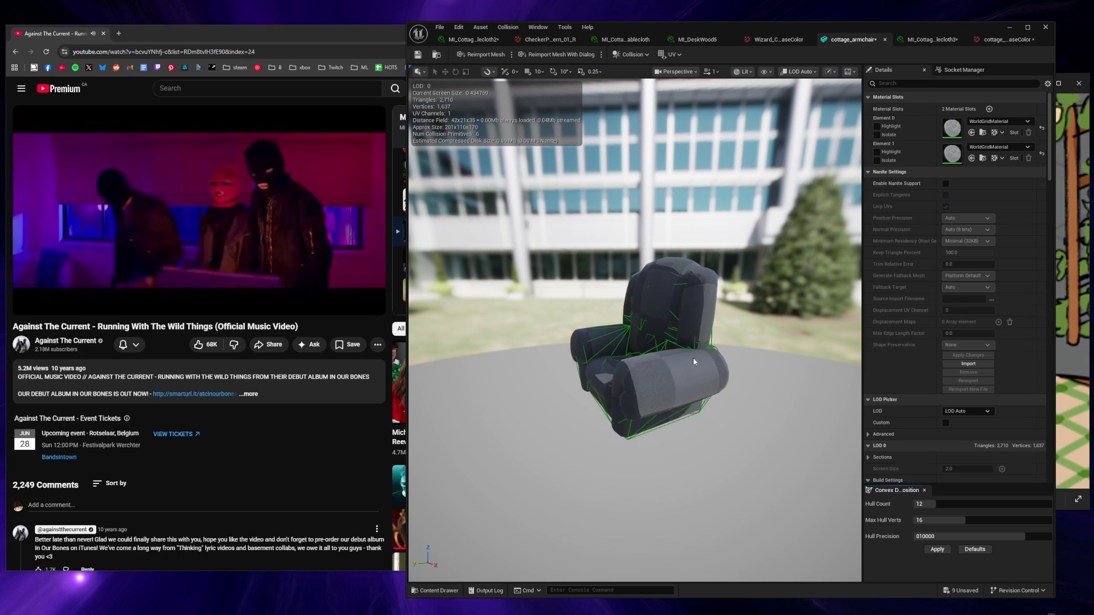
mouse_move(624, 384)
mouse_down()
mouse_move(646, 385)
mouse_move(612, 383)
mouse_move(640, 380)
mouse_move(623, 376)
mouse_up()
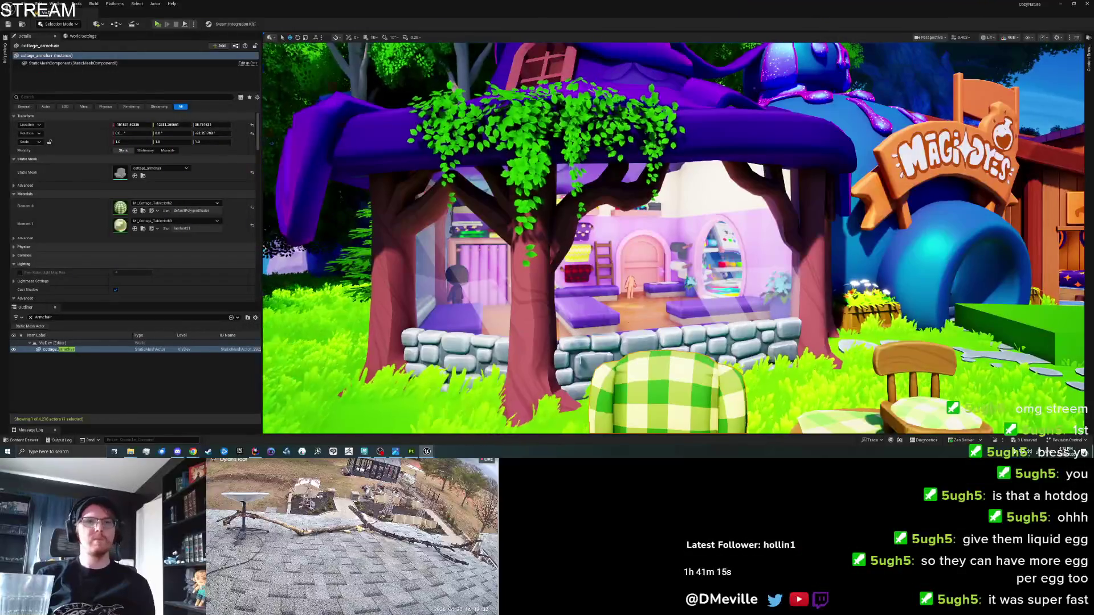
Step: Playtest sitting on the armchair and standing up, then select the wooden chair on the table
key(f)
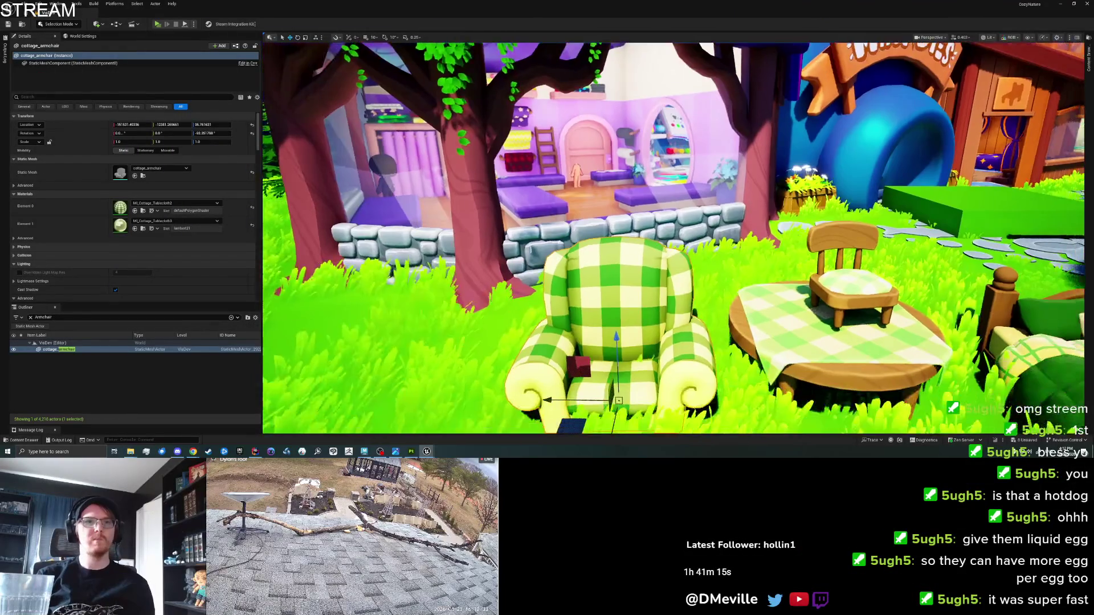
right_click(654, 291)
key(Escape)
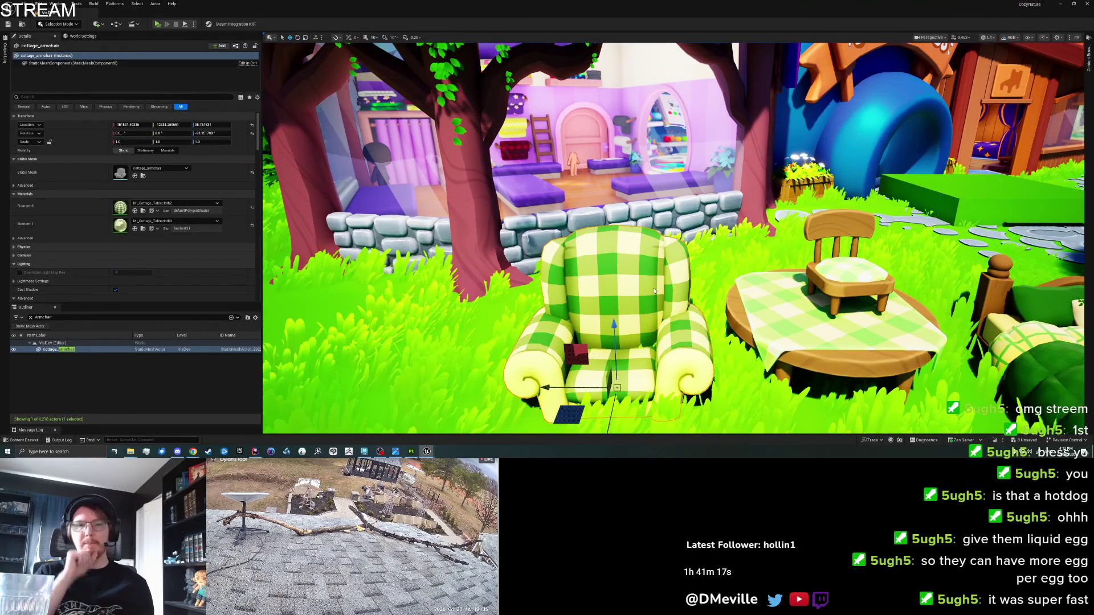
key(alt+p)
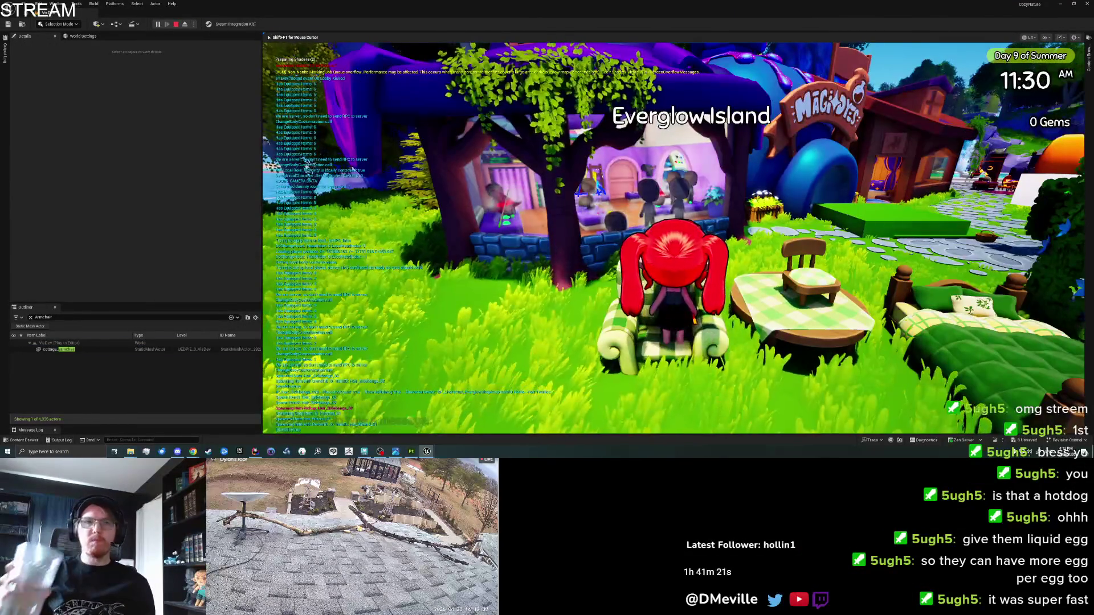
key(i)
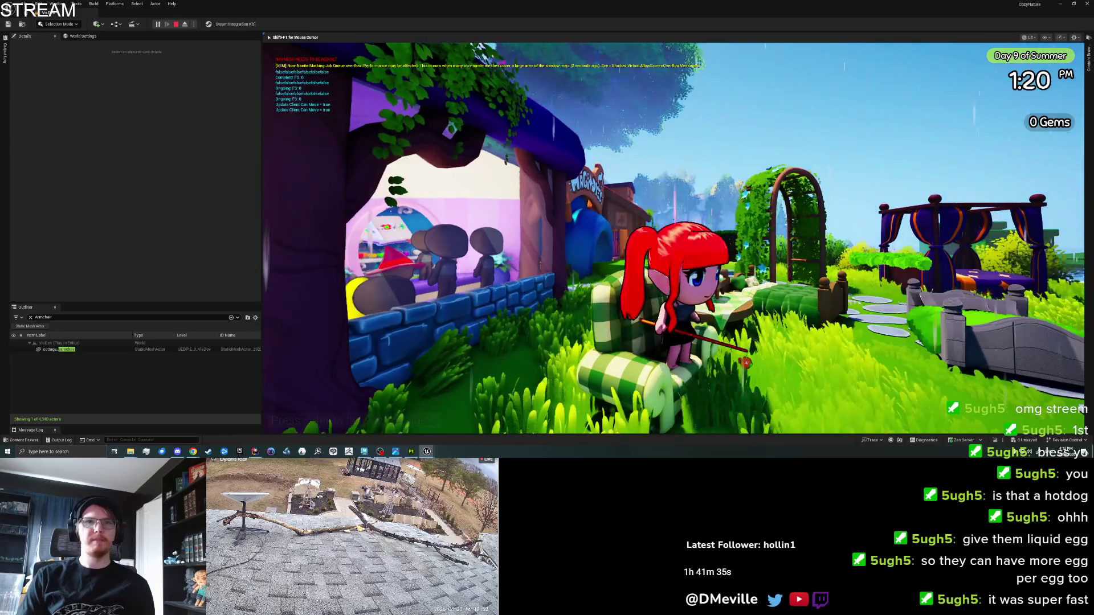
key(e)
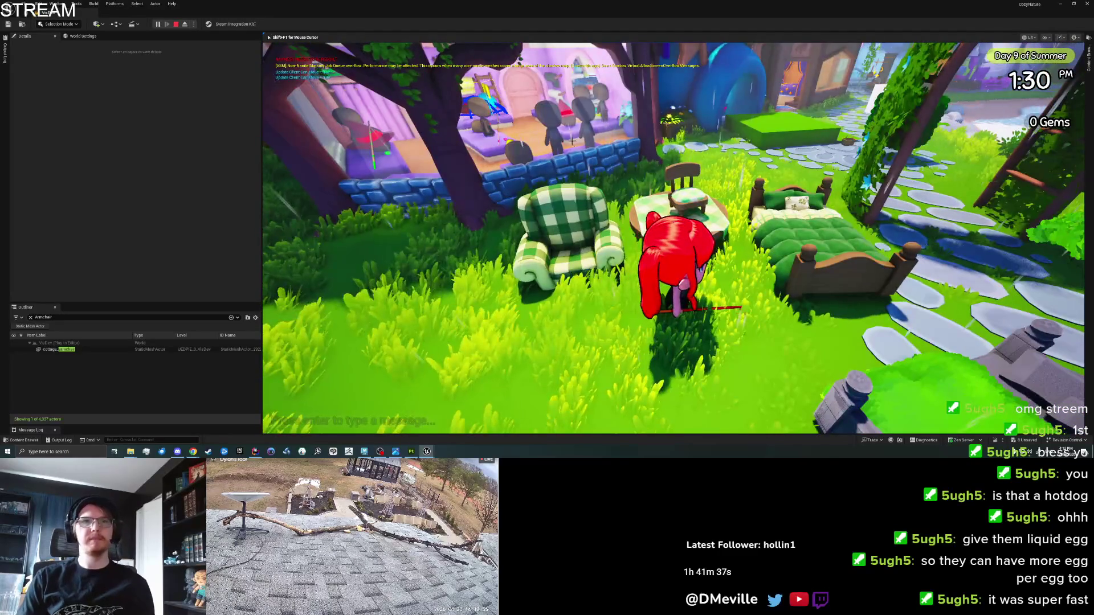
key(Escape)
click(668, 172)
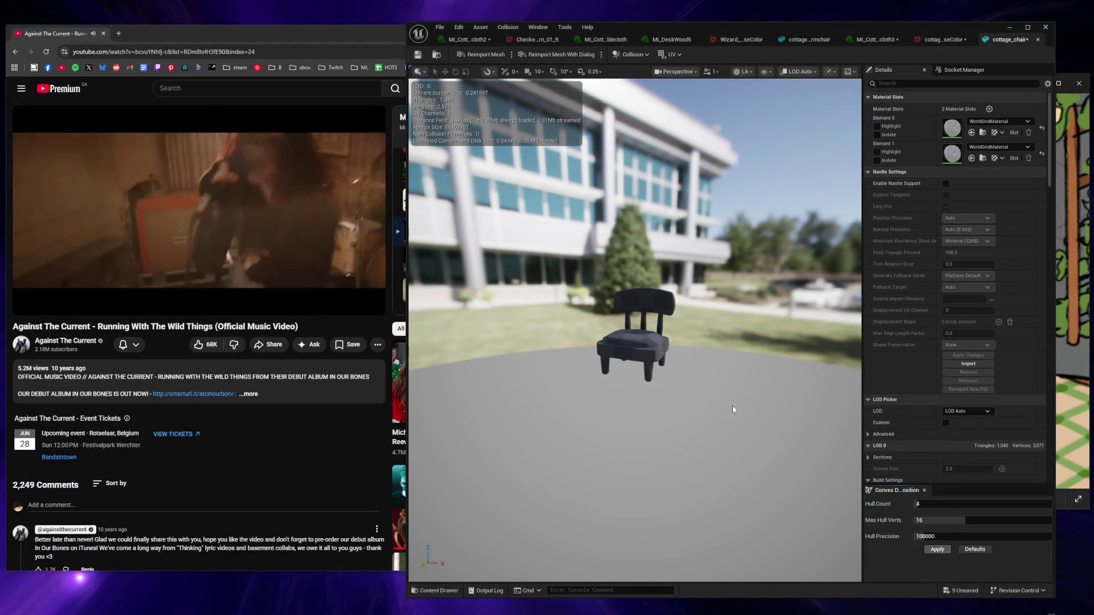
Step: Apply convex collision to cottage_chair and move the chair off the table down onto the grass
click(932, 549)
mouse_move(635, 331)
mouse_down()
mouse_move(604, 296)
mouse_move(599, 251)
mouse_up()
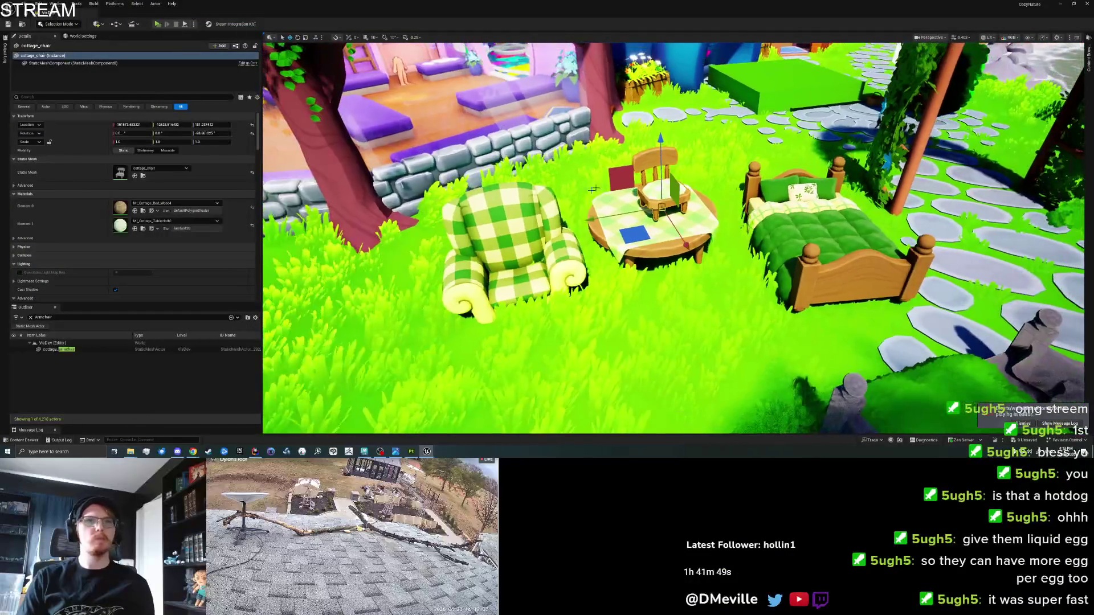
mouse_move(647, 177)
mouse_down()
mouse_move(655, 239)
mouse_move(636, 286)
mouse_up()
key(f)
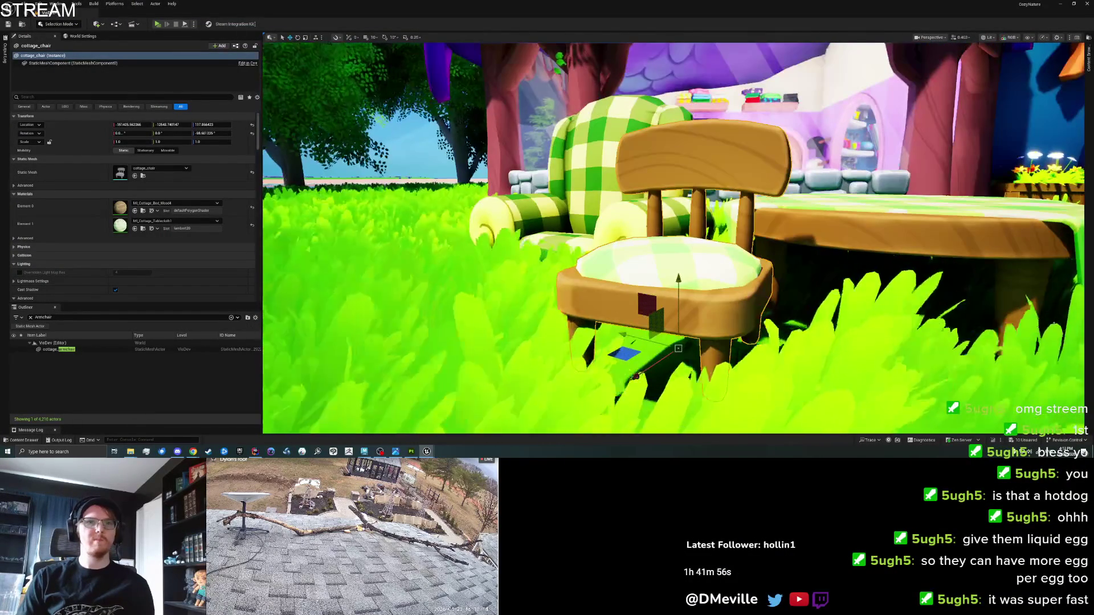
drag(678, 288, 678, 310)
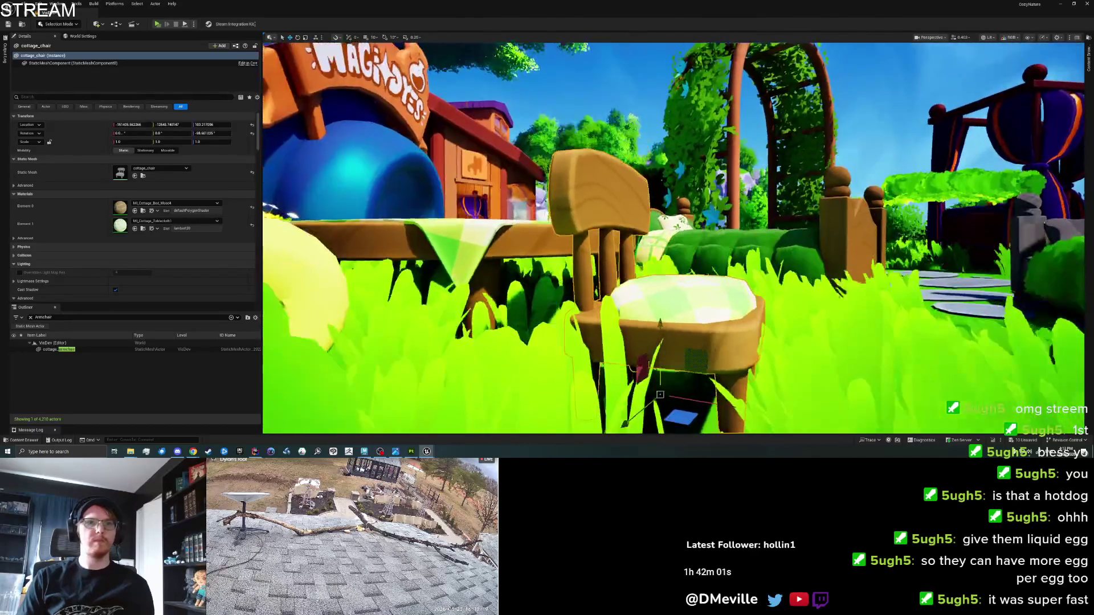
mouse_move(682, 316)
mouse_down()
mouse_move(701, 316)
mouse_move(681, 316)
mouse_up()
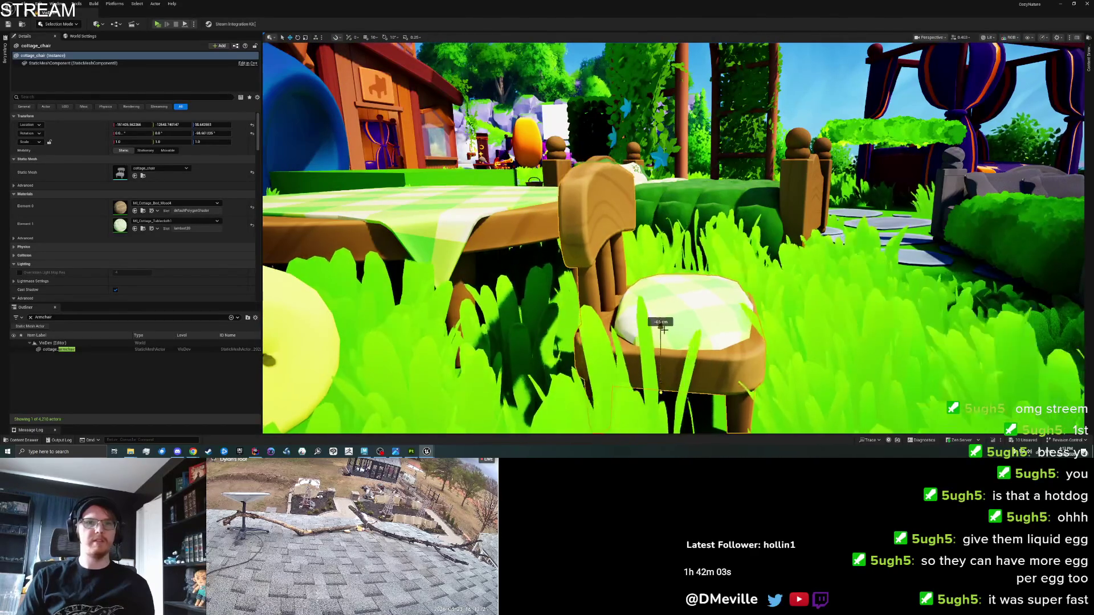
drag(785, 292, 677, 313)
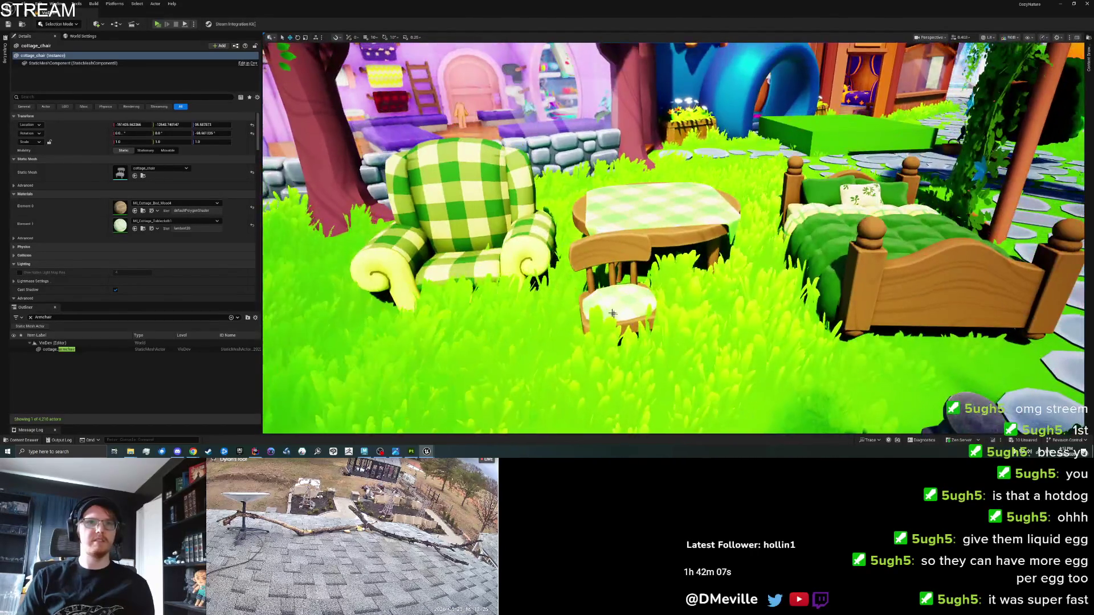
right_click(674, 361)
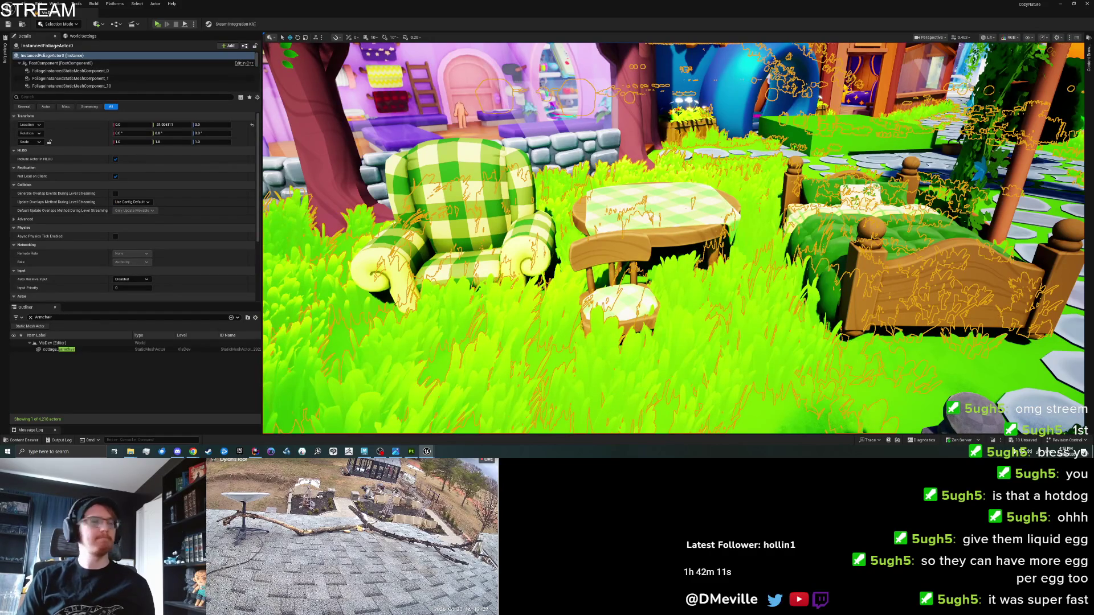
key(alt+p)
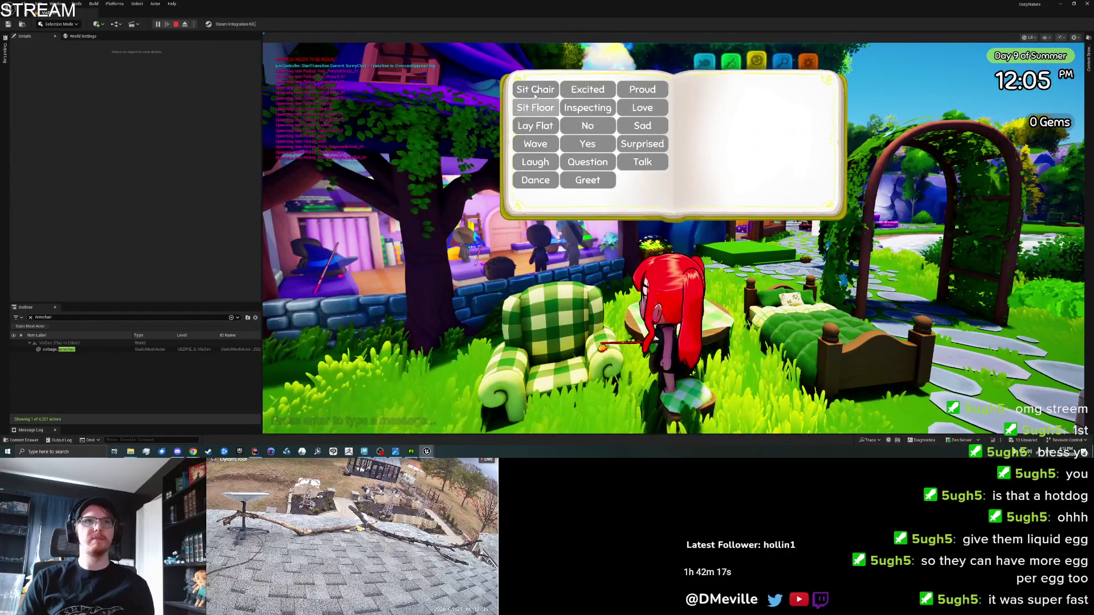
click(535, 95)
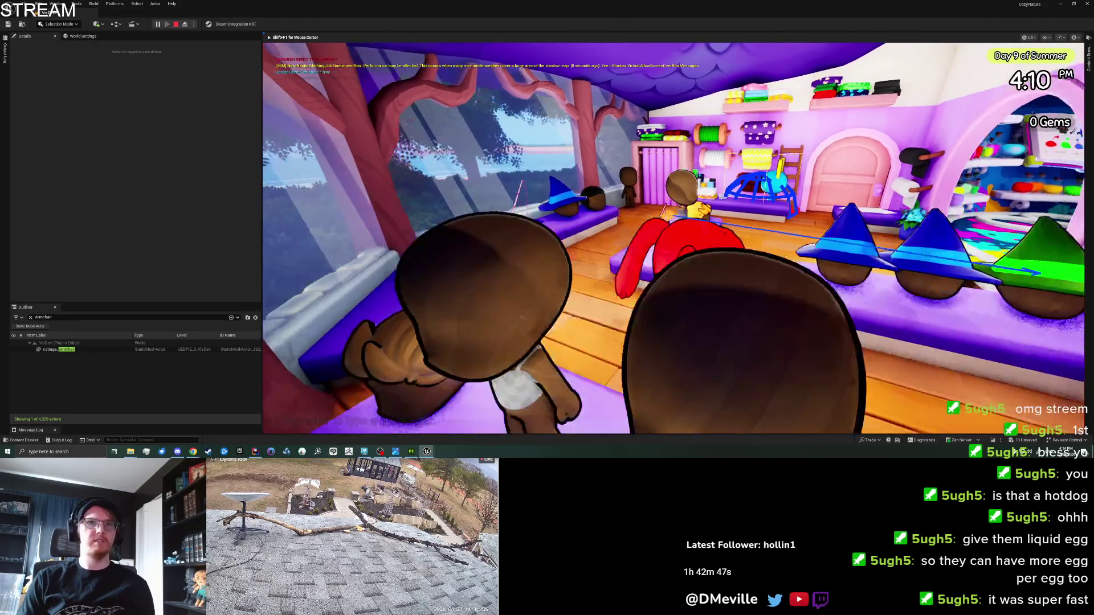
key(Escape)
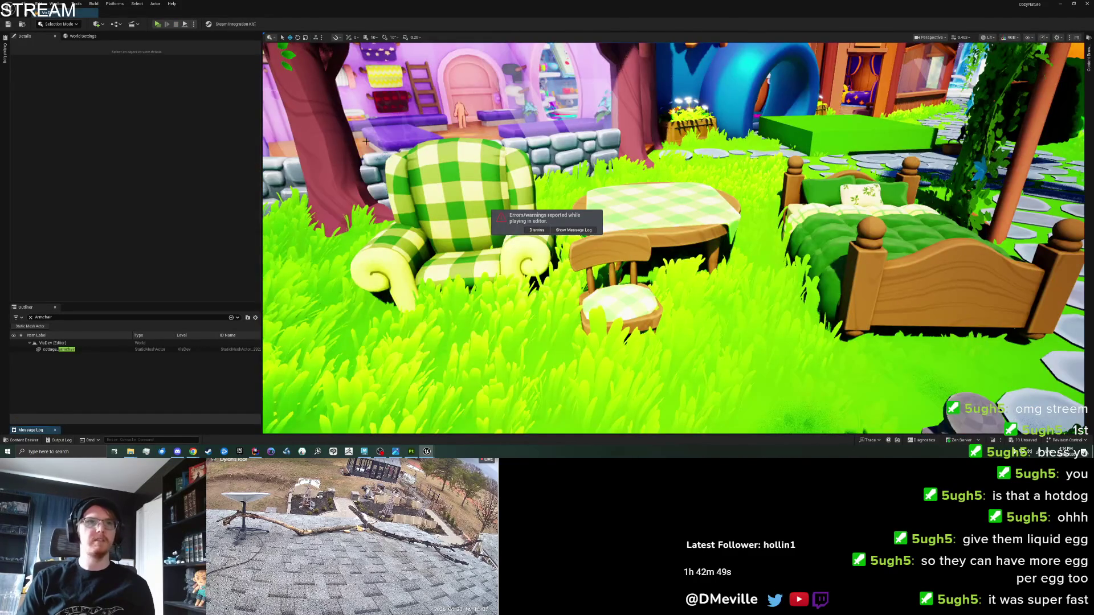
Step: Find P_Tanktop_01 in the Content Drawer and drag it onto the shop floor
click(366, 141)
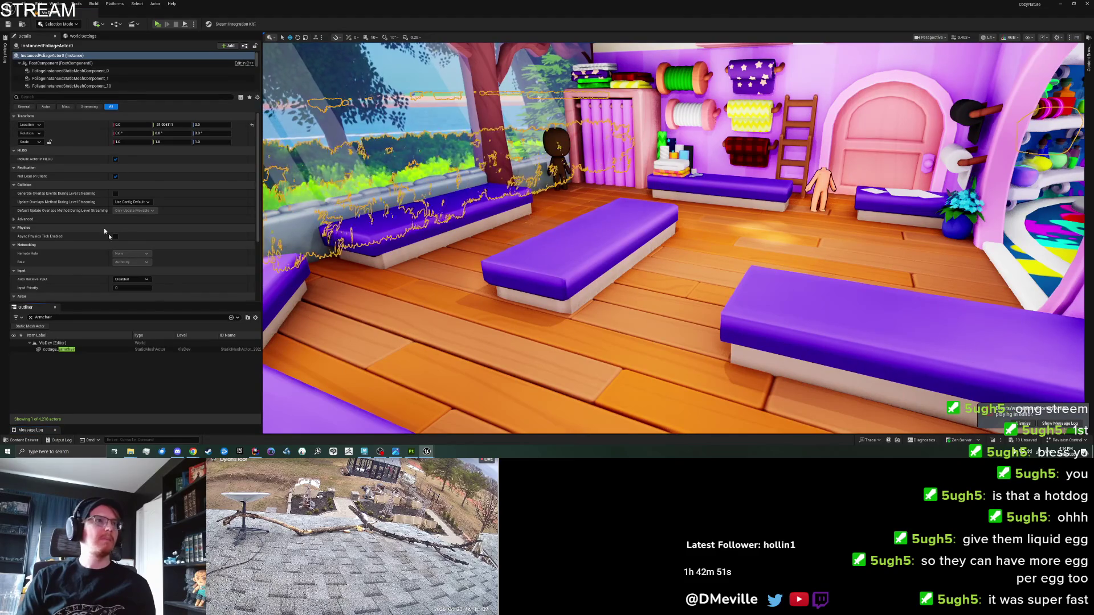
click(1088, 60)
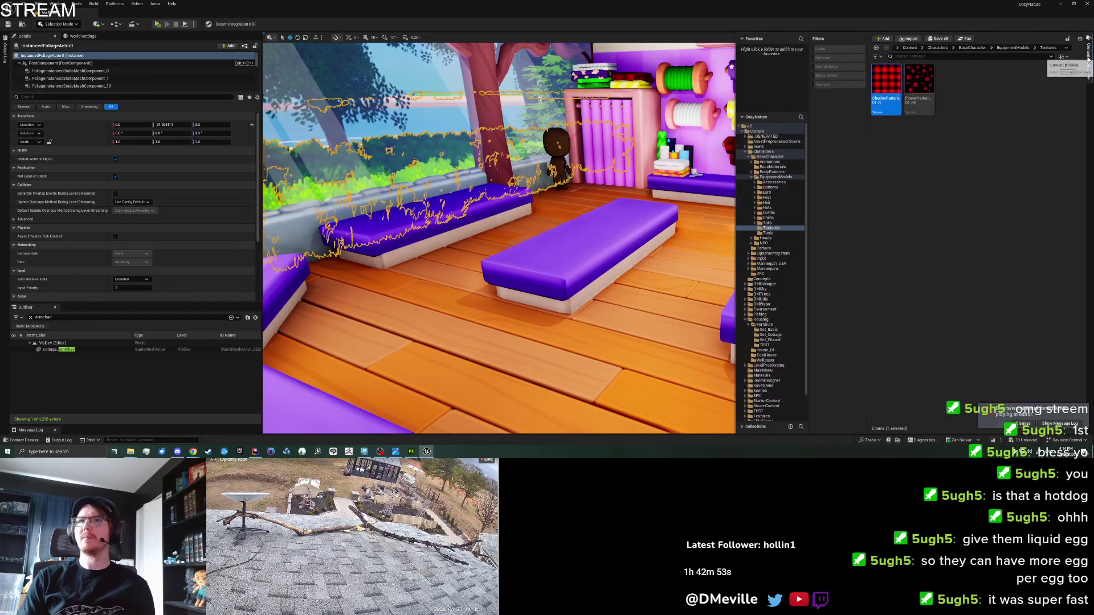
click(763, 132)
click(938, 48)
text(Tai)
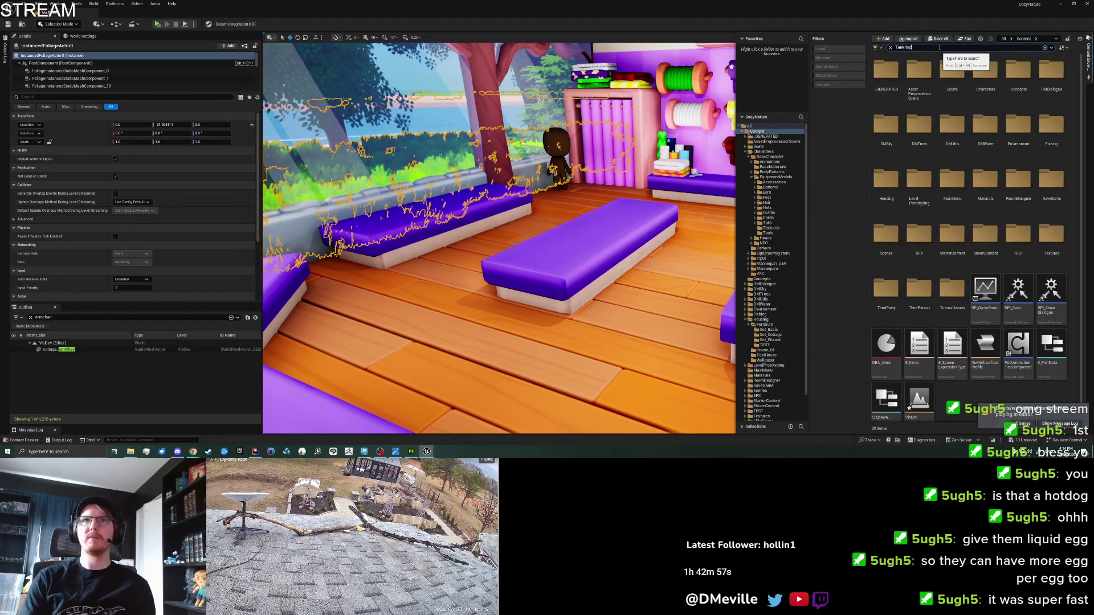
click(918, 64)
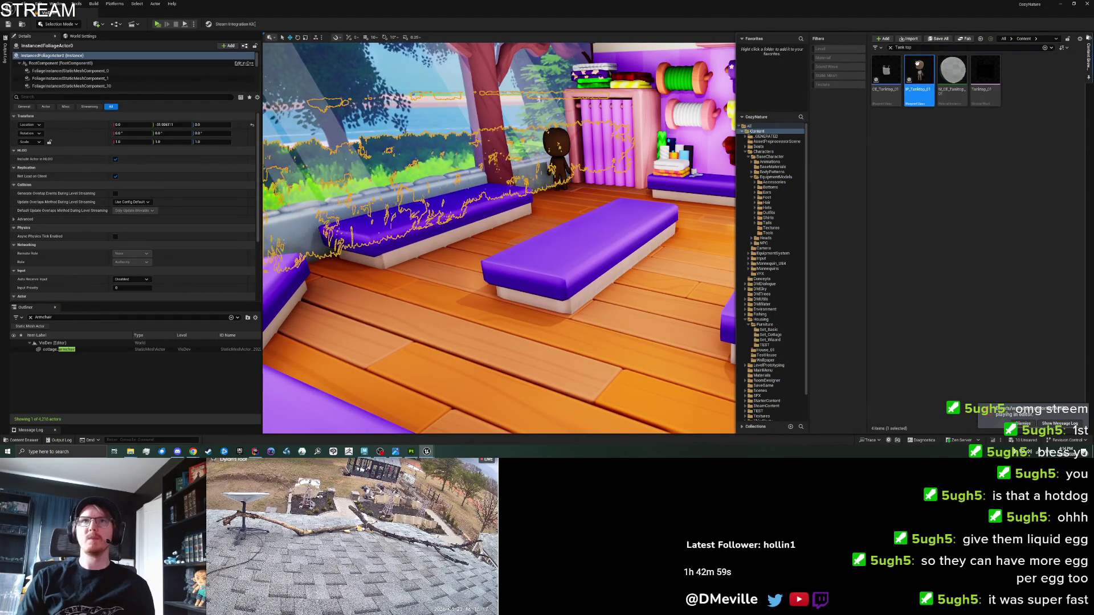
drag(918, 64, 670, 333)
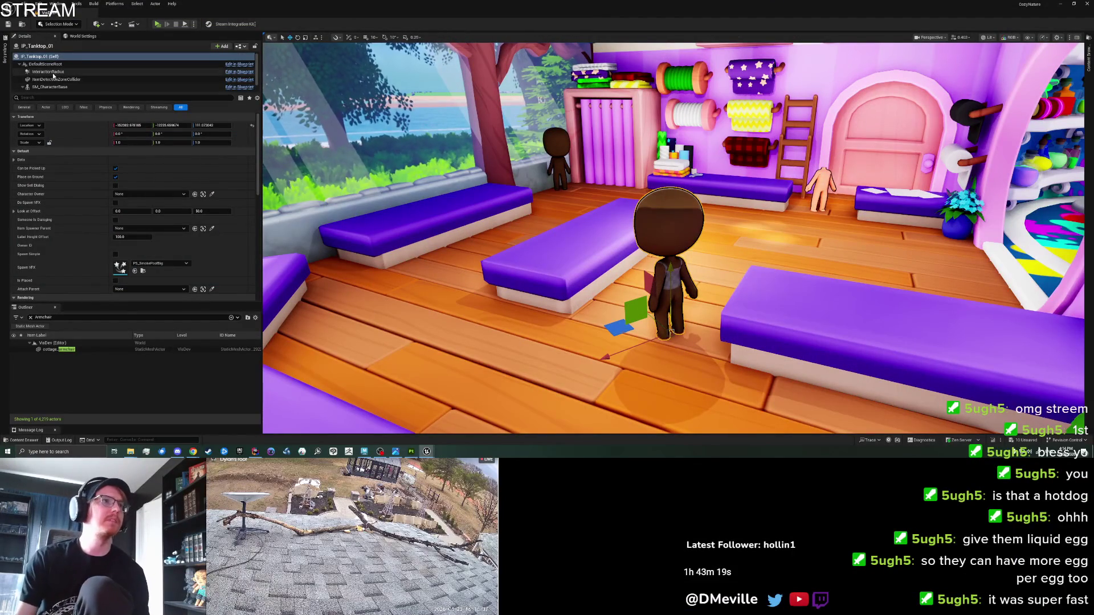
Step: Select the SM_Sweater_01 tank-top component and scroll Details down to its Materials
click(53, 75)
key(Down)
key(Down)
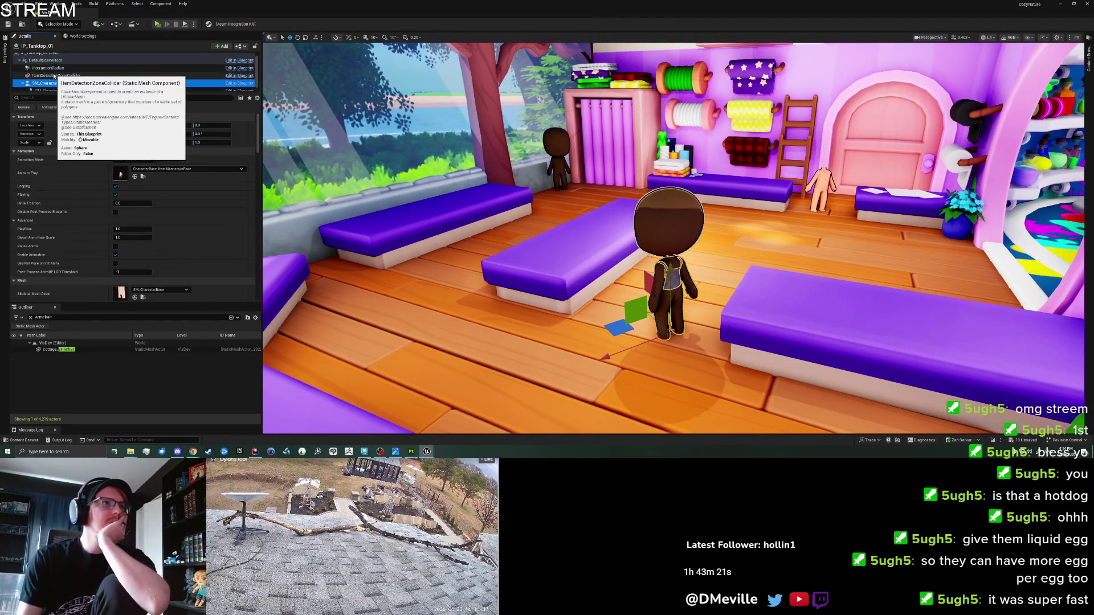
key(Down)
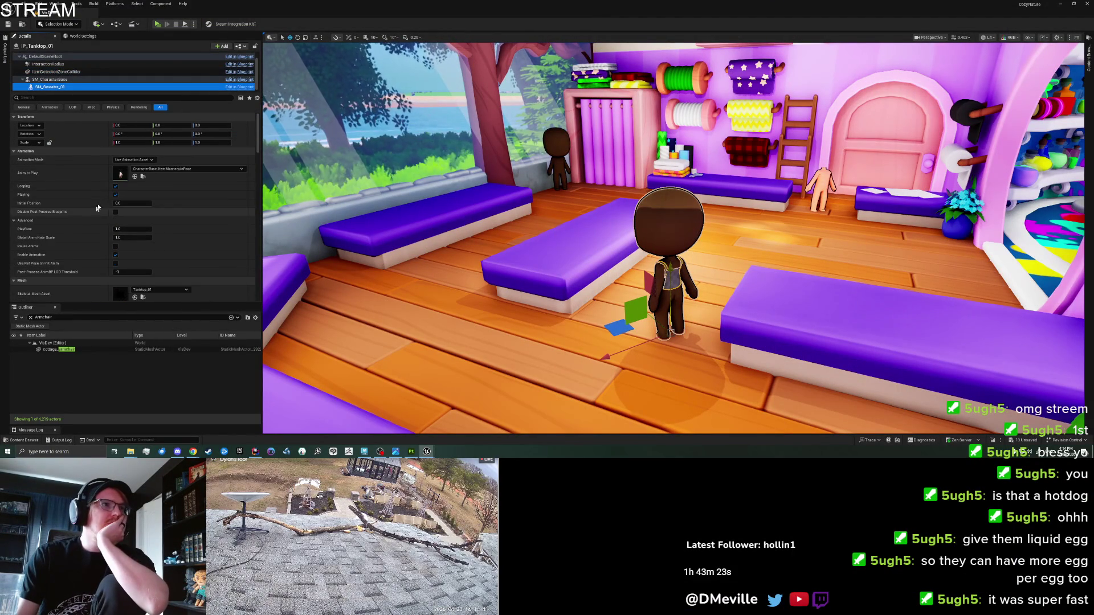
scroll(91, 217, down, 5)
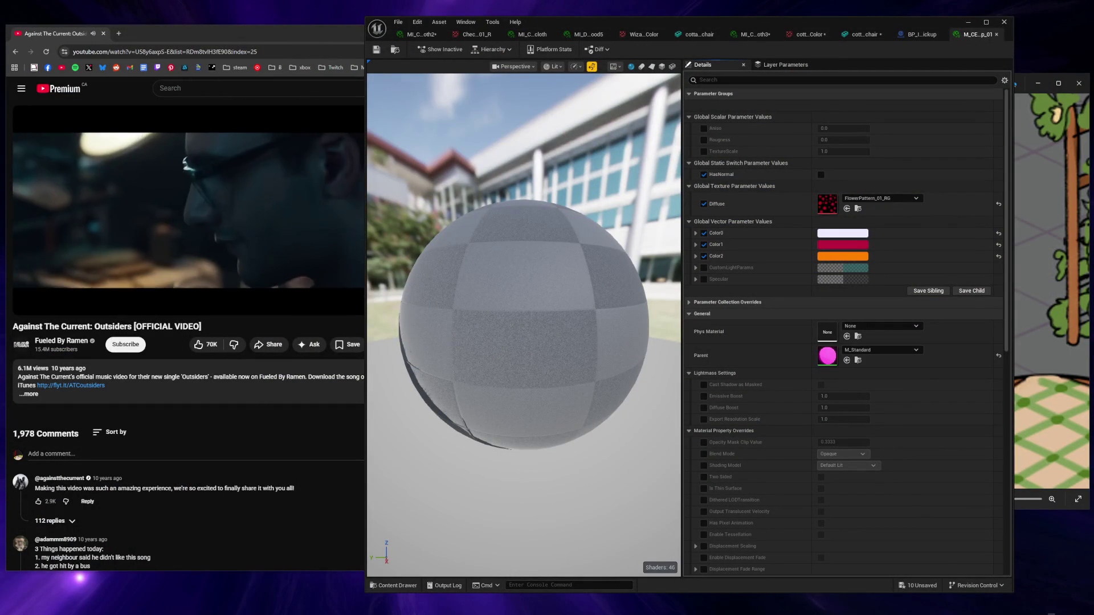
Step: Open the parent M_Standard material and arrange its editor to view the parameter nodes
drag(629, 319, 561, 322)
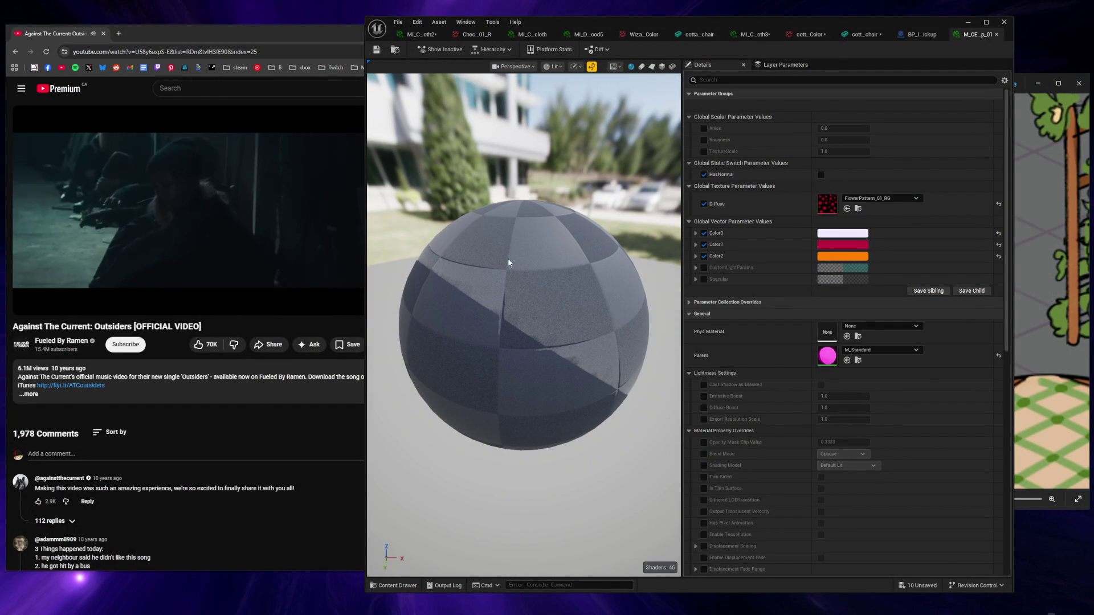
drag(518, 300, 627, 307)
double_click(829, 355)
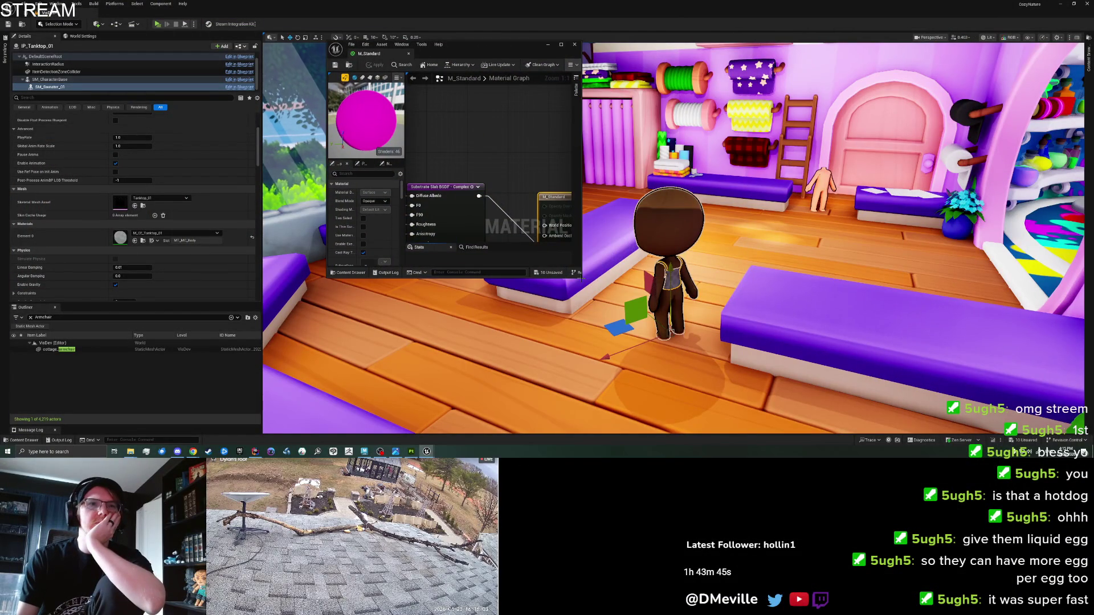
mouse_move(579, 278)
mouse_down()
mouse_move(984, 387)
mouse_move(1012, 419)
mouse_up()
drag(600, 143, 817, 140)
drag(678, 52, 477, 45)
drag(342, 108, 525, 132)
scroll(524, 133, down, 1)
scroll(450, 234, down, 2)
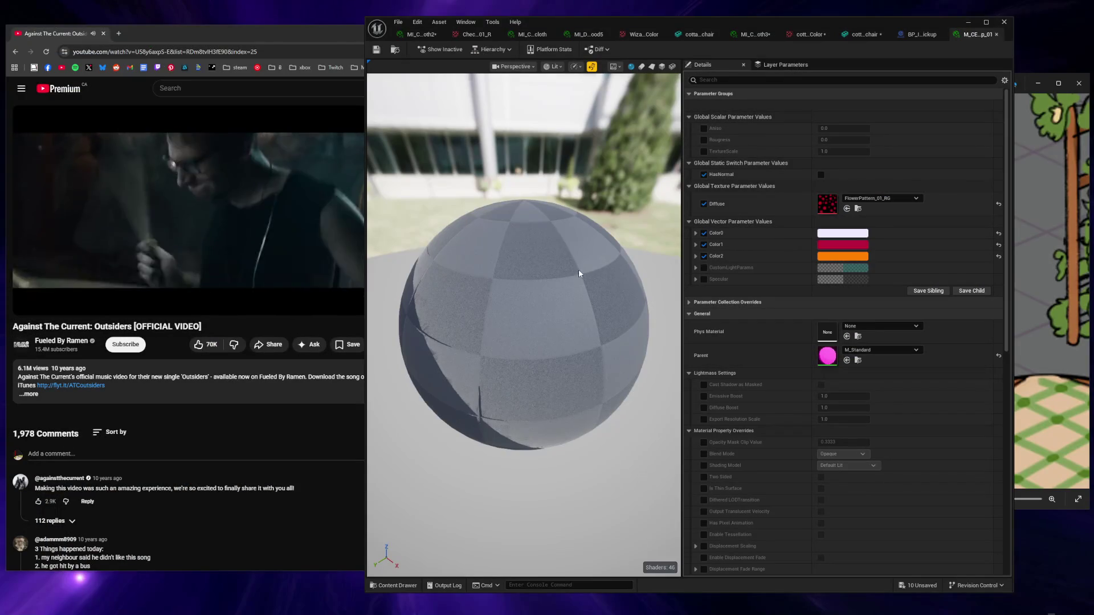
Step: Leave HasNormal unchecked on the flower-pattern instance, save it, and close the material editor
click(820, 175)
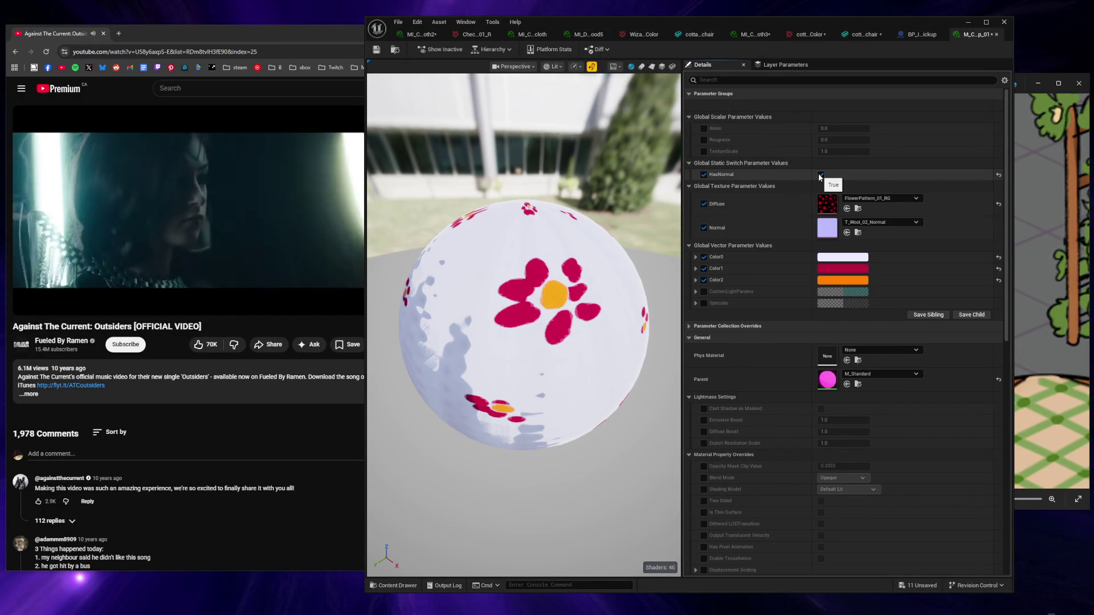
click(821, 175)
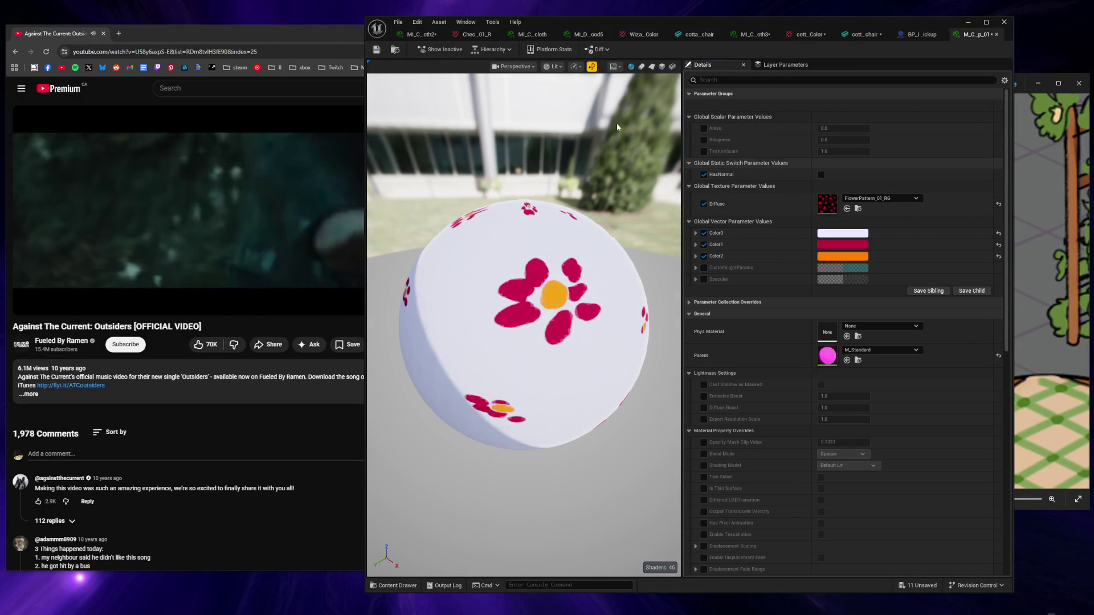
click(376, 50)
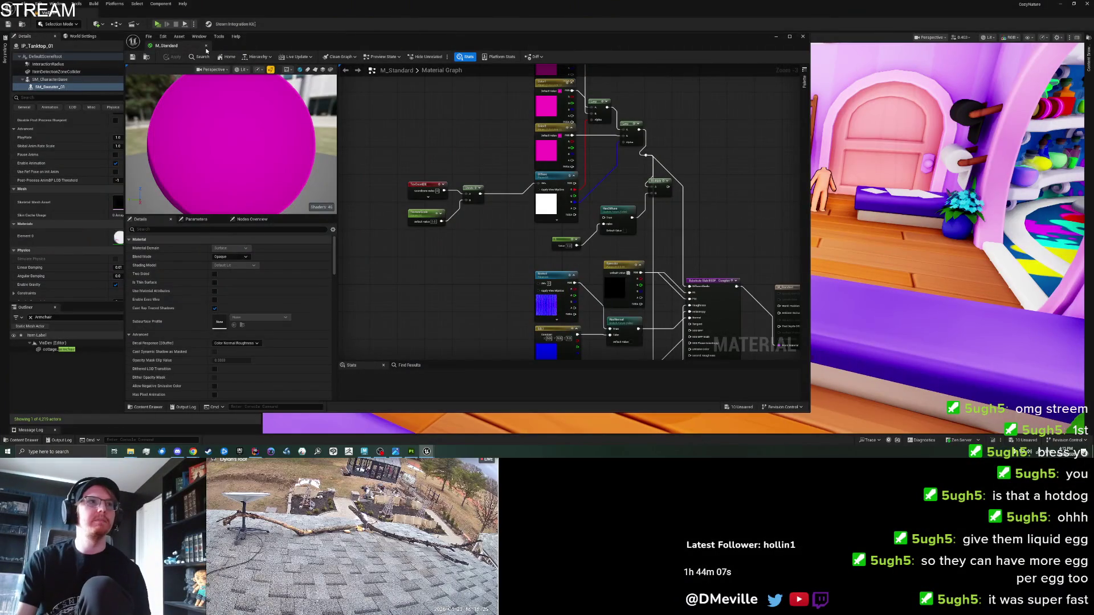
click(206, 46)
click(649, 229)
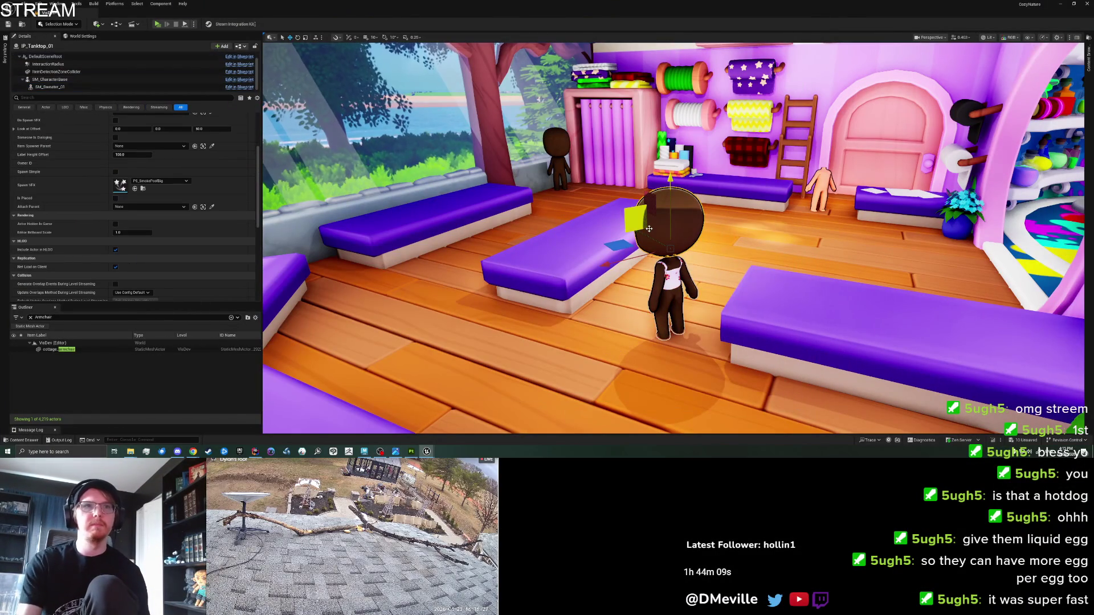
Step: Delete the IP_Tanktop_01 character actor, then Play From Here at ClothingShop2
scroll(70, 59, up, 1)
click(66, 57)
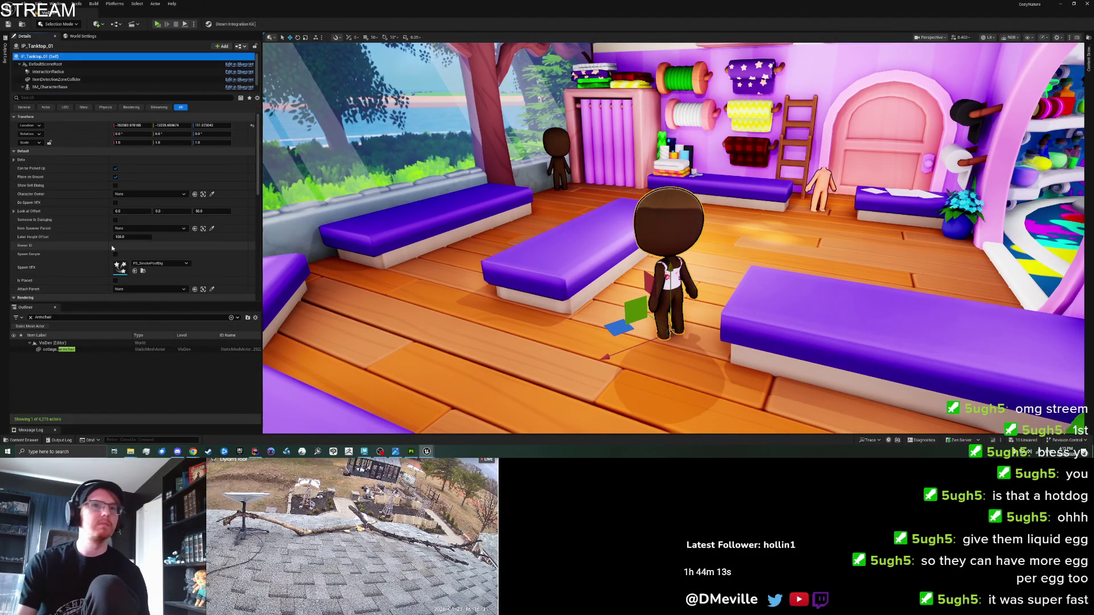
key(Delete)
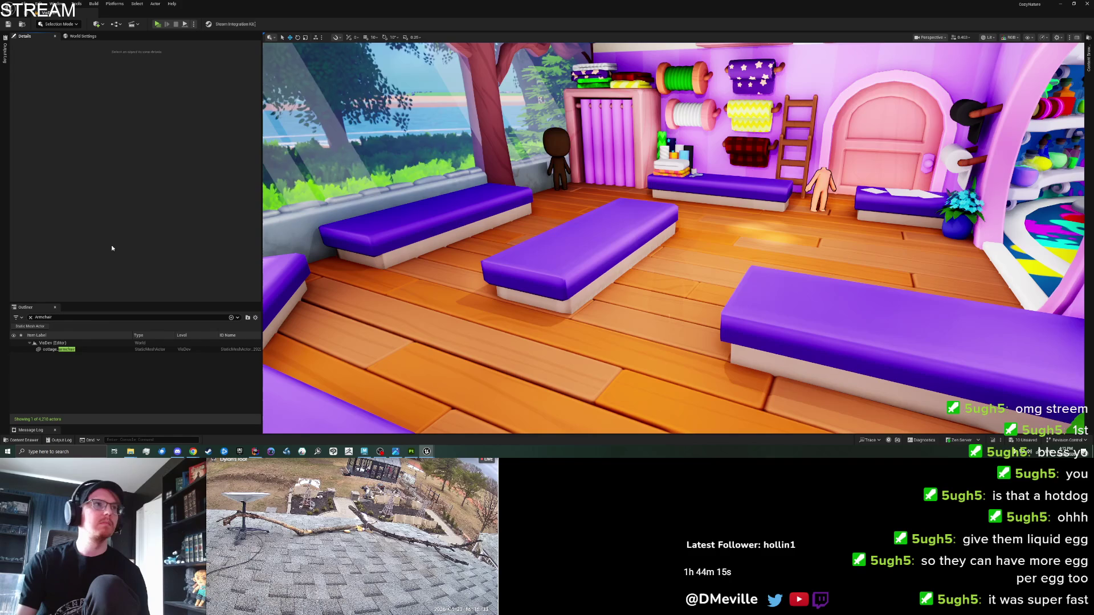
key(ctrl+z)
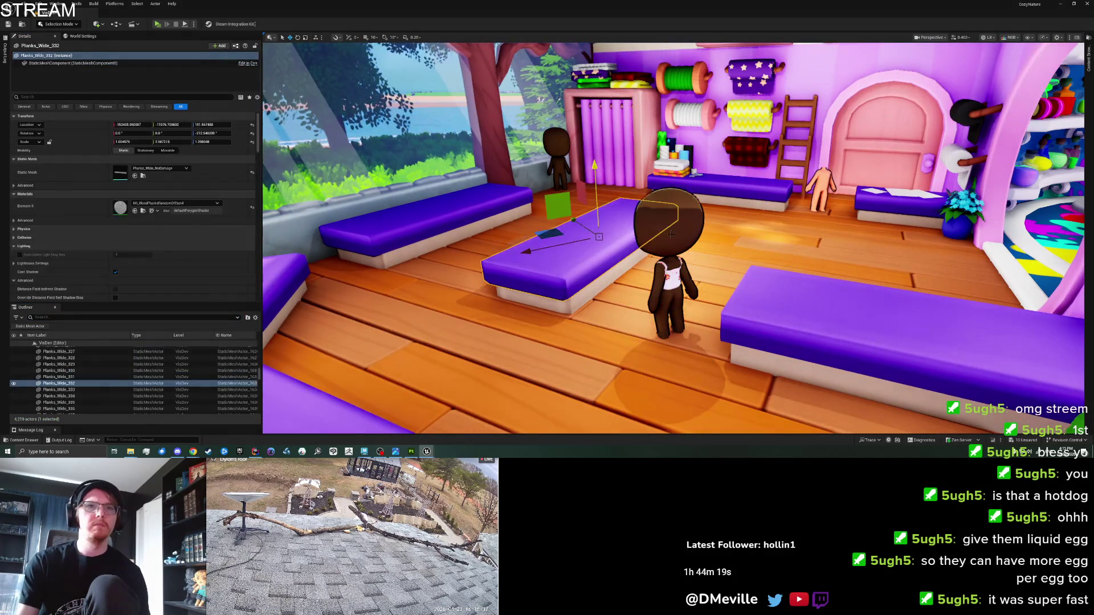
key(Delete)
right_click(641, 323)
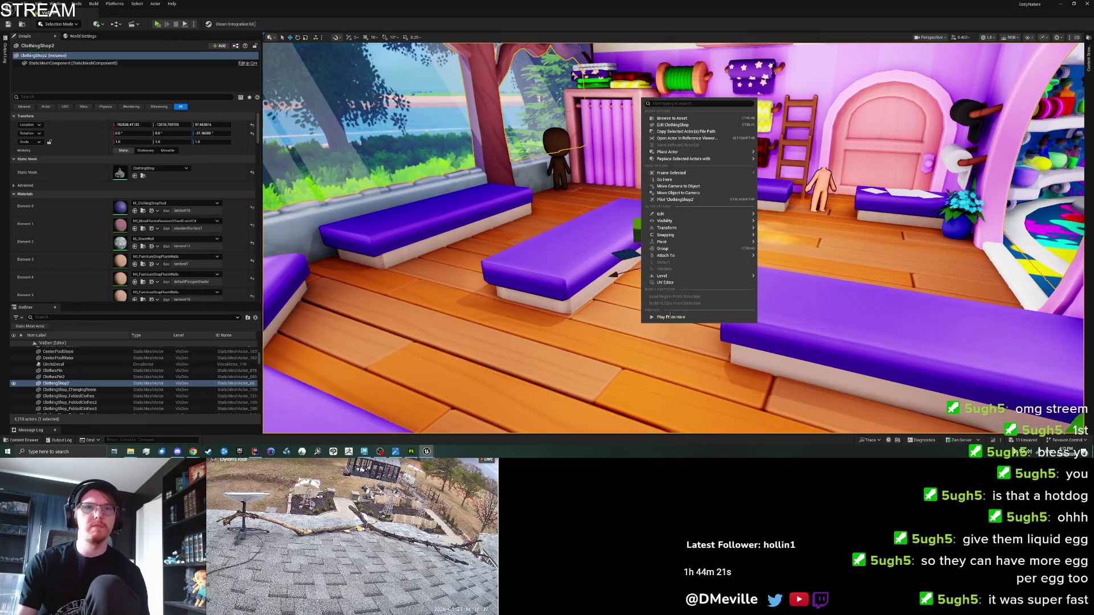
click(674, 317)
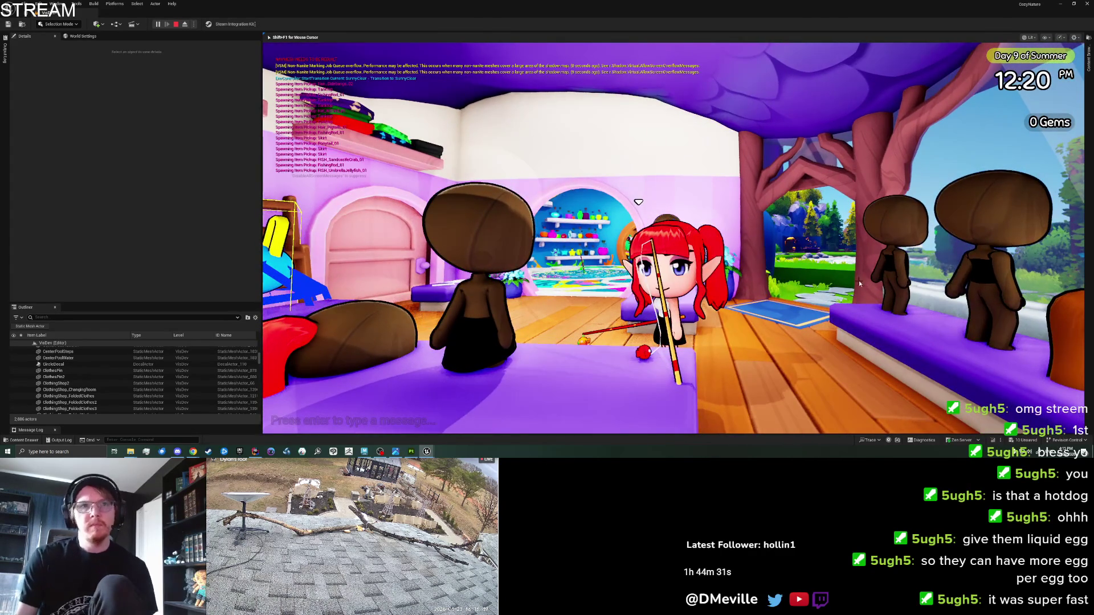
Step: End the Play In Editor session running in the clothing shop with Esc
key(Escape)
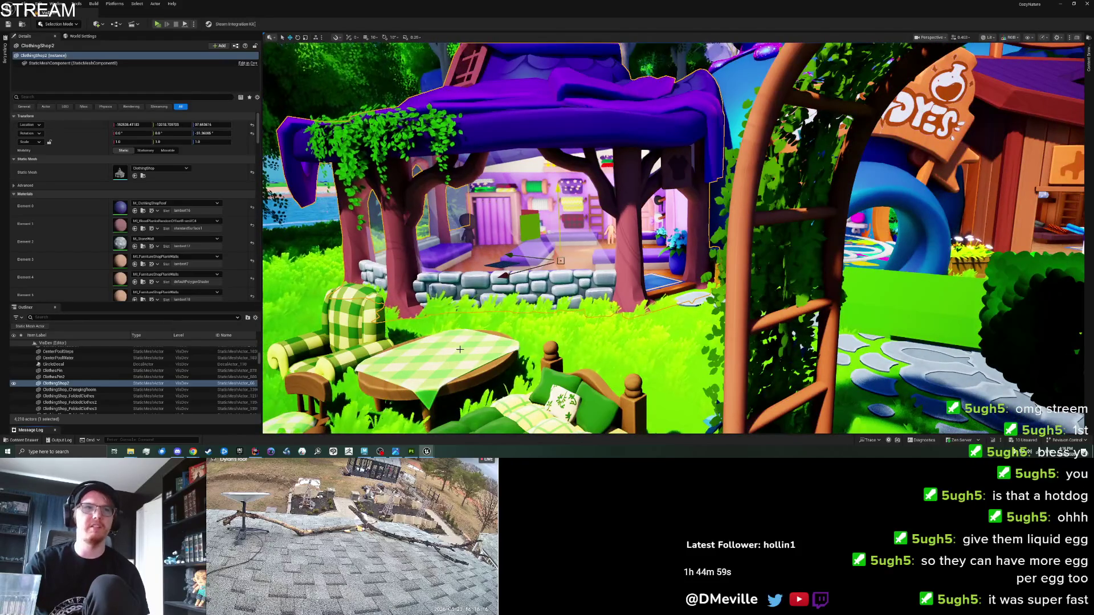
Step: Select the cottage_table in the viewport and save the /Game/VisDev level
click(459, 349)
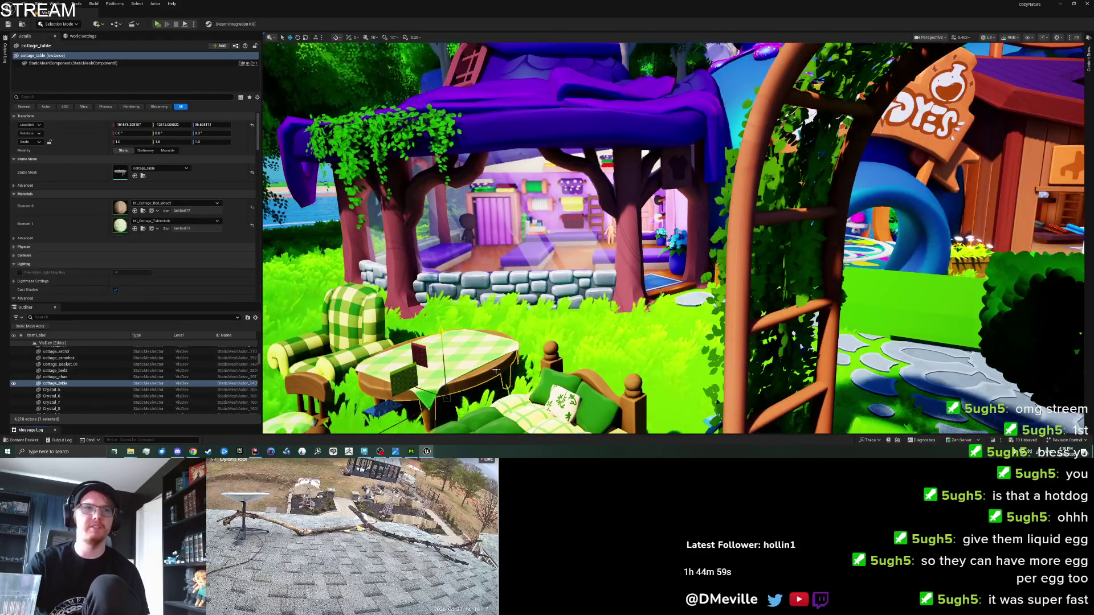
key(ctrl+s)
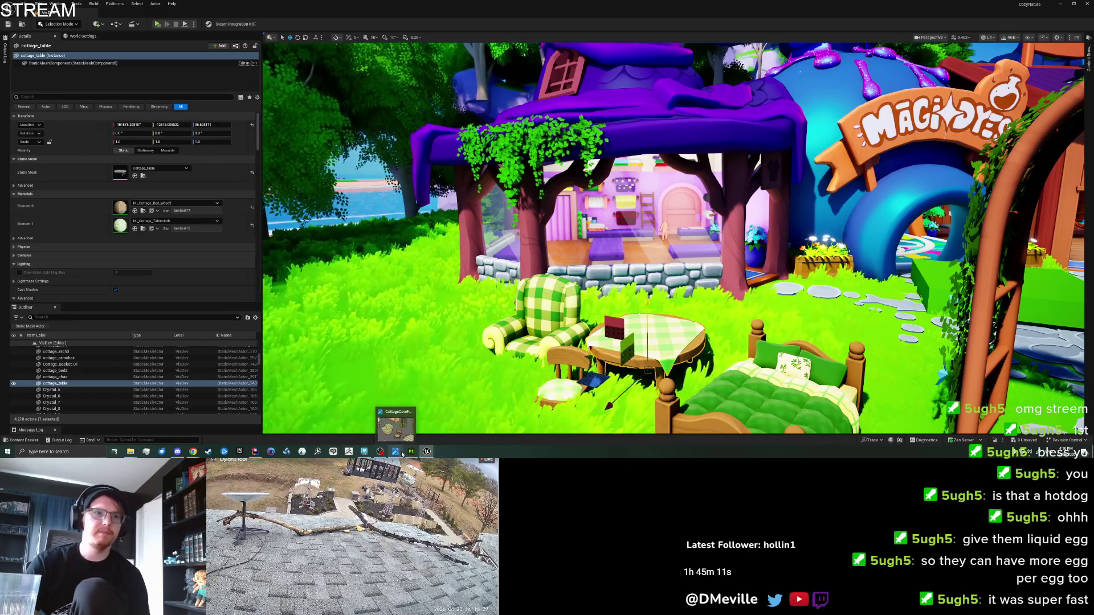
click(366, 431)
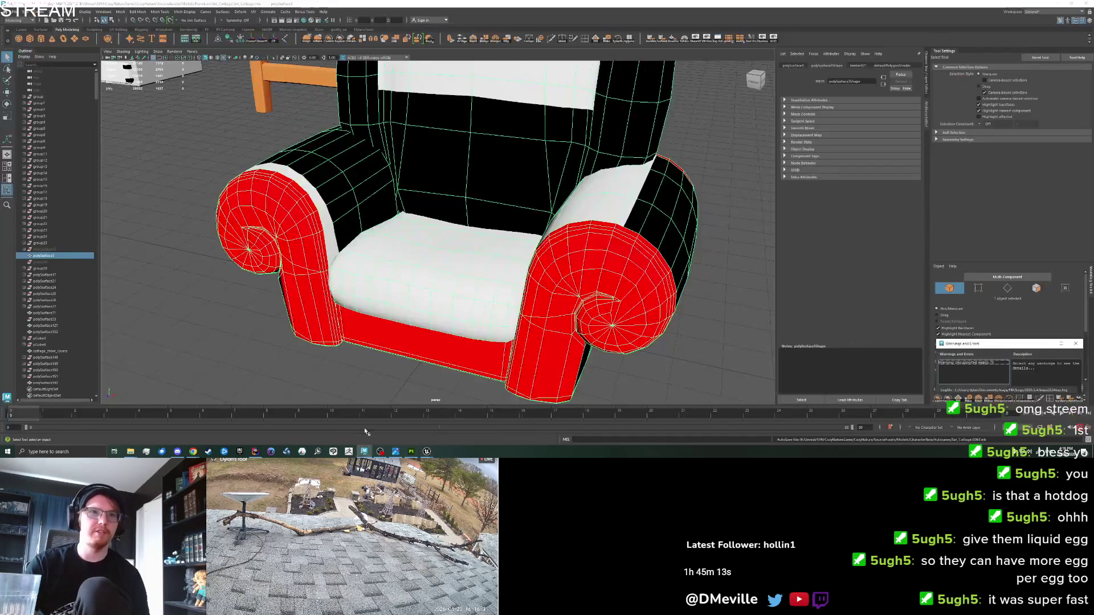
Step: Deselect the armchair in Maya and zoom out to view the whole cottage furniture scene
click(298, 367)
scroll(296, 361, down, 5)
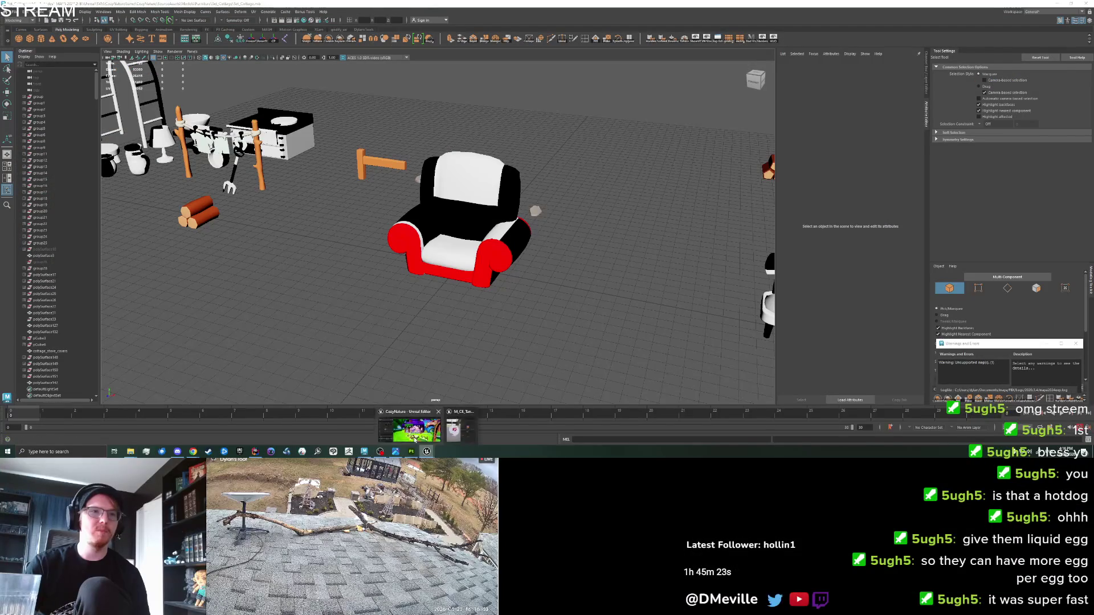
click(427, 451)
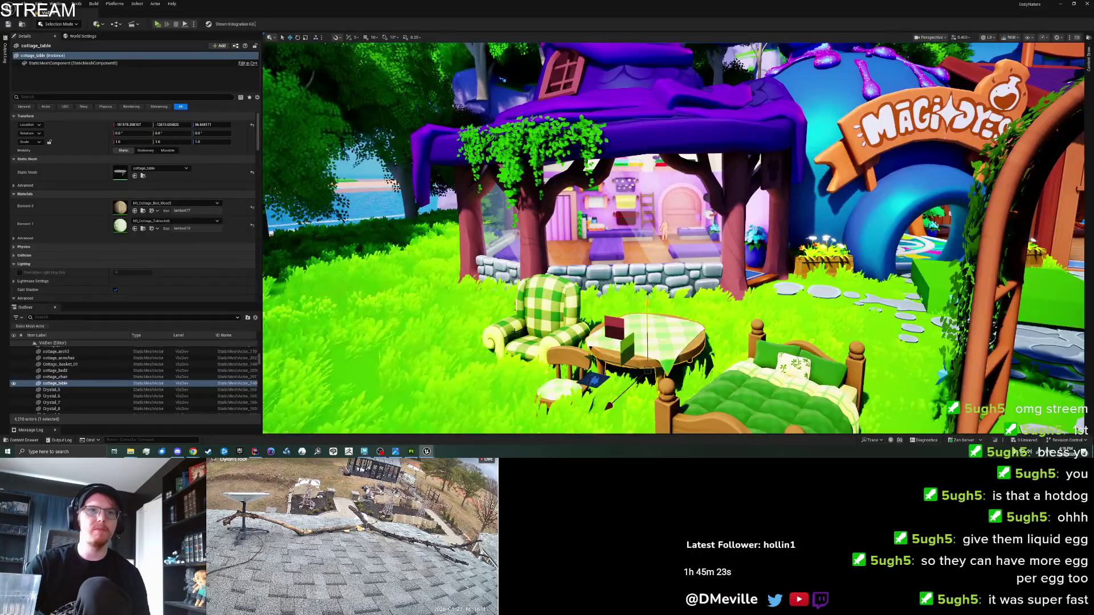
Step: Frame the selected cottage_table in the Unreal viewport with F
key(f)
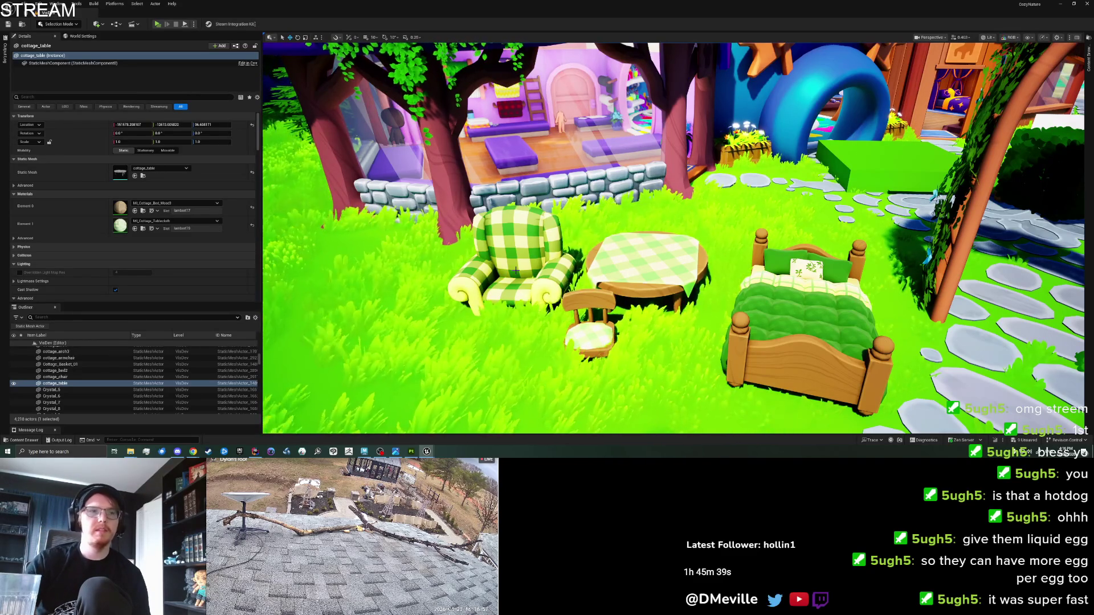
click(364, 451)
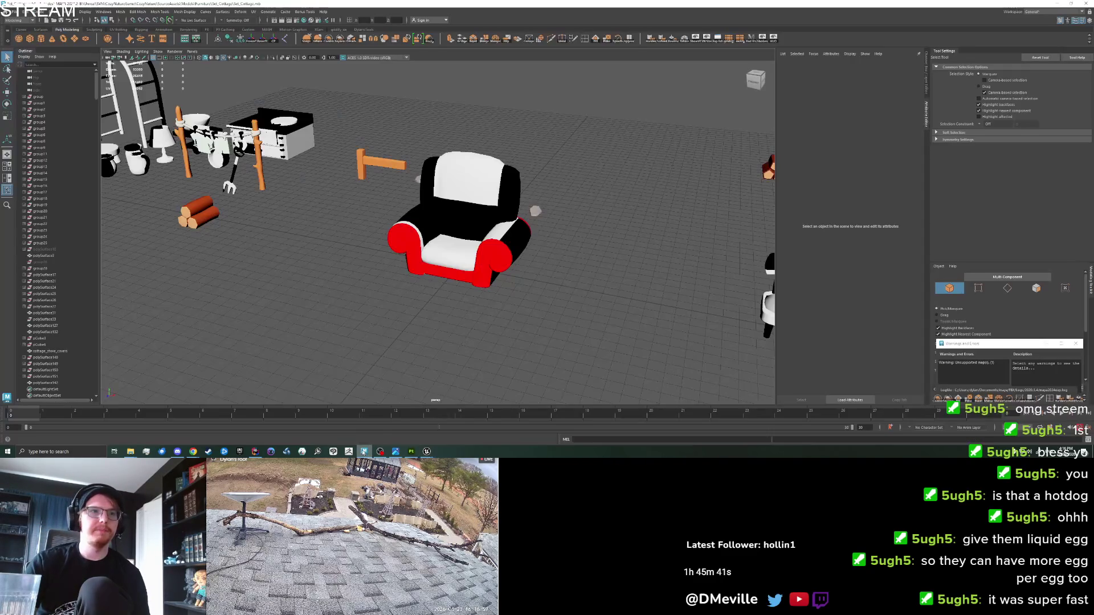
Step: Close the armchair's Export textures dialog and zoom the viewport on the painted armchair
click(410, 451)
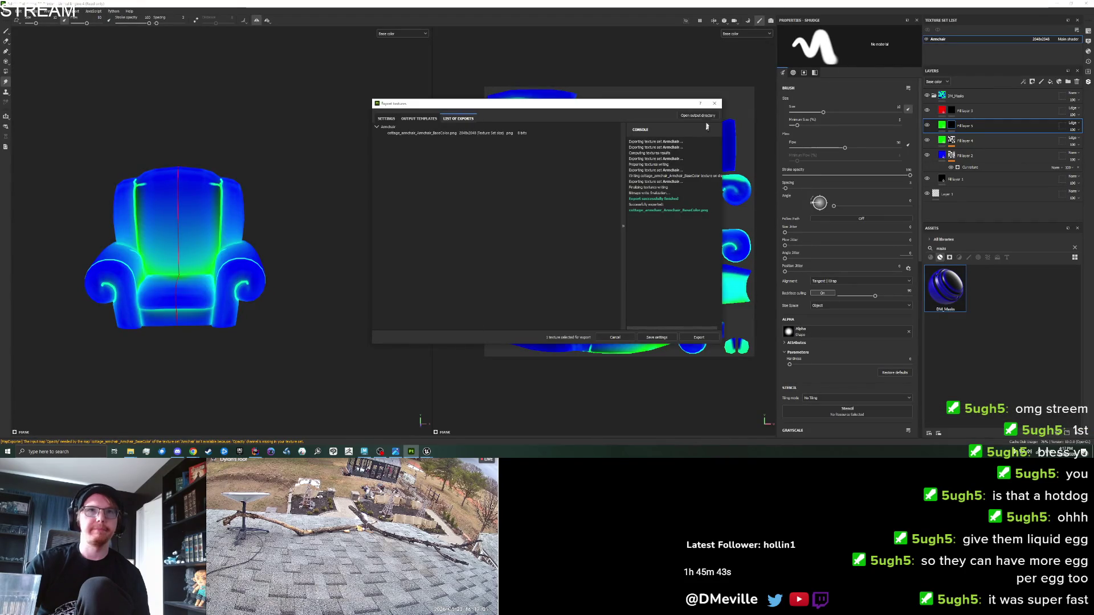
click(715, 103)
scroll(319, 296, down, 4)
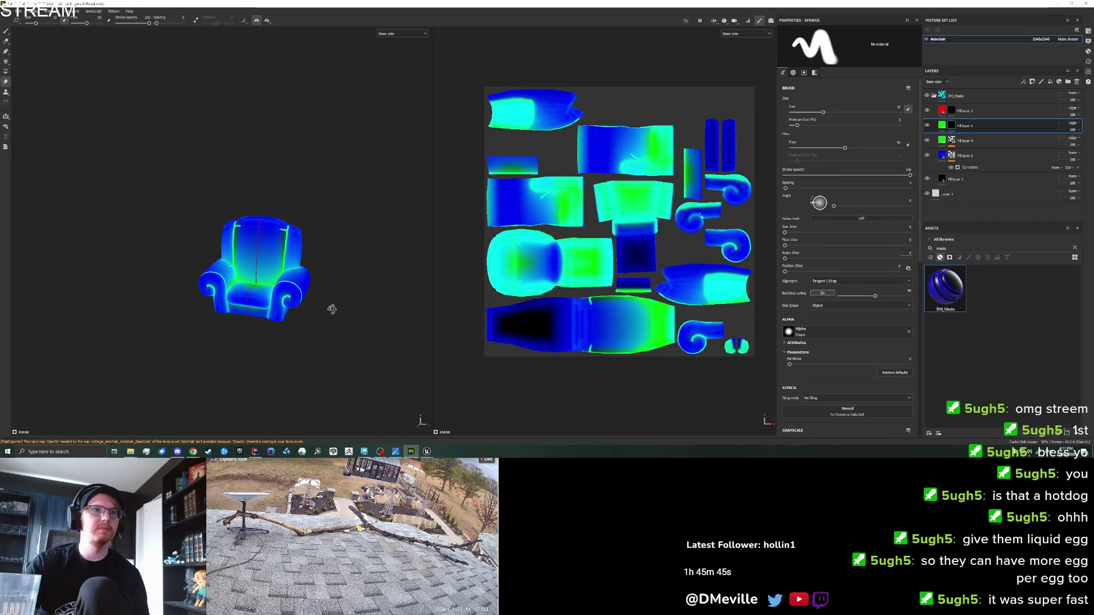
scroll(332, 308, up, 5)
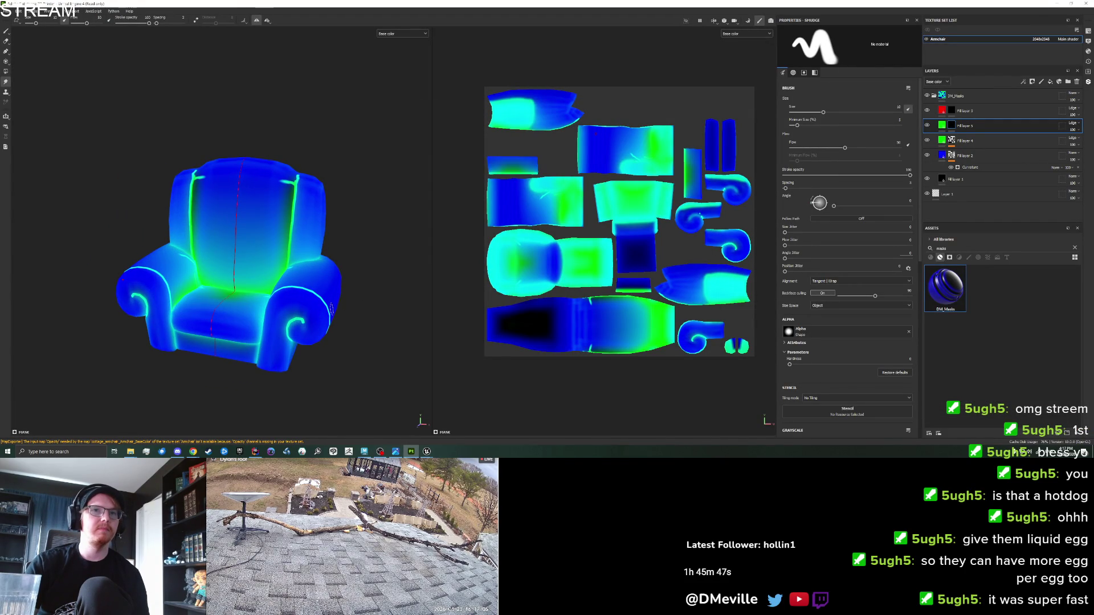
Step: Move the armchair beside the round table in Maya
click(364, 451)
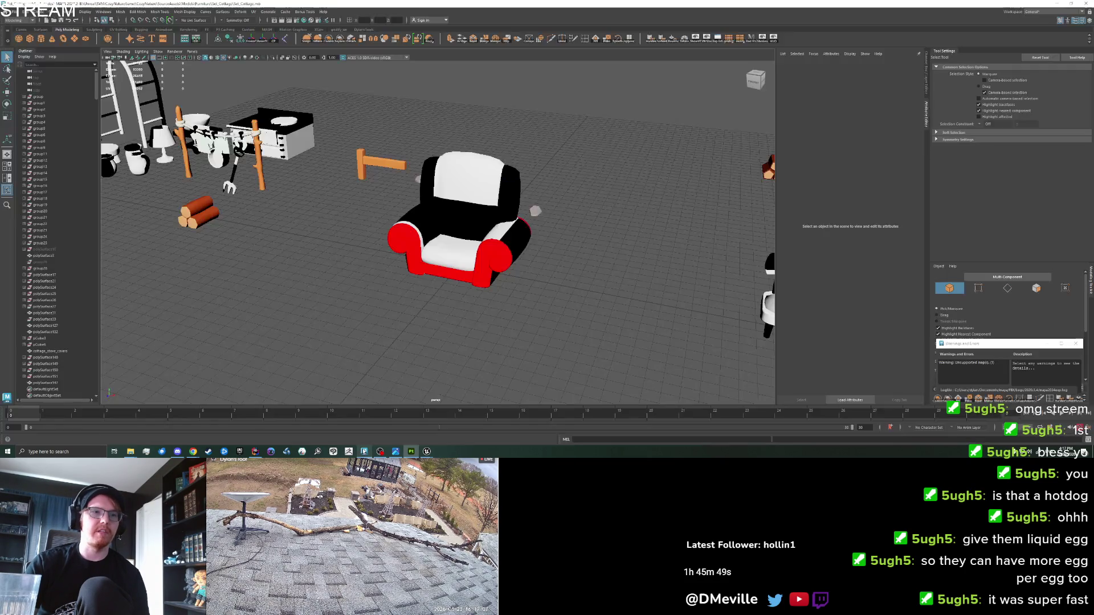
scroll(377, 306, down, 3)
scroll(467, 275, up, 4)
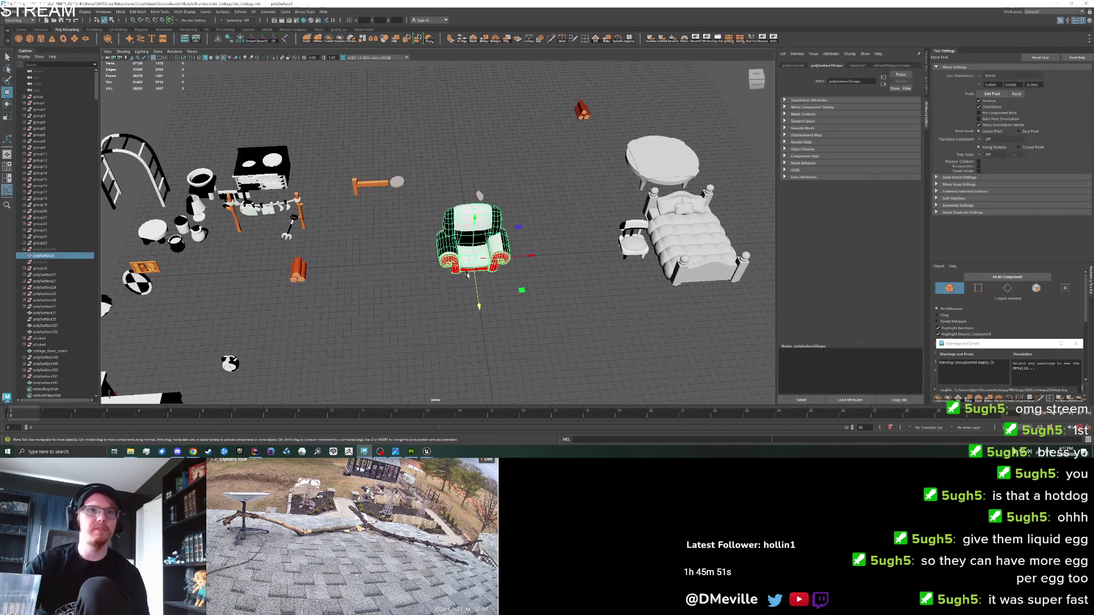
mouse_move(521, 290)
mouse_down()
mouse_move(712, 176)
mouse_move(766, 191)
mouse_up()
click(399, 287)
Step: Shift the small round piece next to the table and frame the round stool
mouse_move(399, 288)
mouse_down()
mouse_move(524, 250)
mouse_move(518, 259)
mouse_up()
click(247, 243)
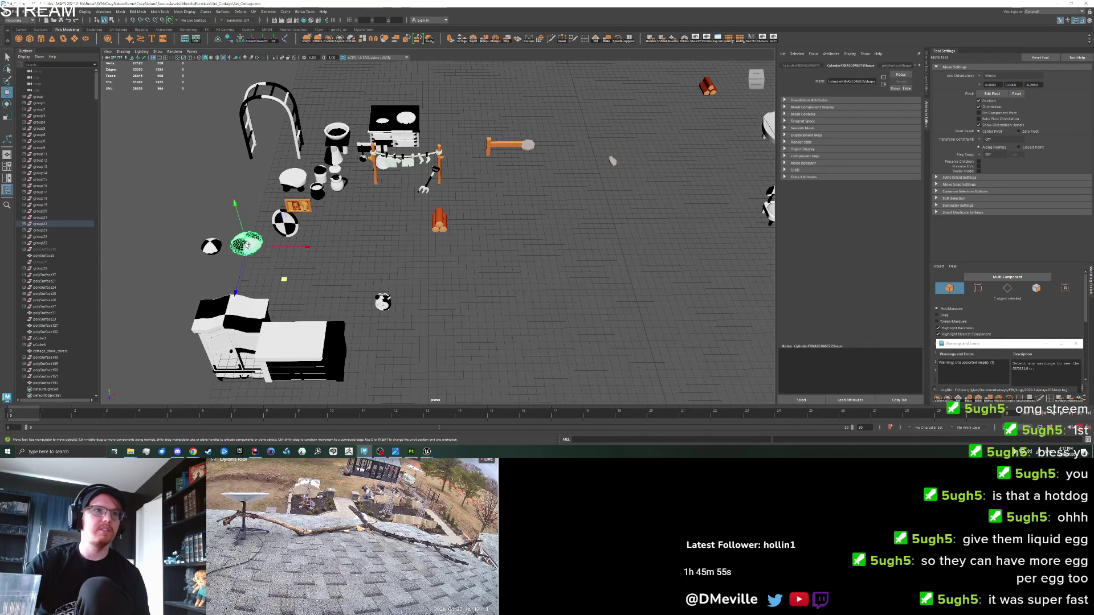
mouse_move(283, 279)
mouse_down()
mouse_move(621, 264)
mouse_move(329, 283)
mouse_up()
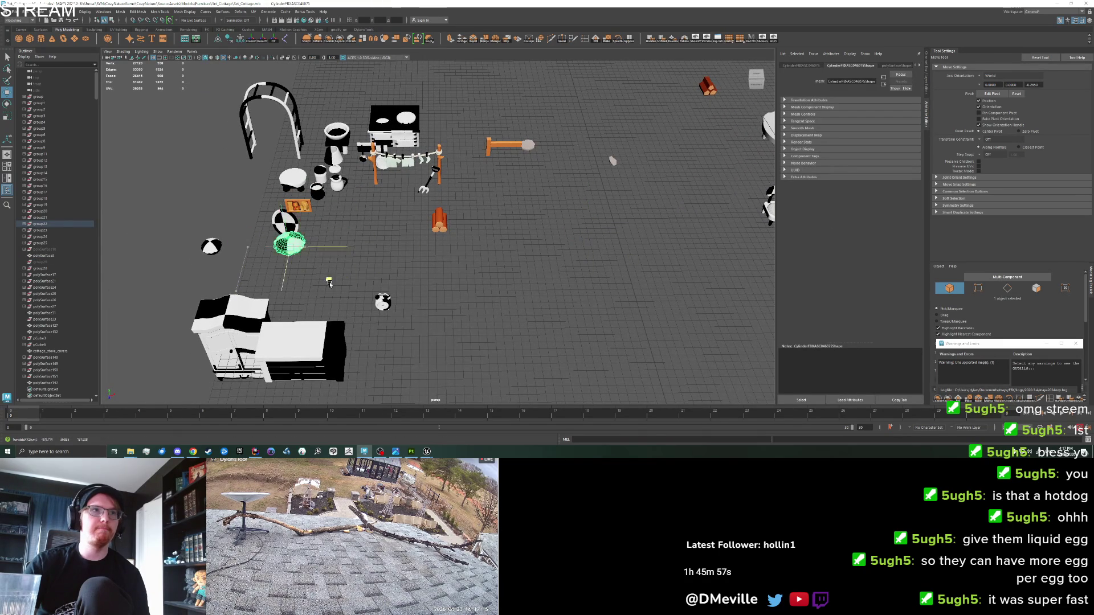
click(292, 177)
key(f)
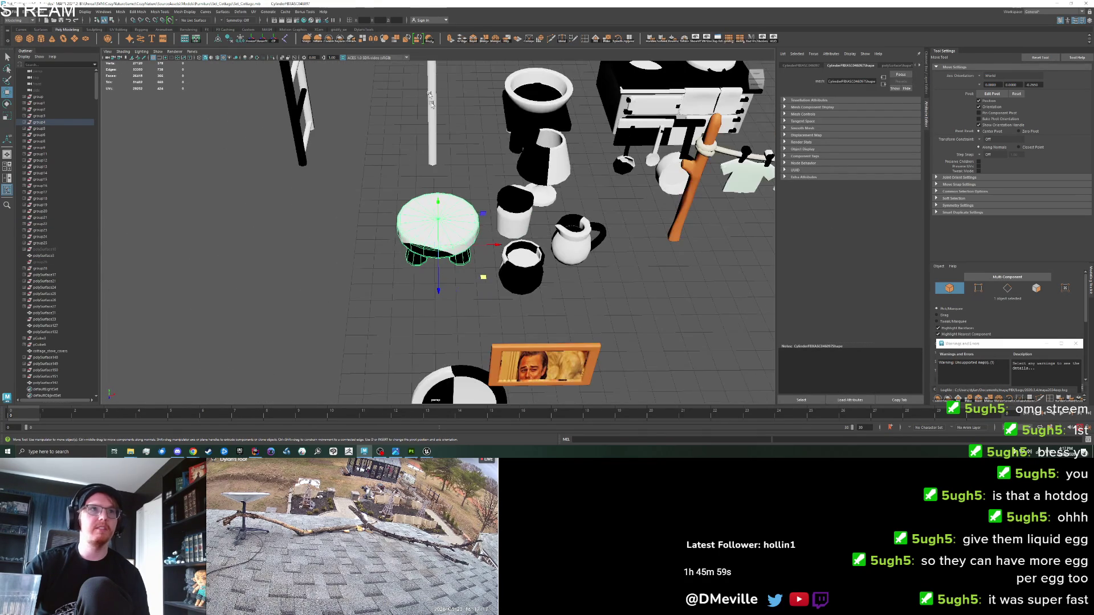
Step: Frame the round stool and orbit around it to inspect its underside and top
key(a)
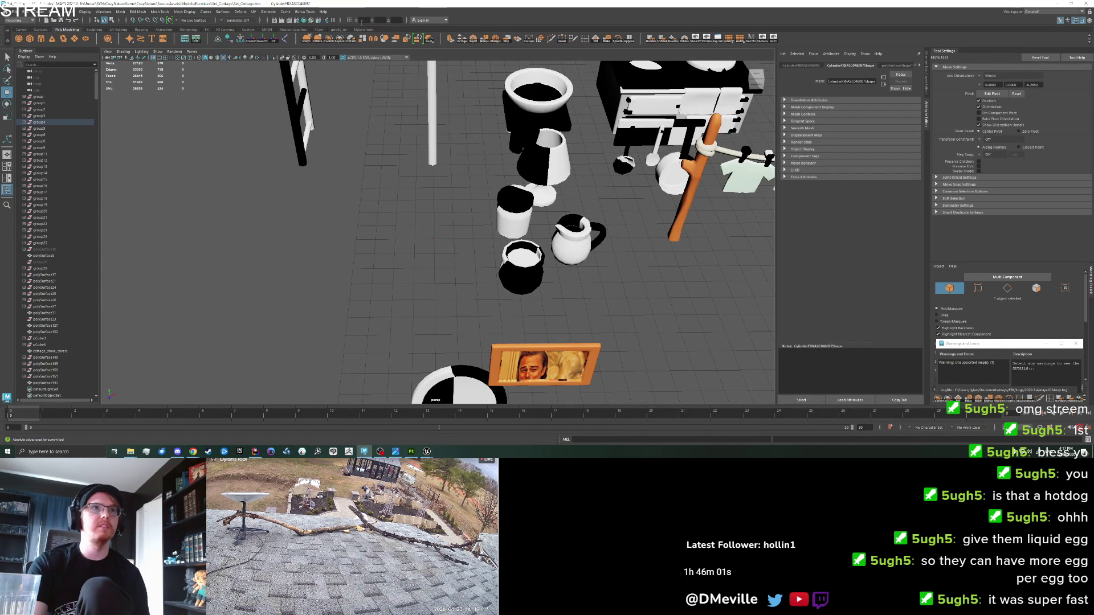
key(f)
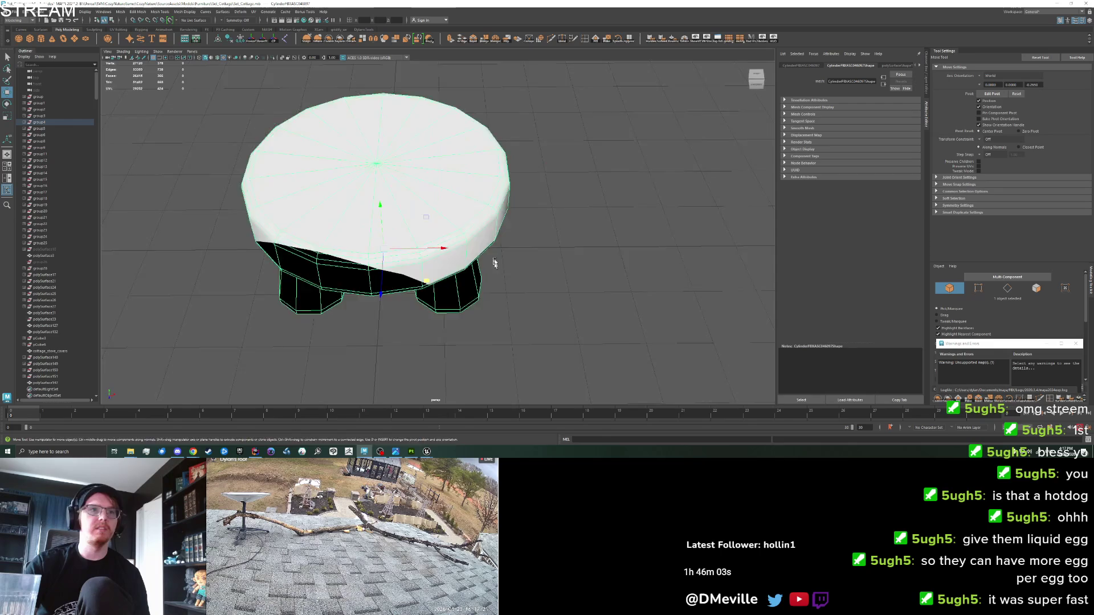
drag(494, 267, 490, 217)
click(225, 59)
drag(403, 298, 409, 213)
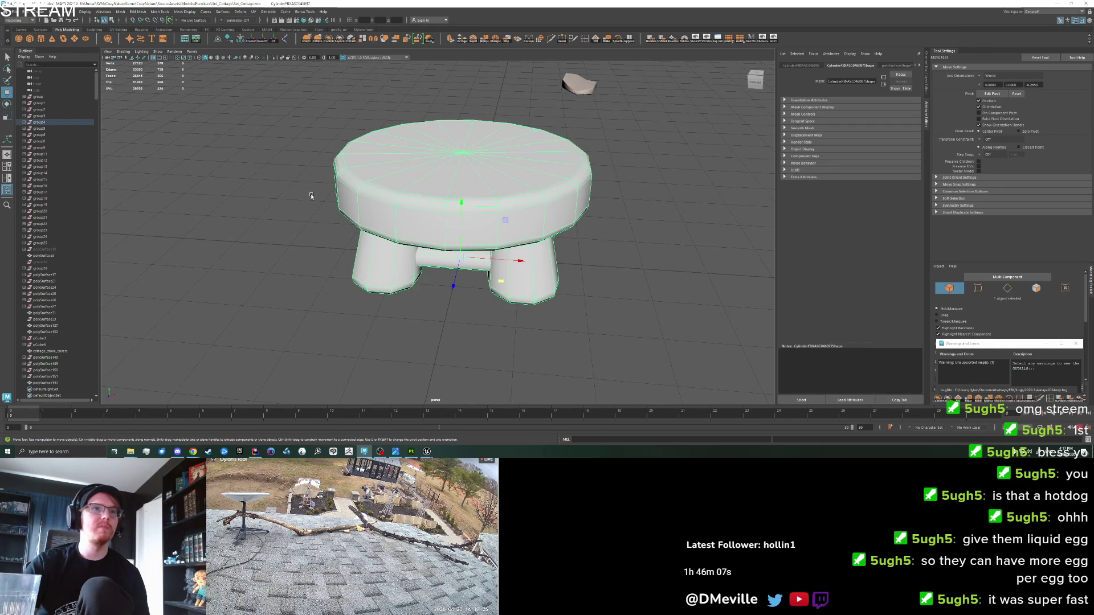
Step: Export the selected stool as cottage_stool.fbx, overwriting the existing file
click(26, 11)
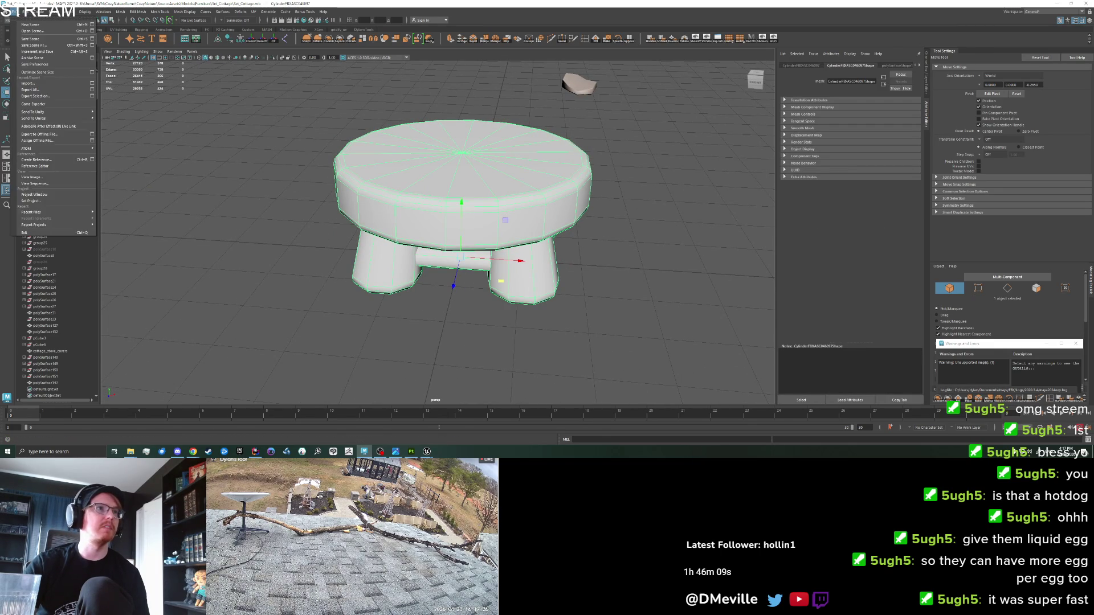
click(236, 42)
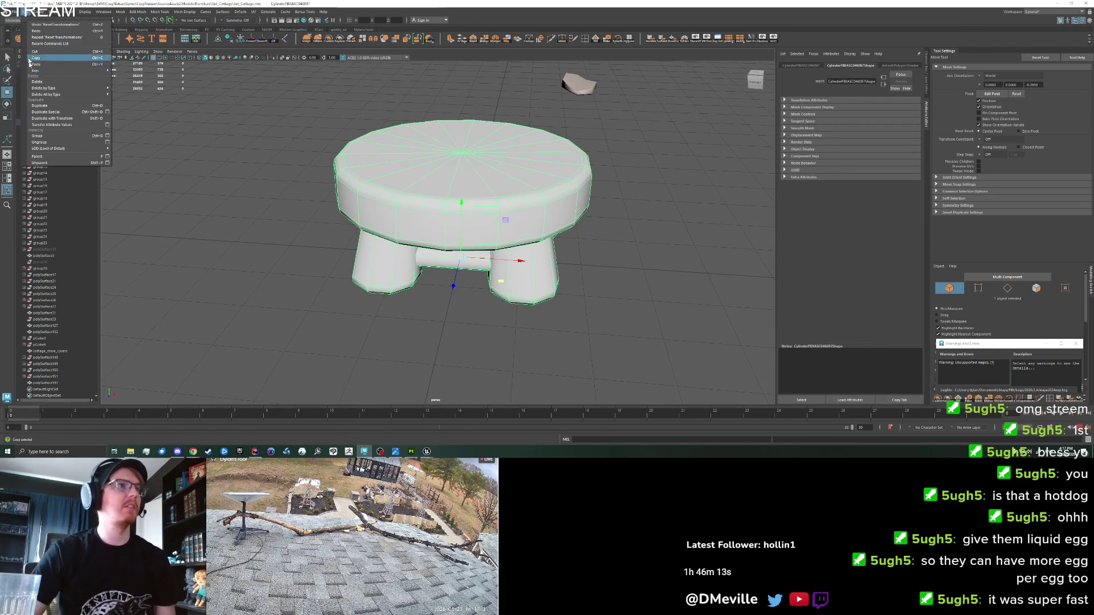
click(26, 11)
click(11, 11)
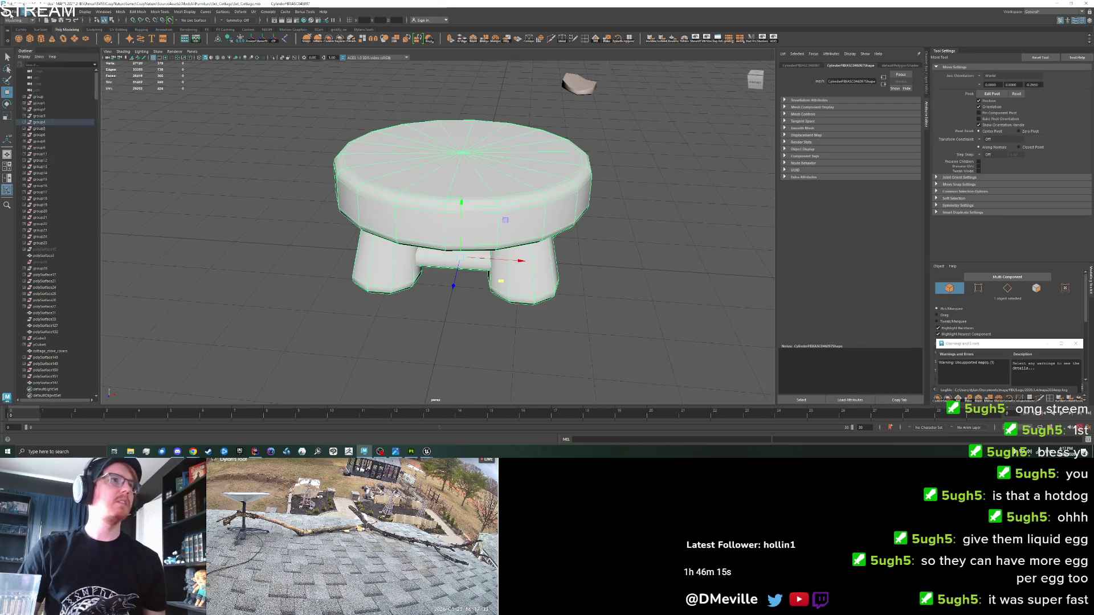
click(35, 95)
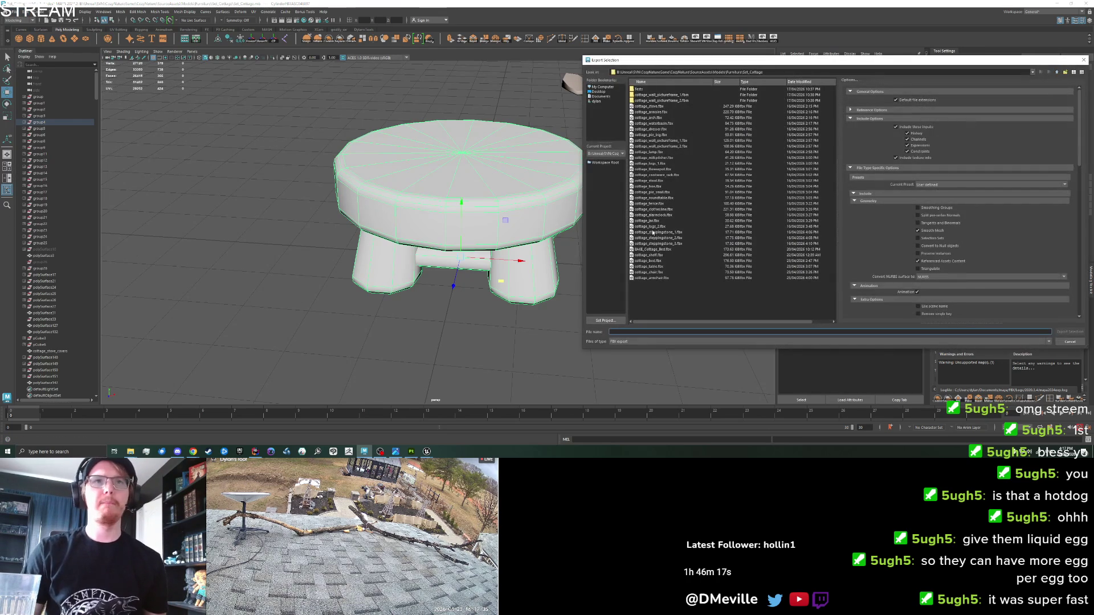
double_click(649, 180)
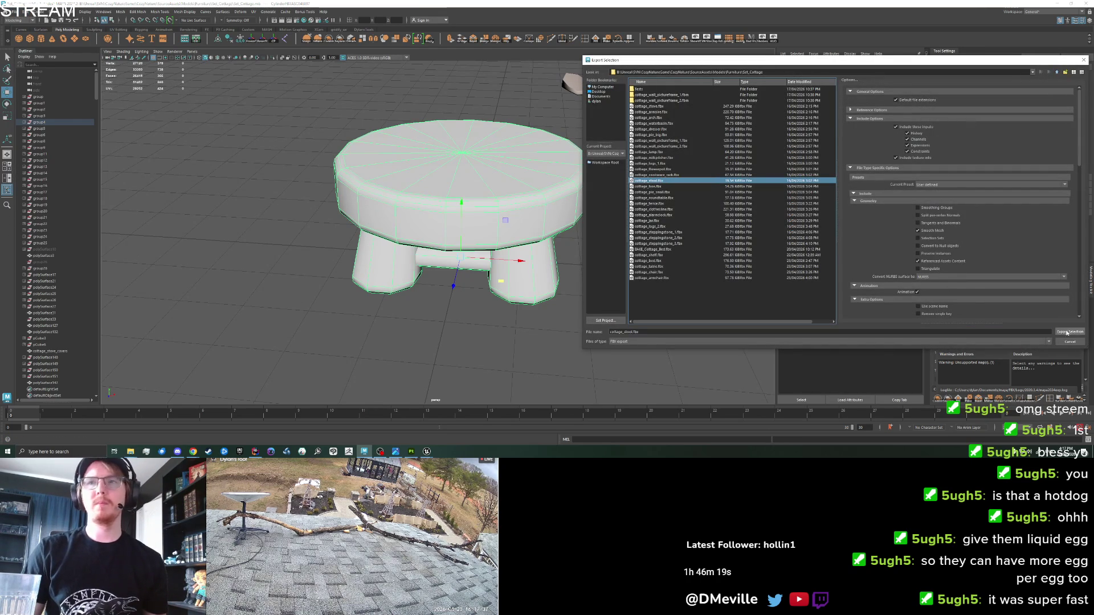
click(821, 213)
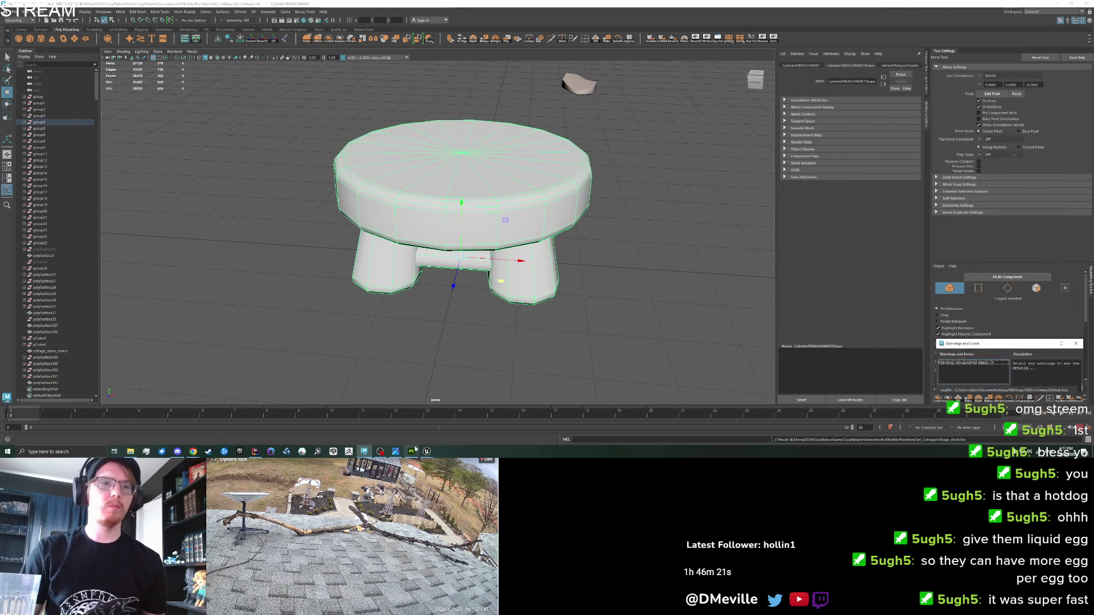
click(411, 452)
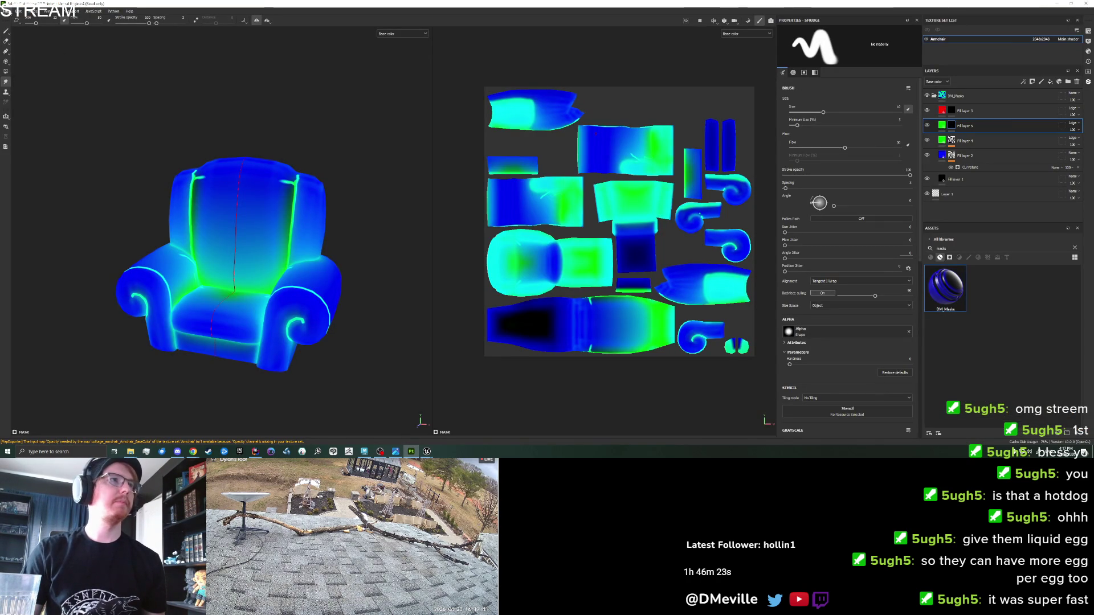
Step: Start a new project from cottage_stool.fbx, discarding armchair changes, and open Bake Mesh Maps
click(6, 11)
click(17, 18)
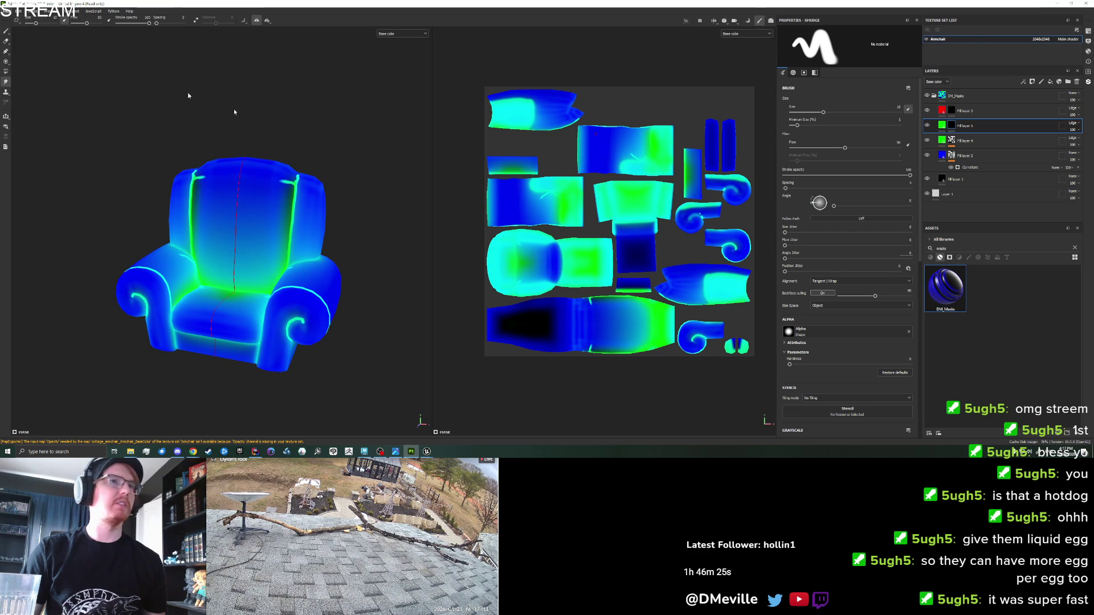
click(607, 156)
scroll(610, 323, down, 3)
click(608, 329)
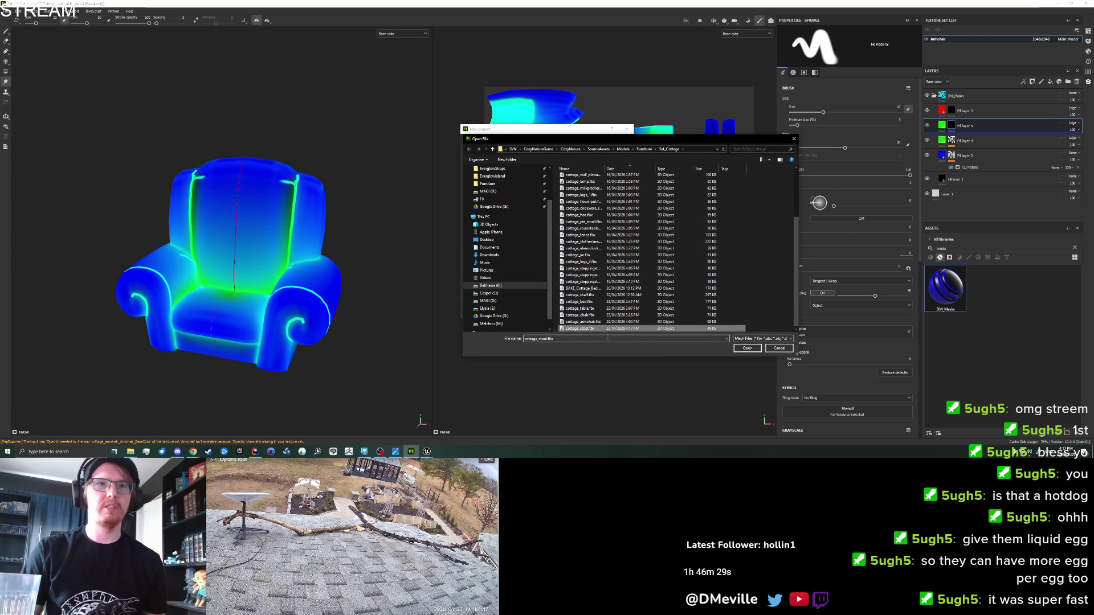
click(747, 348)
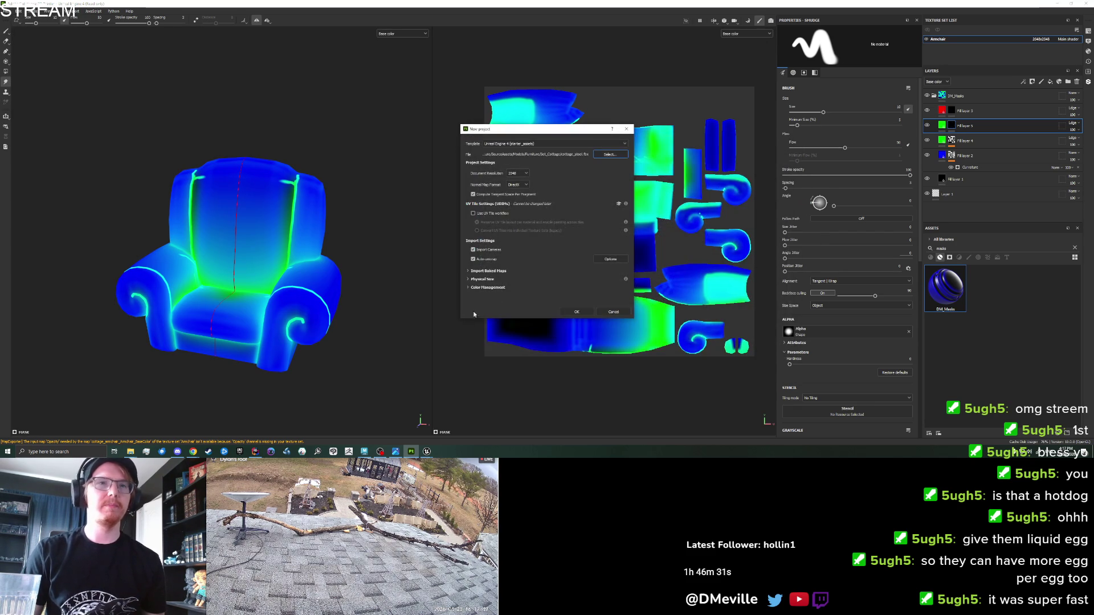
click(577, 312)
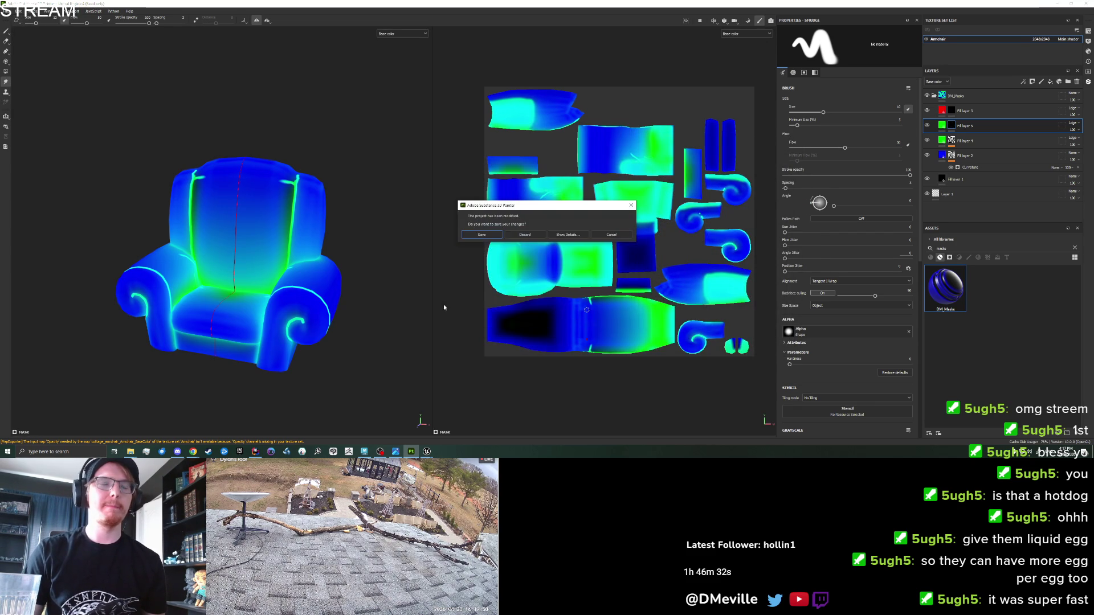
click(525, 235)
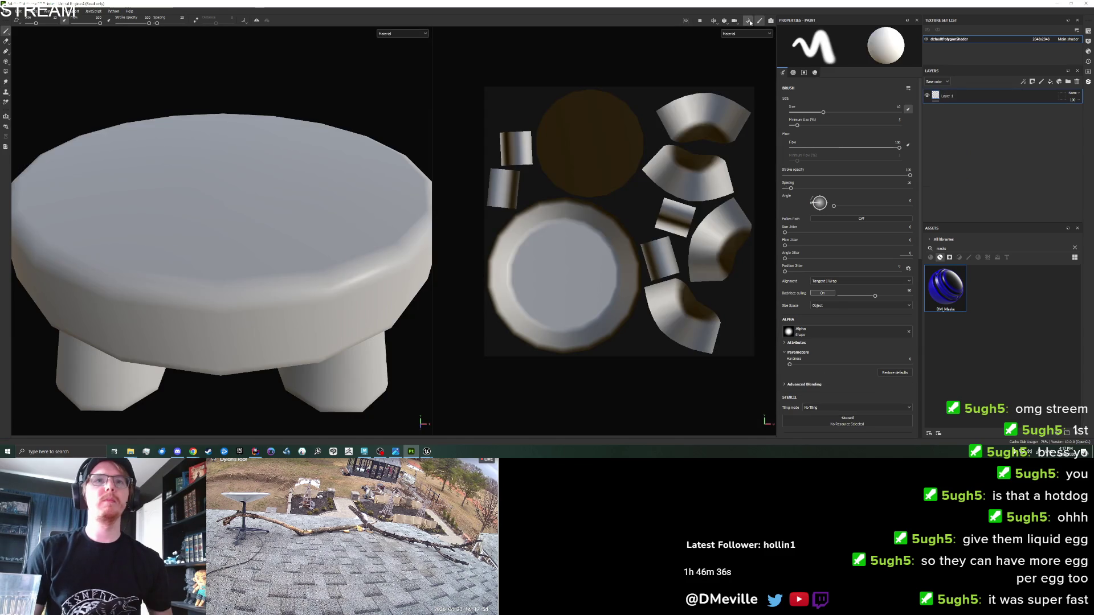
click(801, 386)
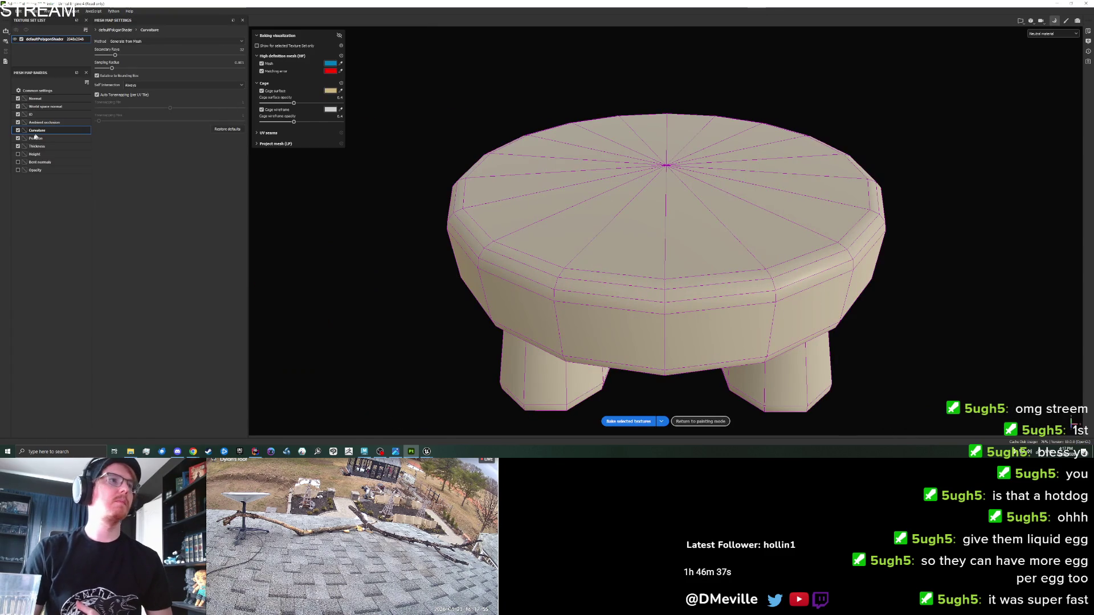
Step: Bake the stool's mesh maps including Thickness, apply DM_Masks and display Base color
click(18, 146)
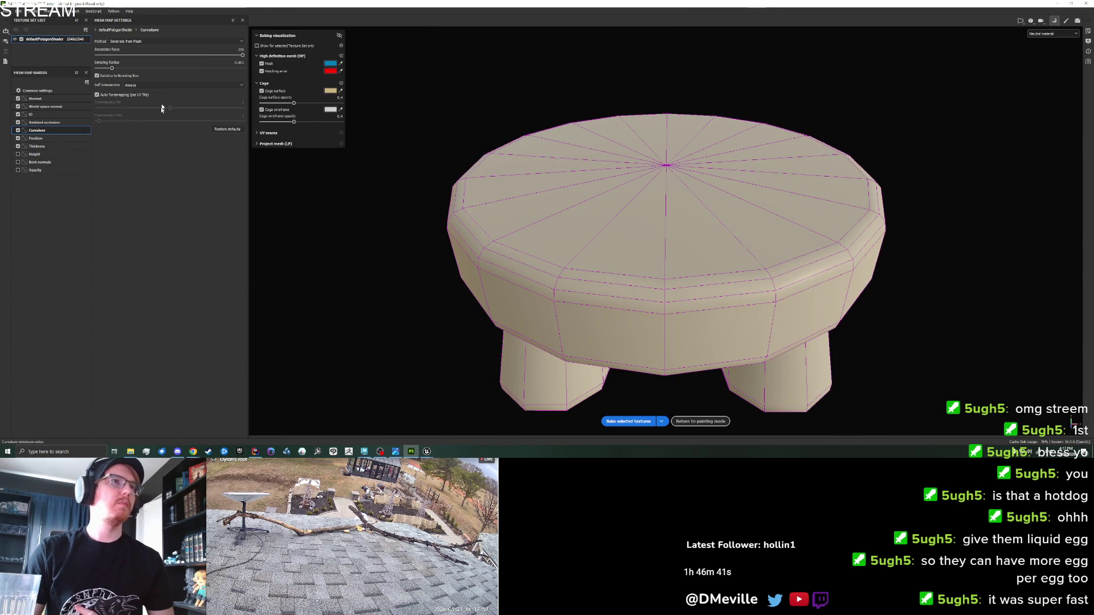
click(627, 422)
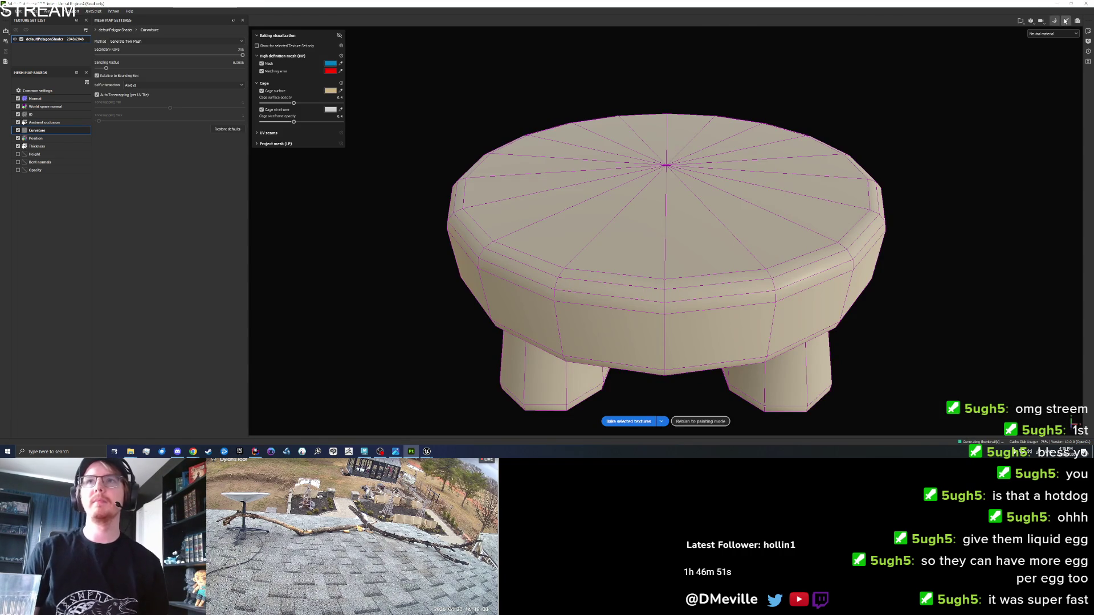
click(1065, 21)
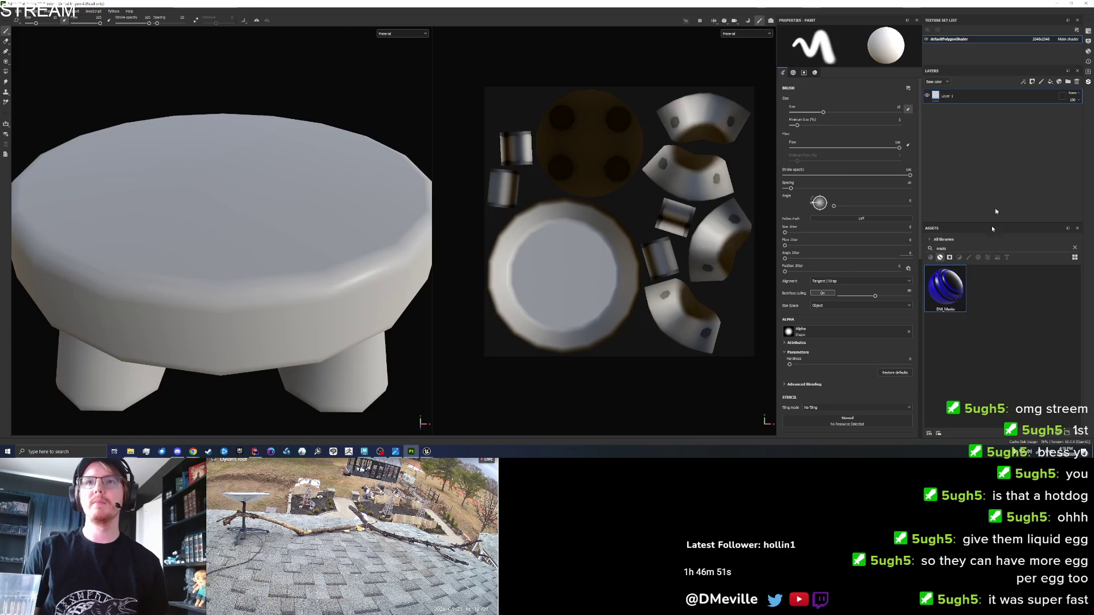
drag(971, 95, 971, 96)
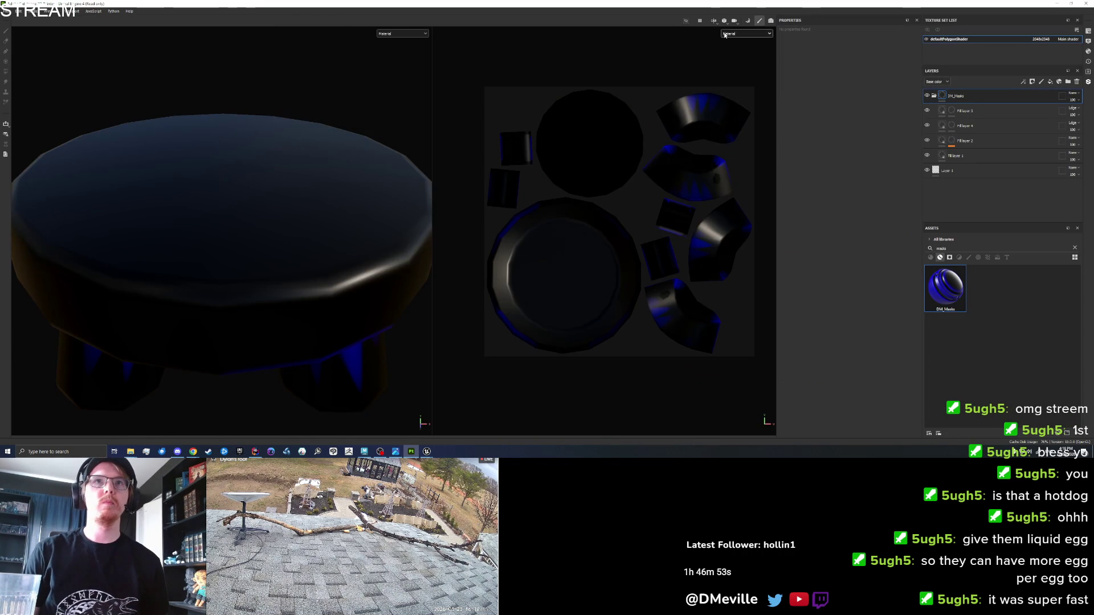
click(746, 33)
click(732, 68)
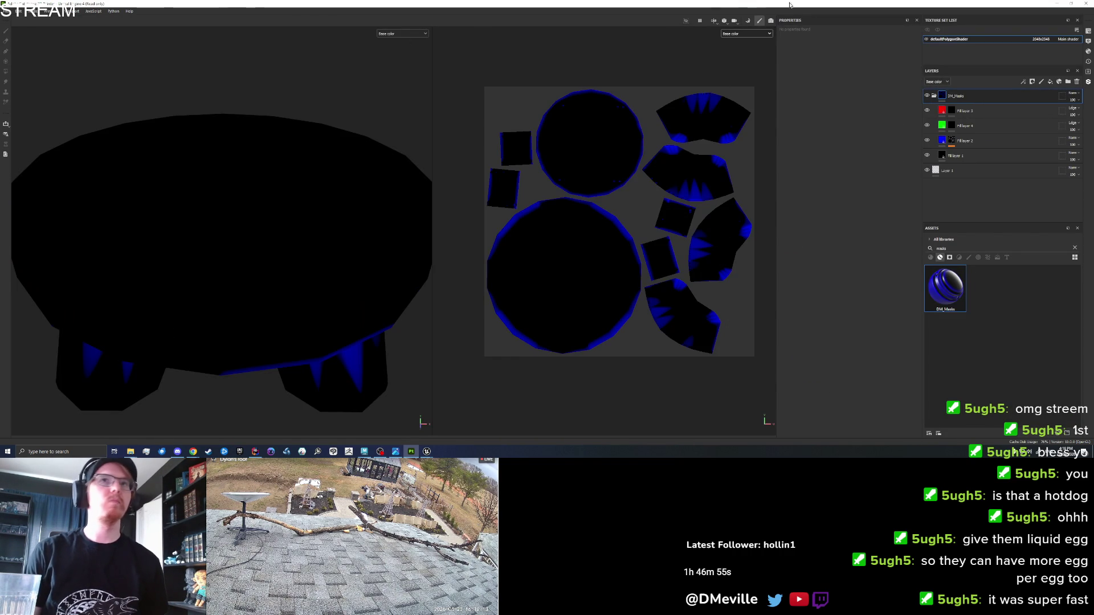
Step: Rebake the stool's mesh maps and check the blue fill layer's Curvature mask
key(ctrl+shift+b)
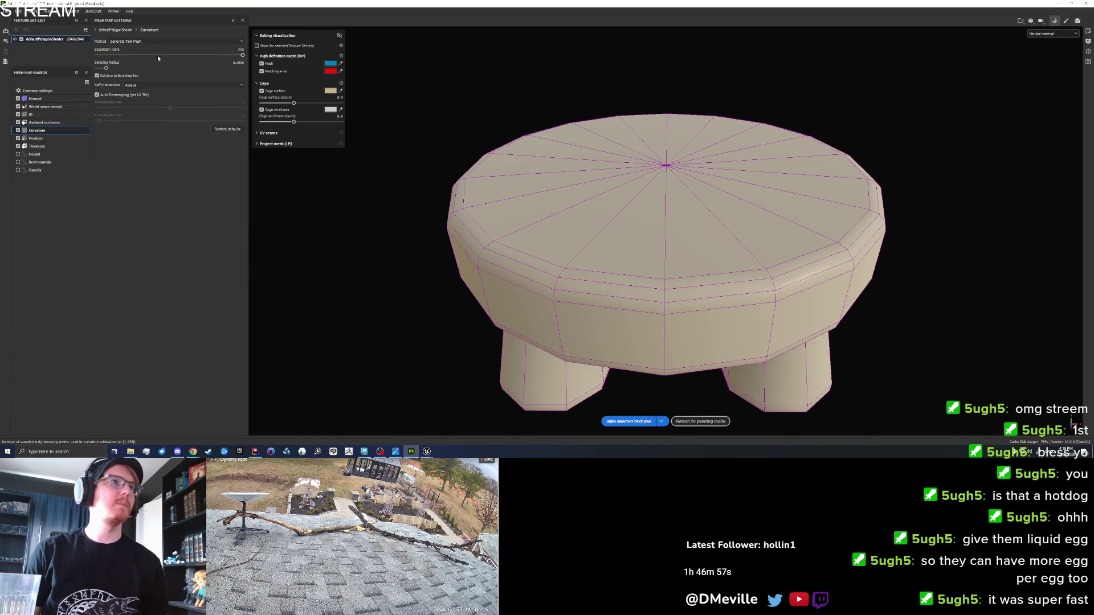
scroll(459, 187, down, 3)
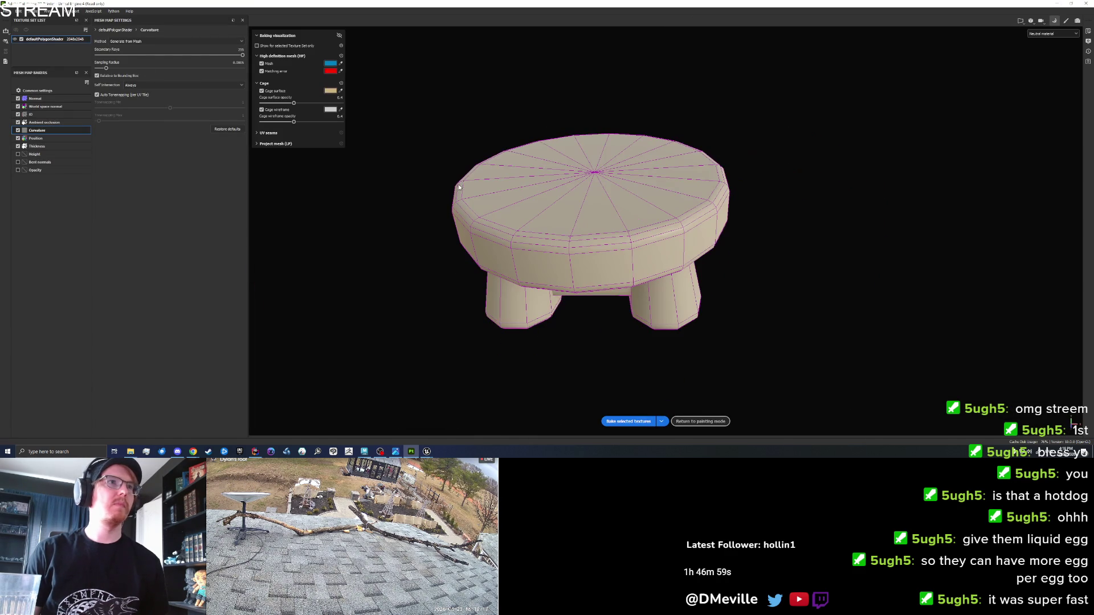
drag(453, 215, 461, 192)
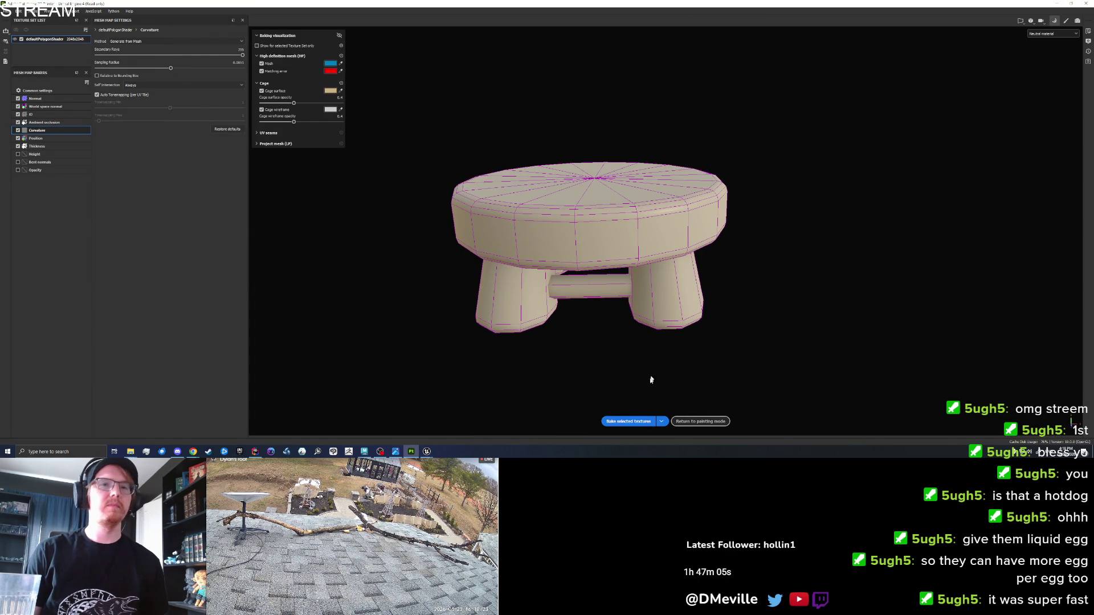
click(627, 421)
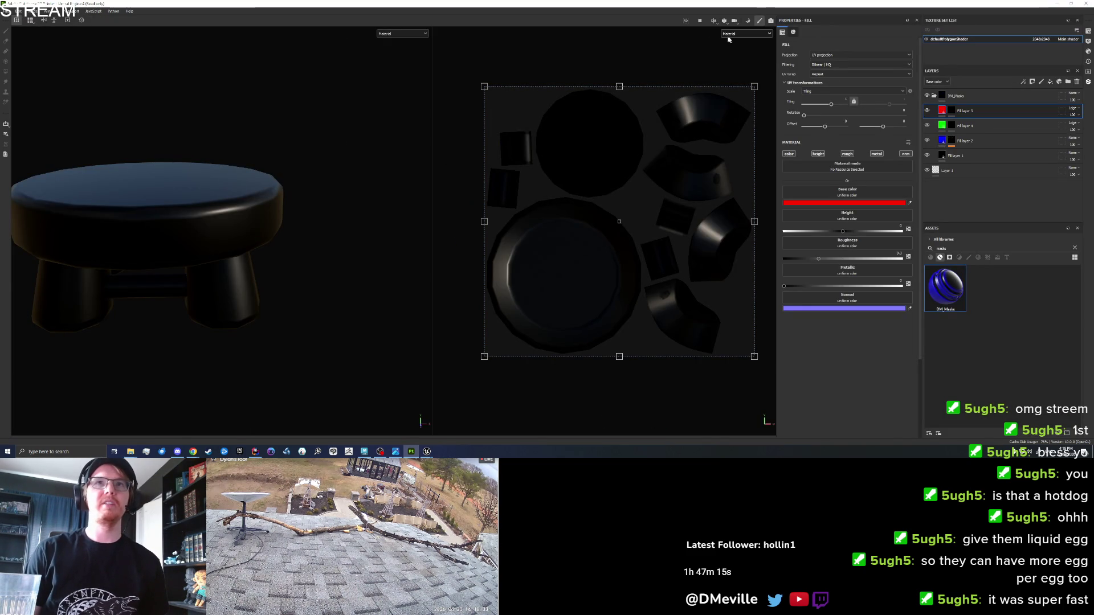
click(951, 140)
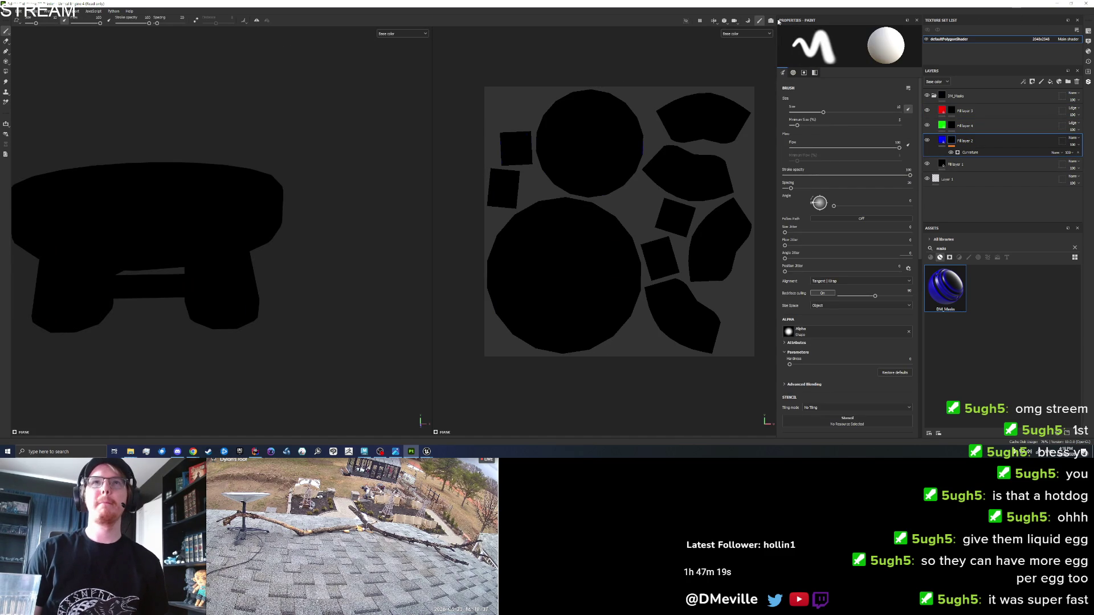
click(746, 21)
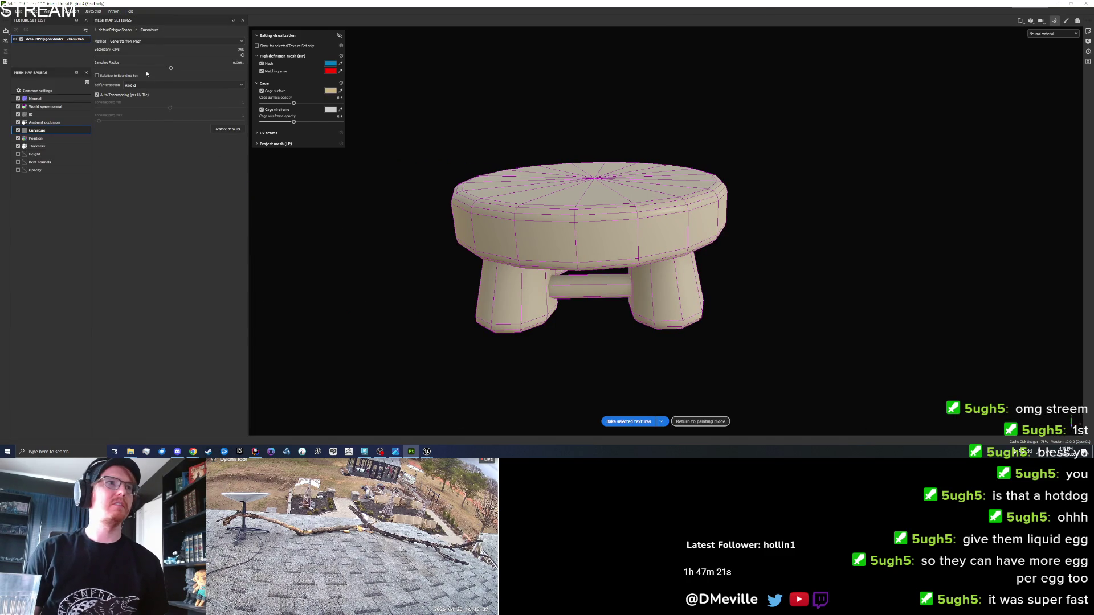
Step: Bake the mesh maps again and inspect the result on the stool in painting mode
click(637, 421)
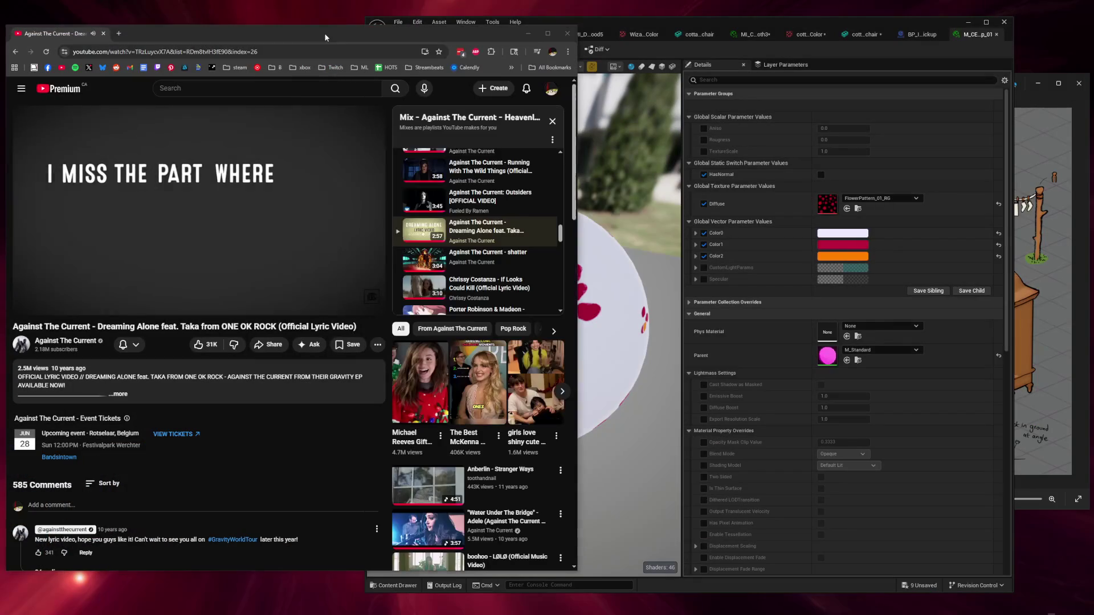
click(325, 37)
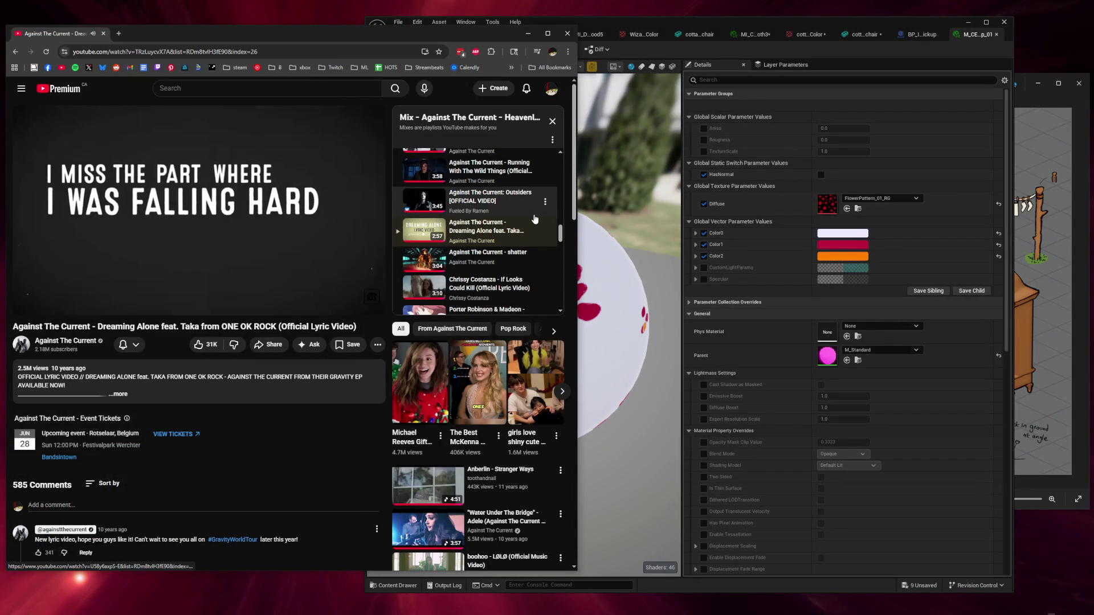
scroll(534, 219, down, 2)
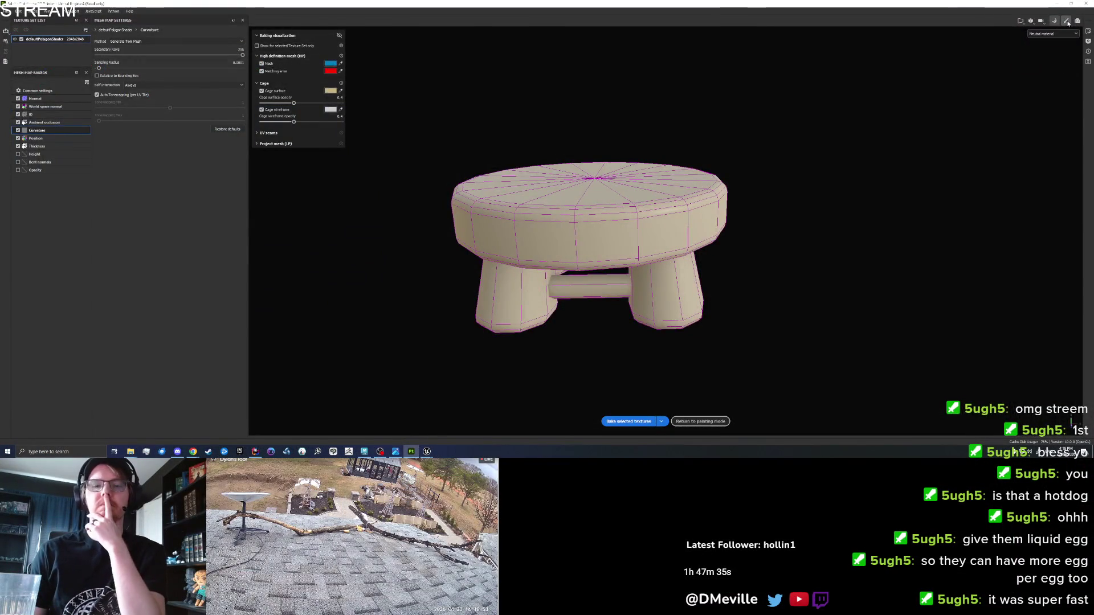
click(1068, 23)
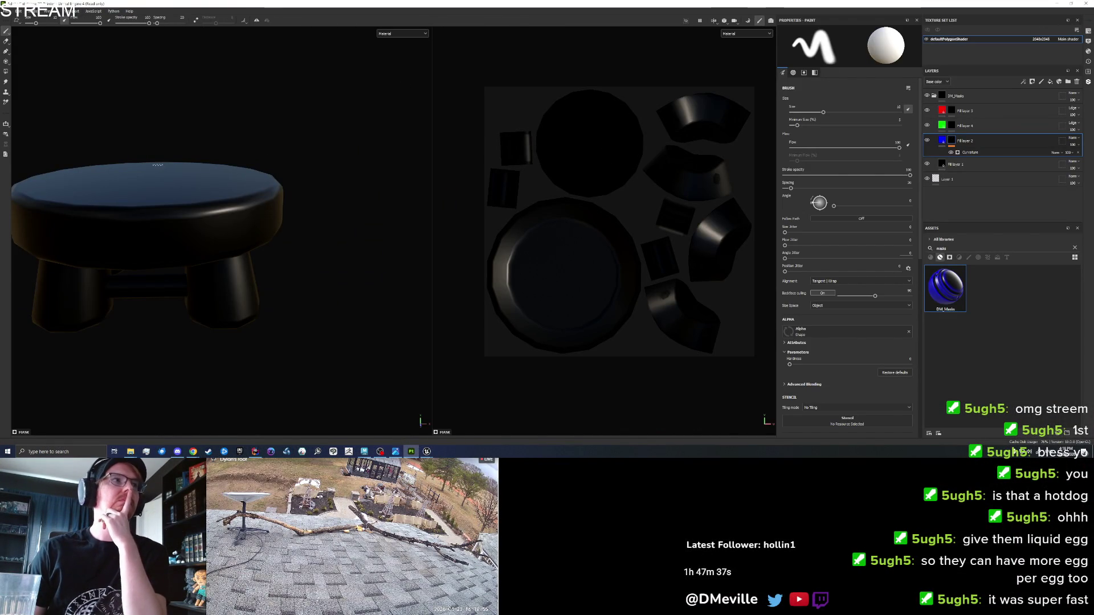
scroll(158, 164, down, 2)
key(f)
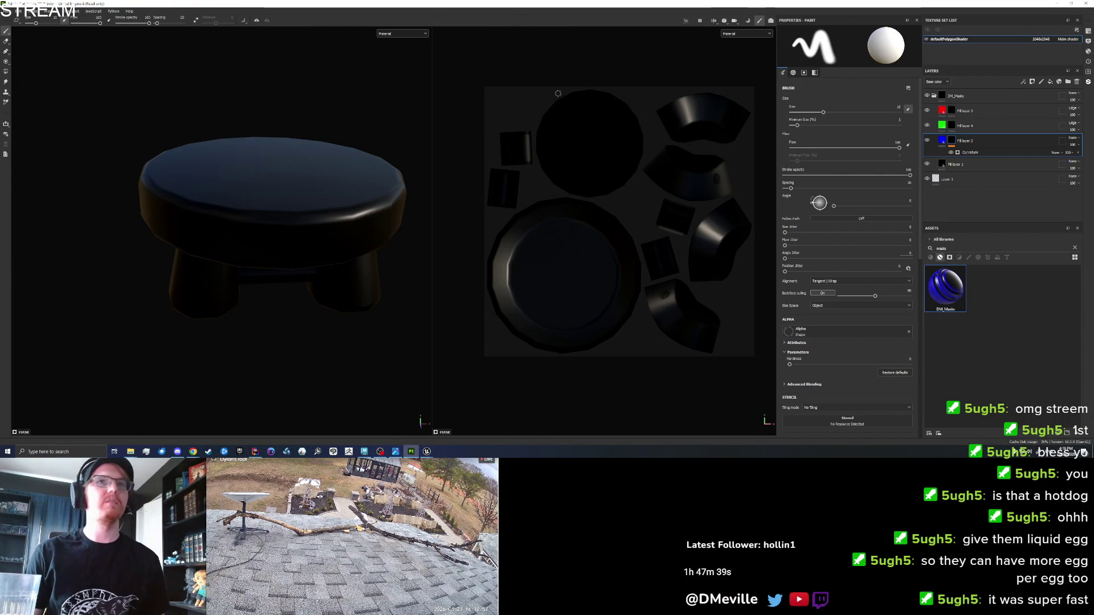
Step: Rebake the stool with an adjusted Curvature sampling radius
click(748, 21)
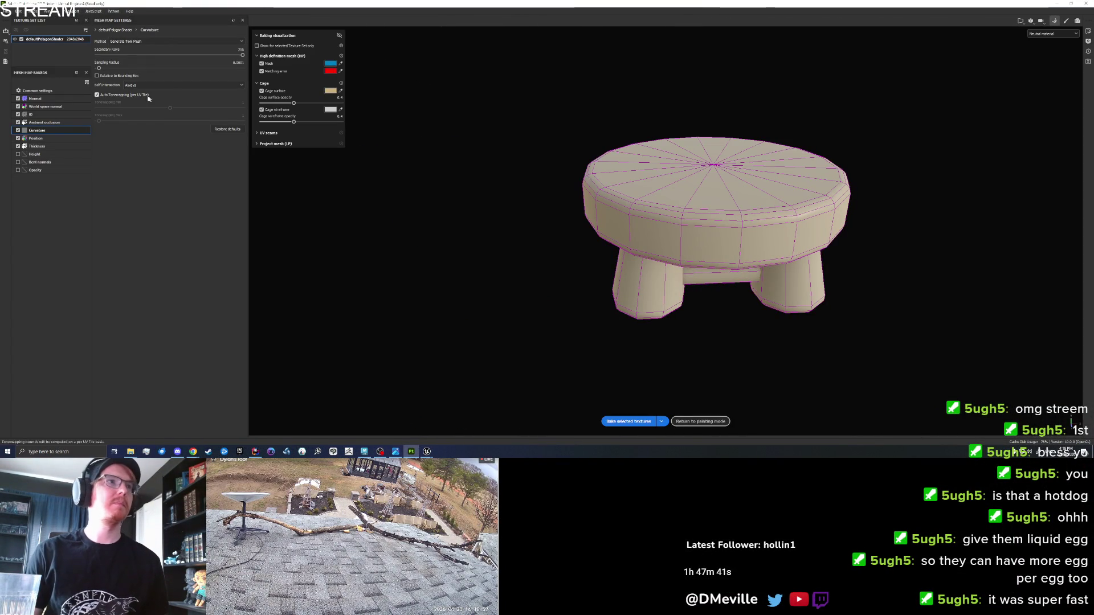
click(238, 62)
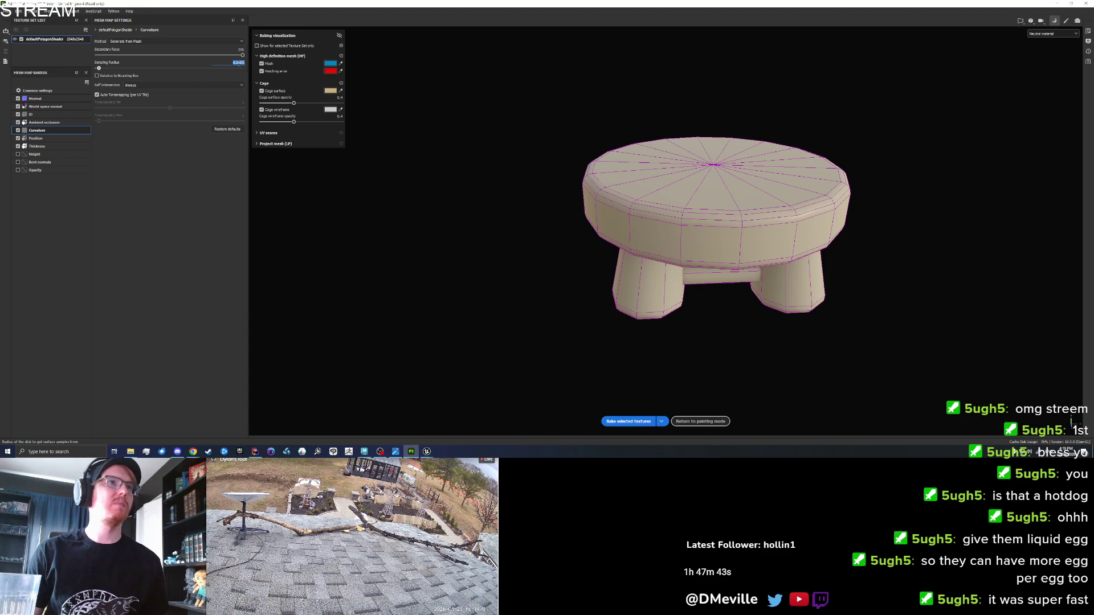
text(1)
click(611, 421)
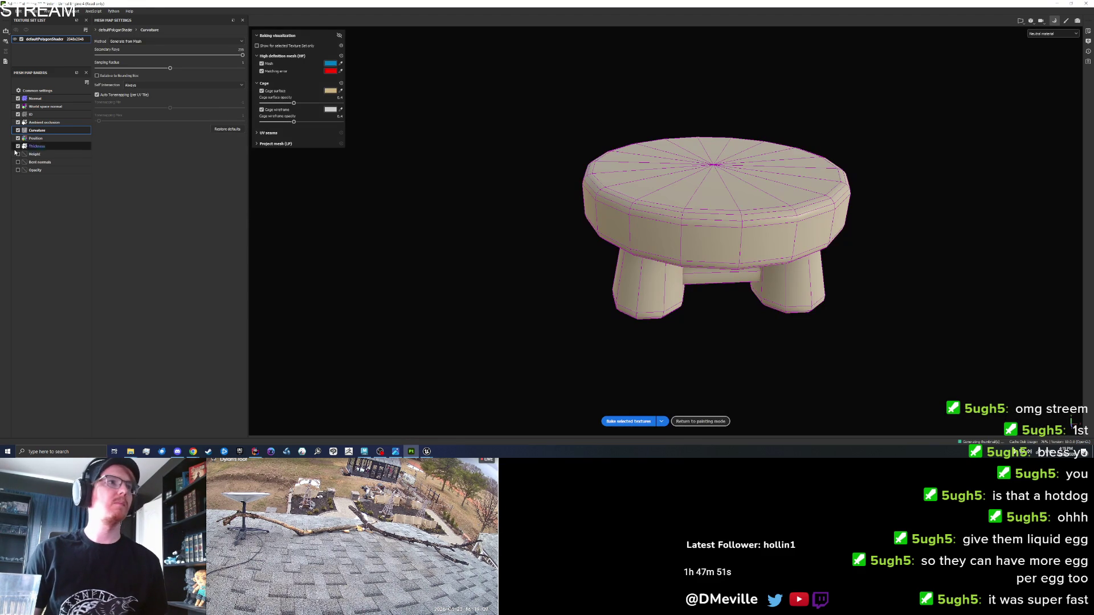
Step: Disable the Position, Thickness, AO, ID and World space normal bakers, keeping Normal and Curvature
click(17, 138)
click(18, 146)
click(18, 122)
click(17, 114)
click(17, 106)
click(22, 100)
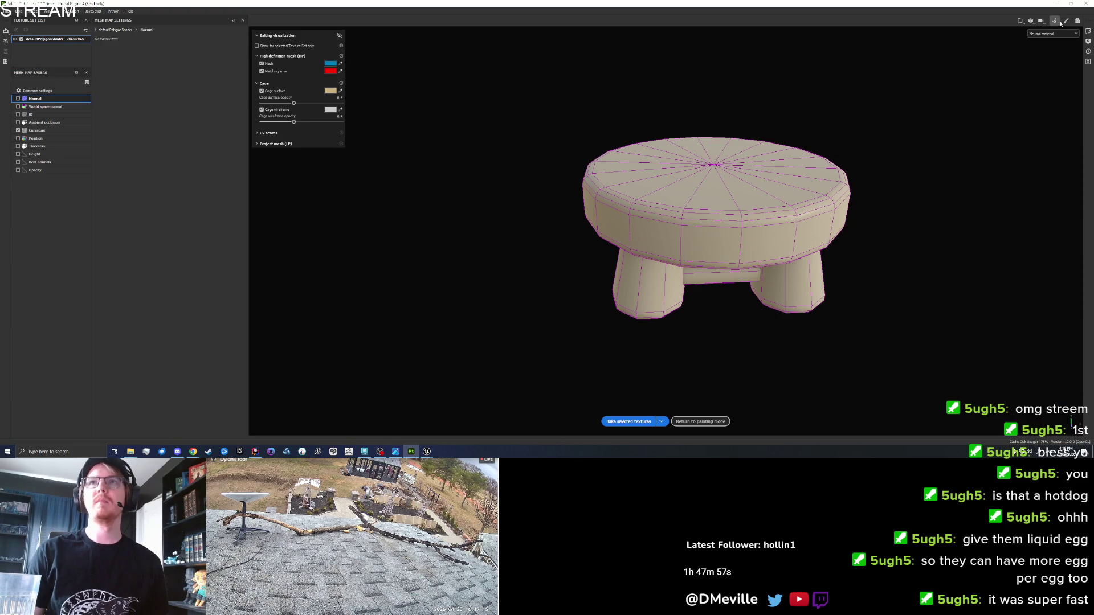
click(1065, 23)
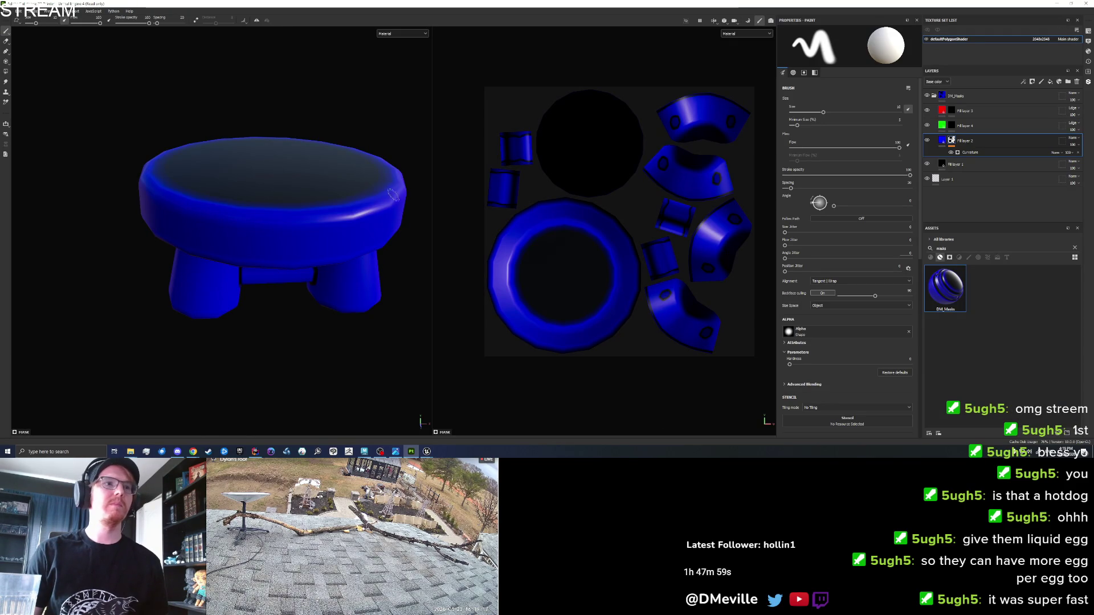
Step: Set the curvature generator's Global Balance to 0.01 for thin edge rings, viewing Base color
mouse_move(321, 181)
mouse_down()
mouse_move(308, 337)
mouse_move(320, 257)
mouse_move(342, 284)
mouse_up()
scroll(327, 240, up, 2)
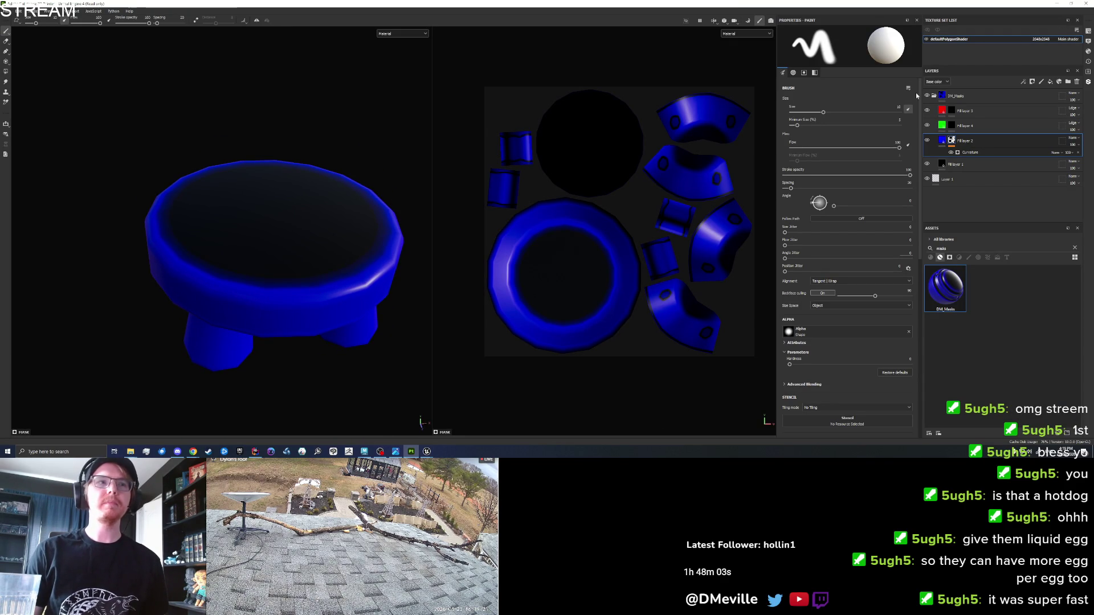
mouse_move(298, 309)
mouse_down()
mouse_move(285, 78)
mouse_move(297, 212)
mouse_up()
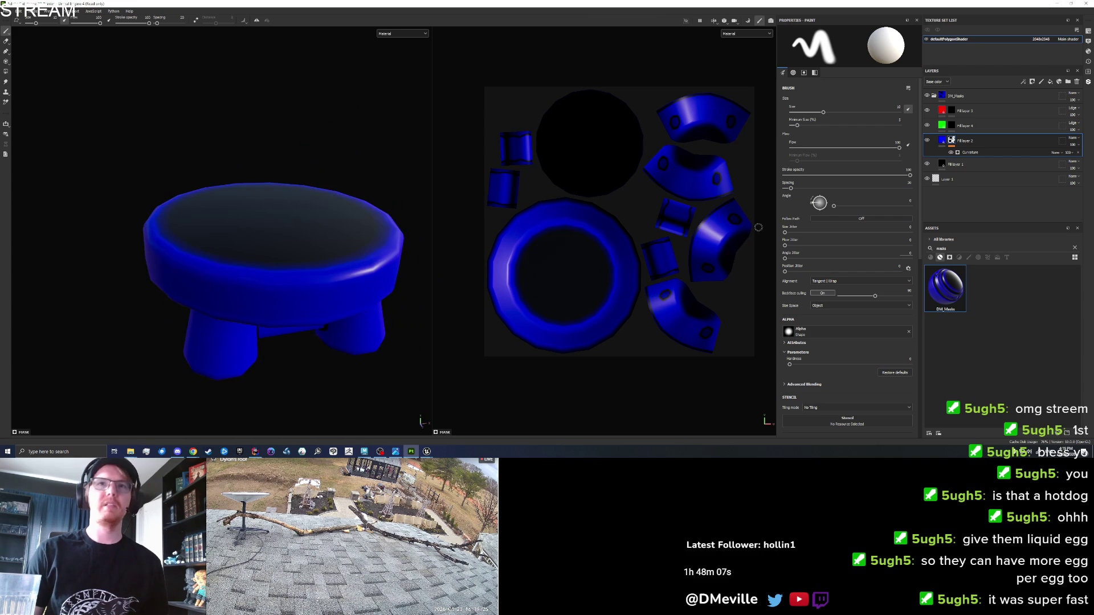
click(969, 152)
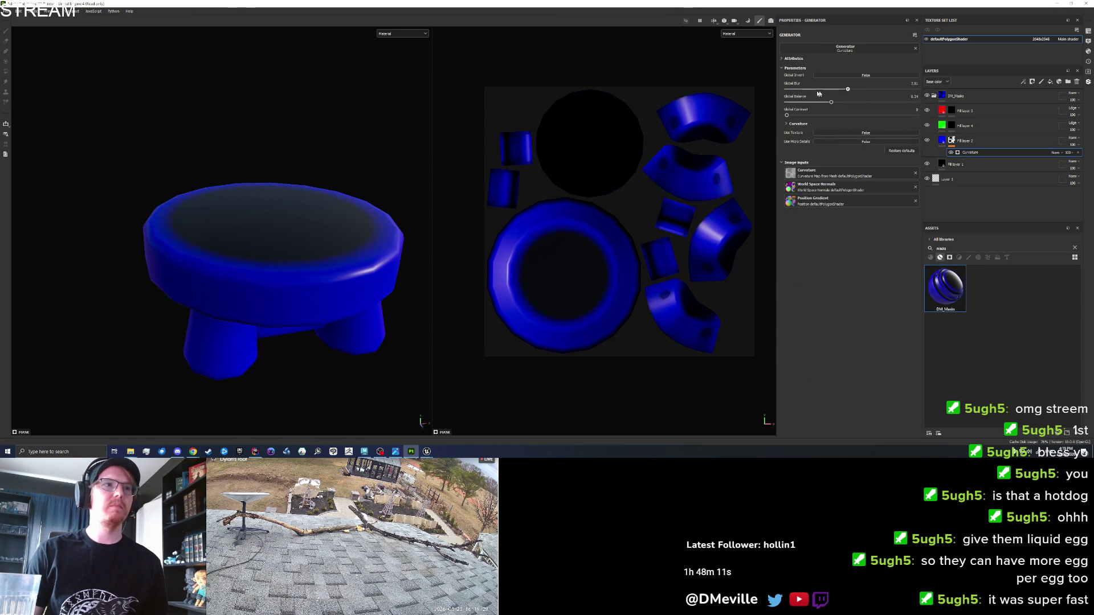
click(401, 33)
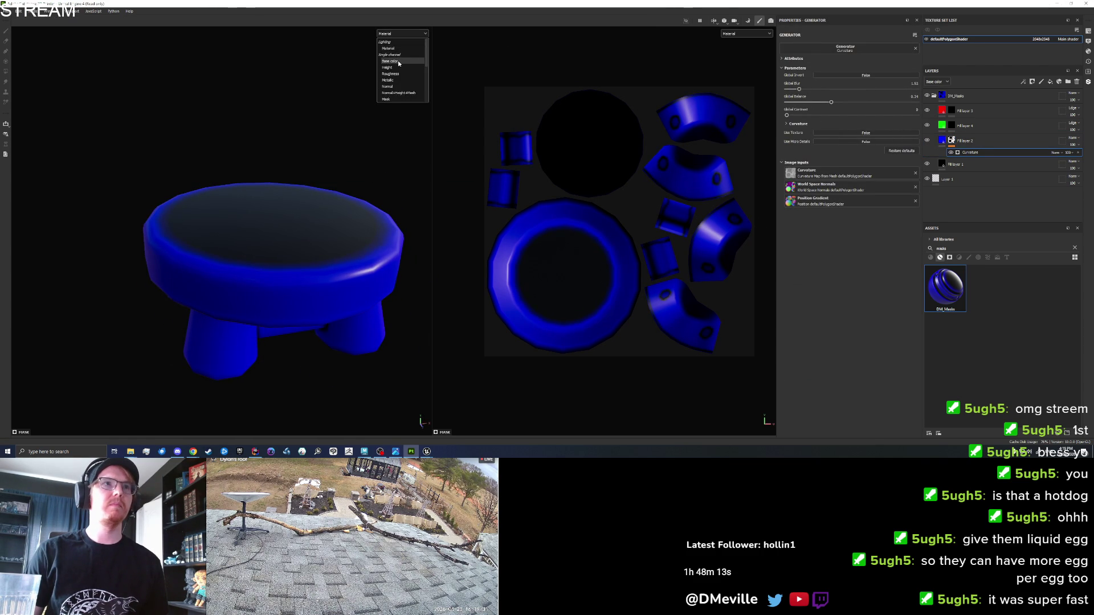
click(399, 63)
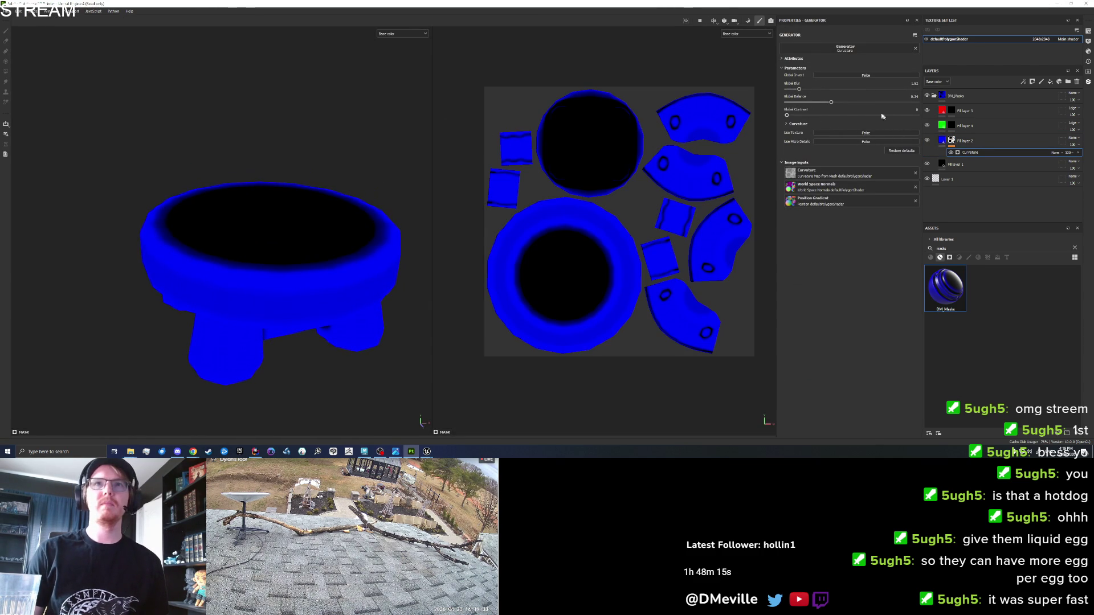
mouse_move(832, 103)
mouse_down()
mouse_move(785, 103)
mouse_move(809, 108)
mouse_up()
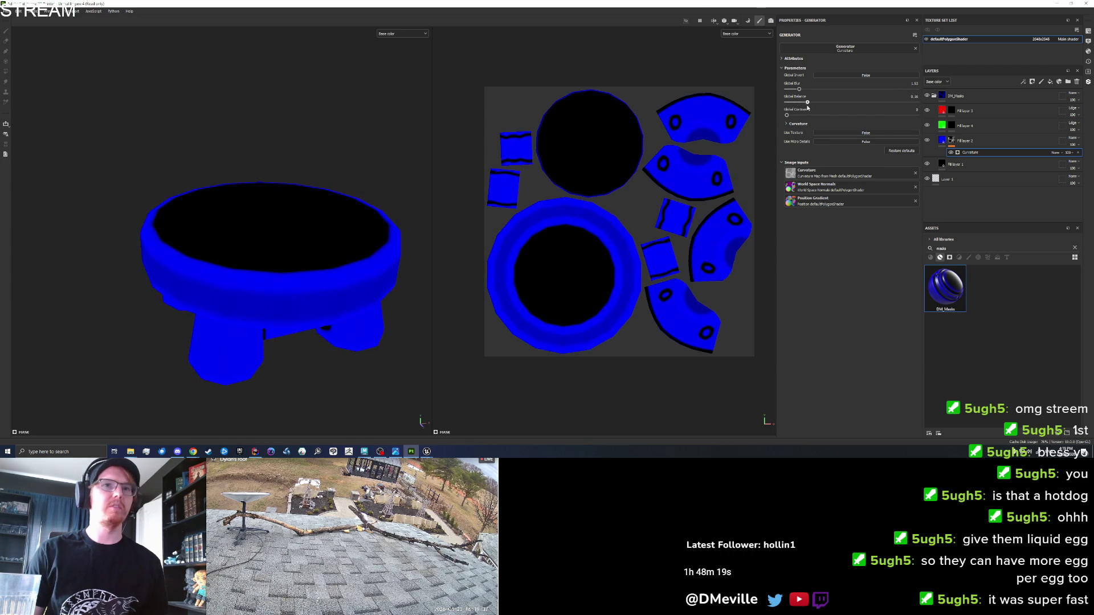
Step: Create Folder 1 in the layer stack and group the blue fill layer into it
mouse_move(366, 260)
mouse_down()
mouse_move(240, 220)
mouse_move(305, 301)
mouse_move(207, 156)
mouse_move(212, 110)
mouse_move(193, 193)
mouse_move(203, 217)
mouse_move(247, 207)
mouse_up()
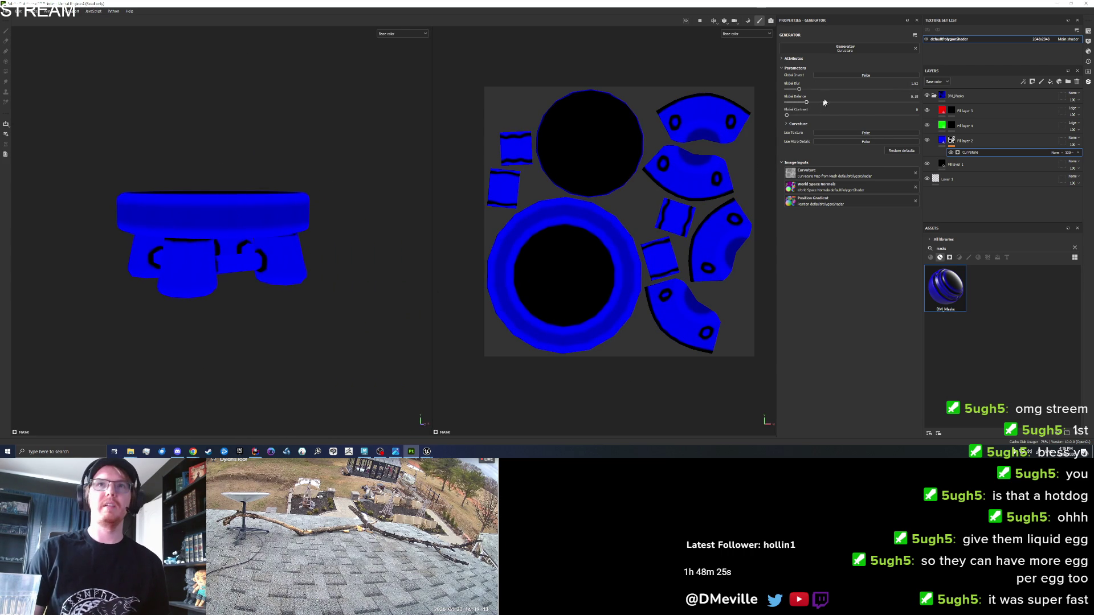
click(979, 142)
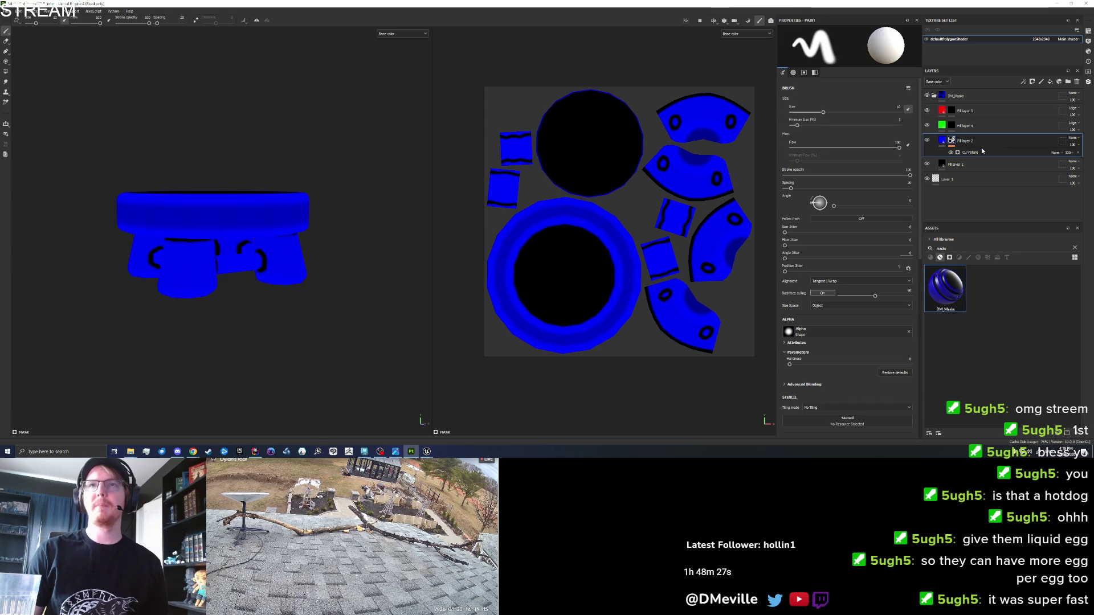
right_click(974, 136)
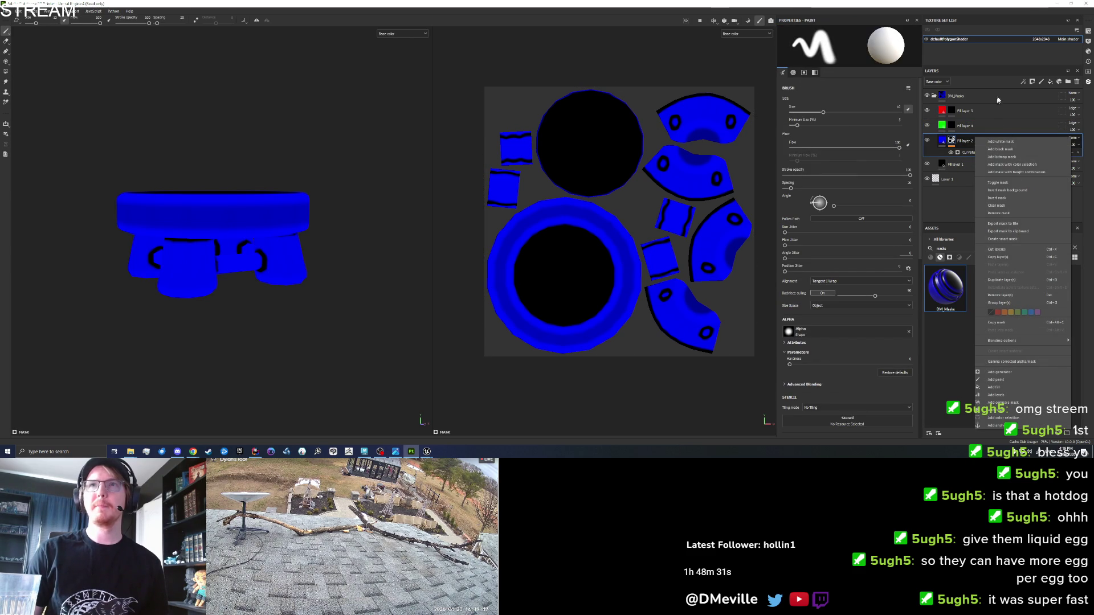
click(1049, 82)
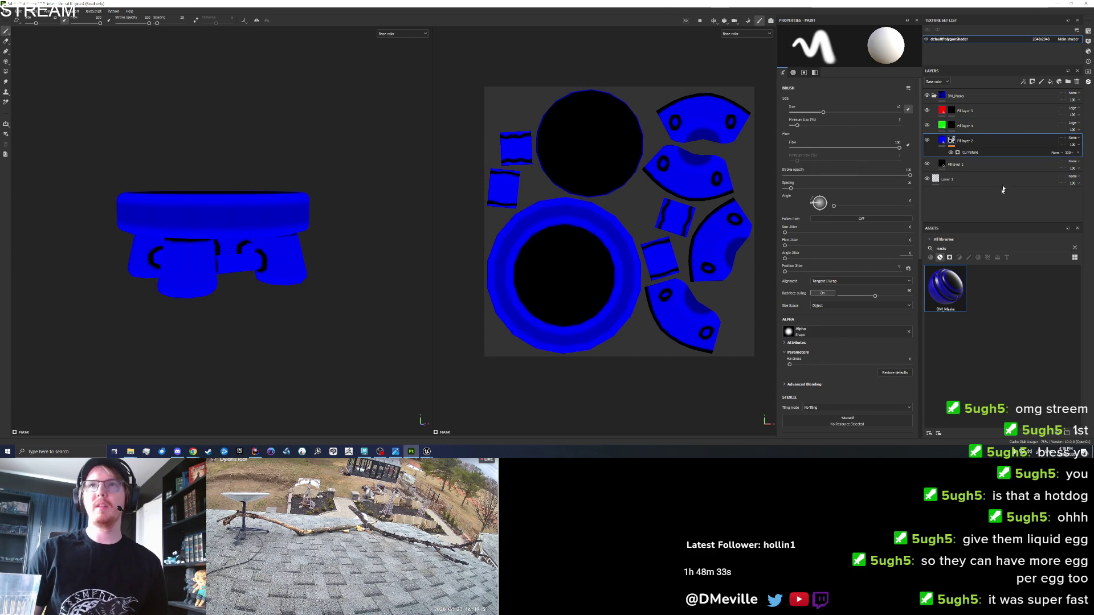
click(1066, 83)
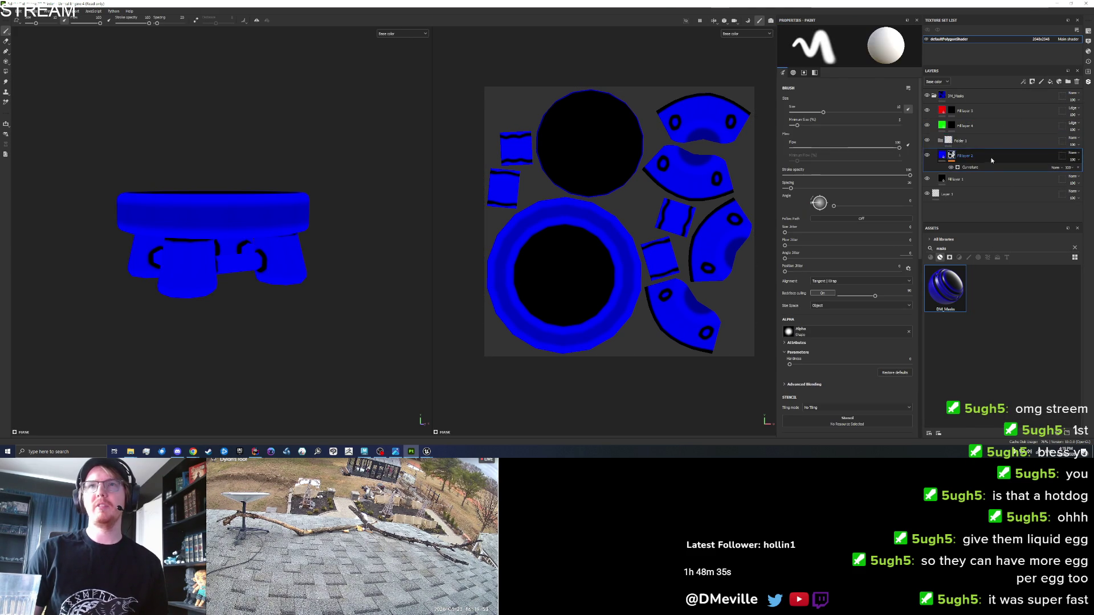
right_click(973, 141)
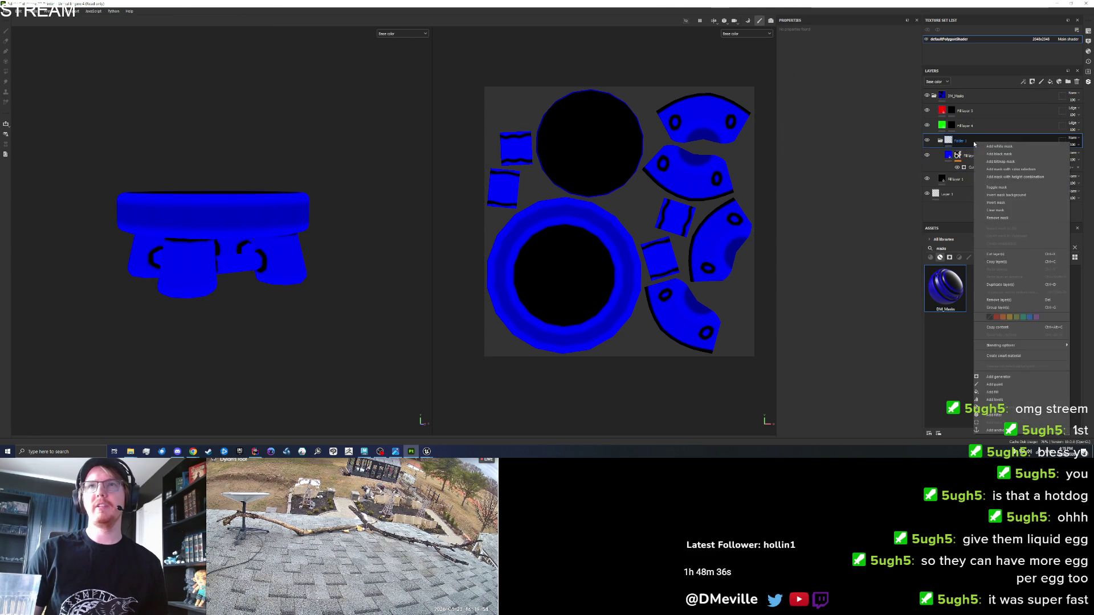
Step: Add a black mask to Folder 1 and polygon-fill the stool's legs to hide the blue edging
click(1010, 155)
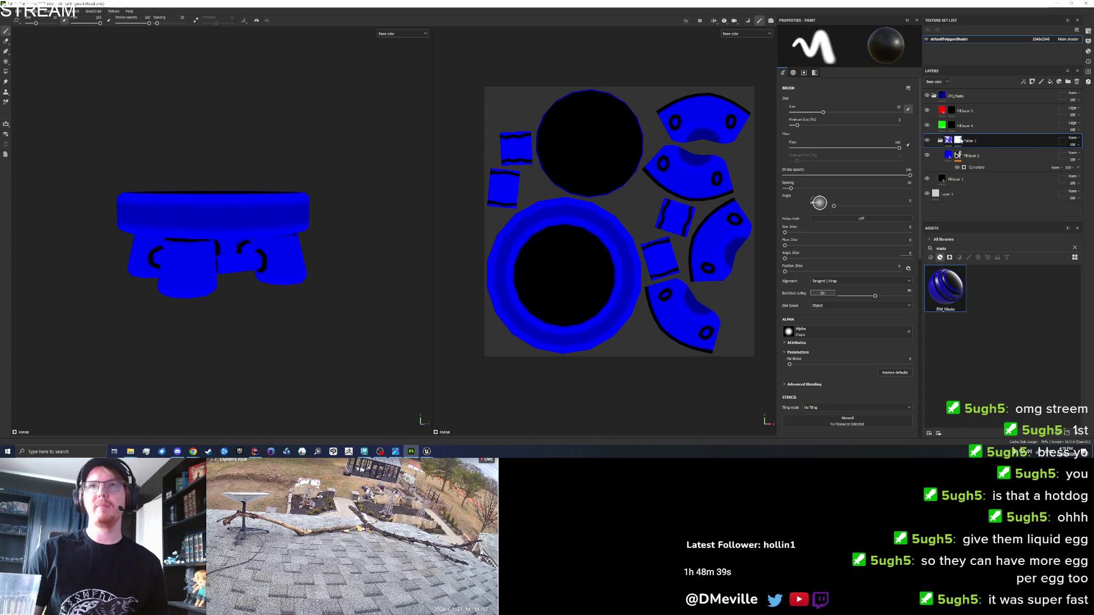
click(7, 72)
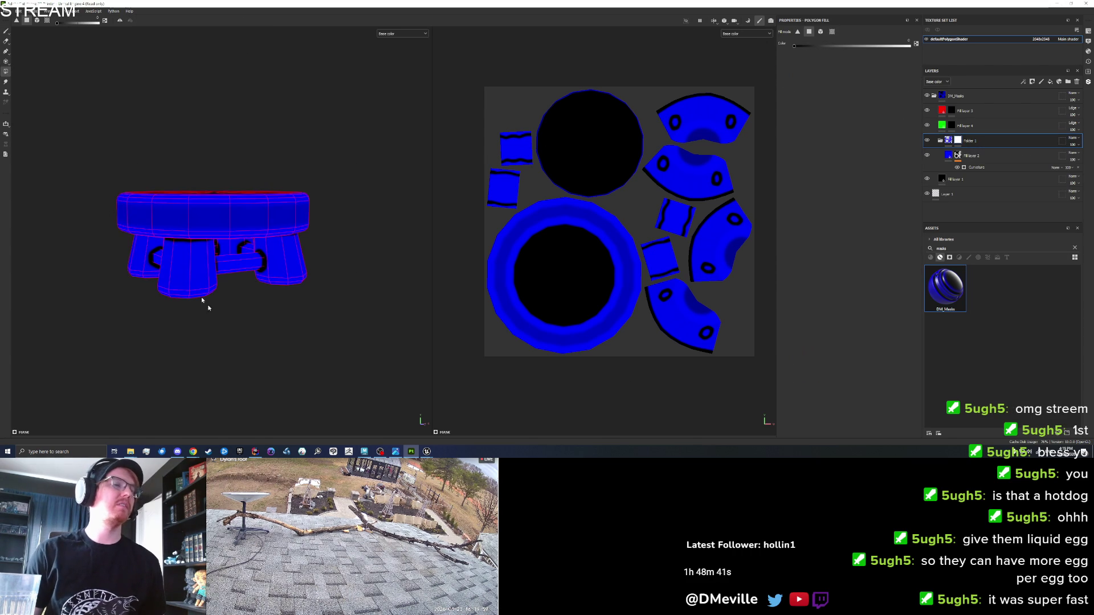
mouse_move(108, 317)
mouse_down()
mouse_move(325, 253)
mouse_move(140, 256)
mouse_move(271, 295)
mouse_move(328, 342)
mouse_move(313, 307)
mouse_up()
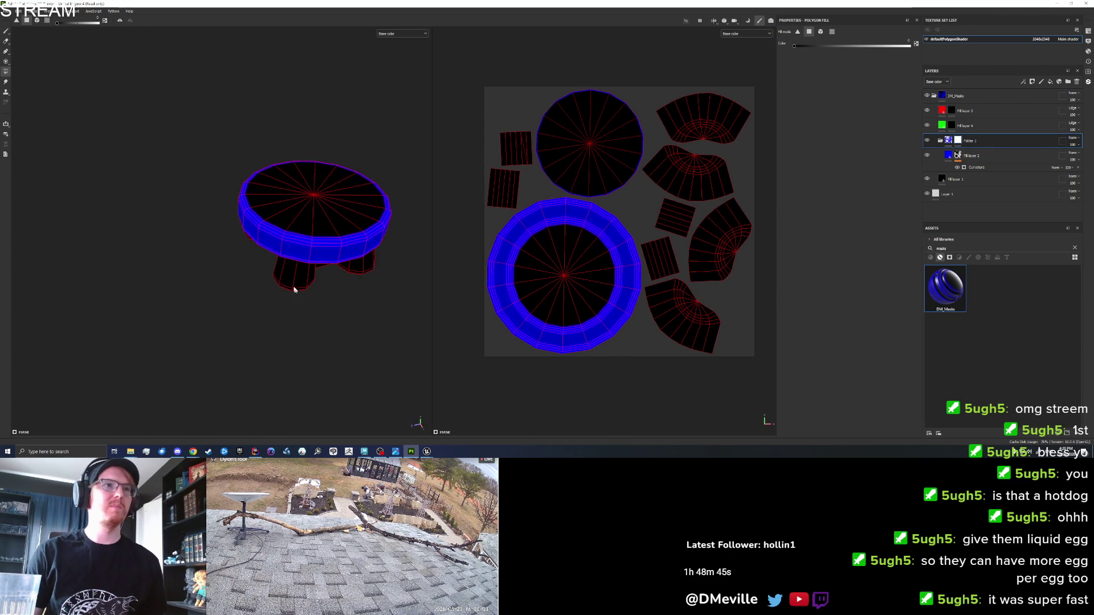
scroll(314, 307, up, 2)
Step: Check the texture export settings in the File menu
click(8, 10)
key(Escape)
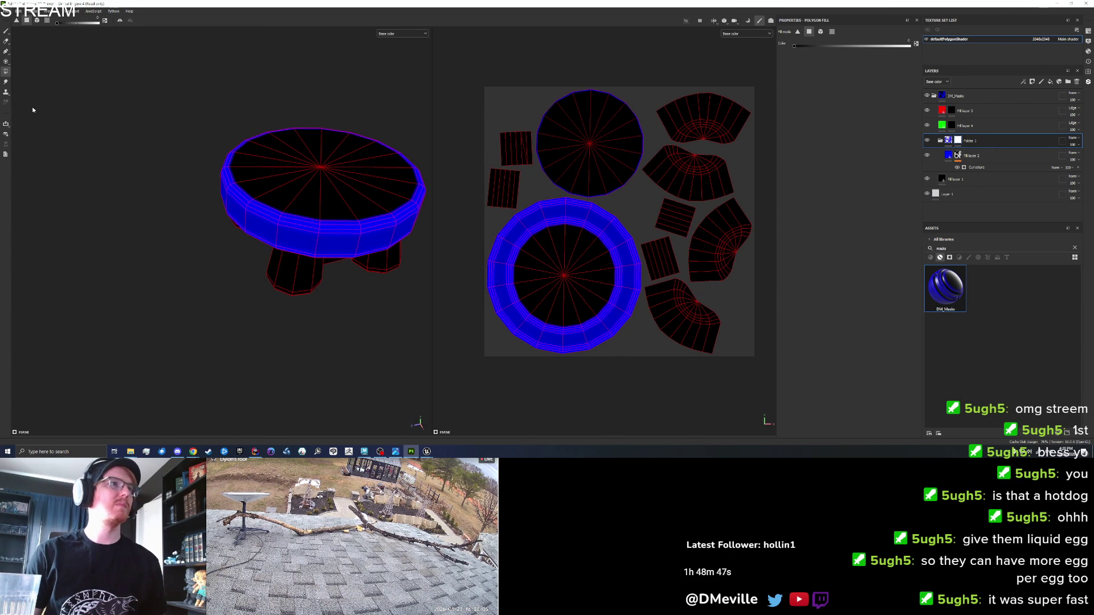
click(8, 11)
click(24, 103)
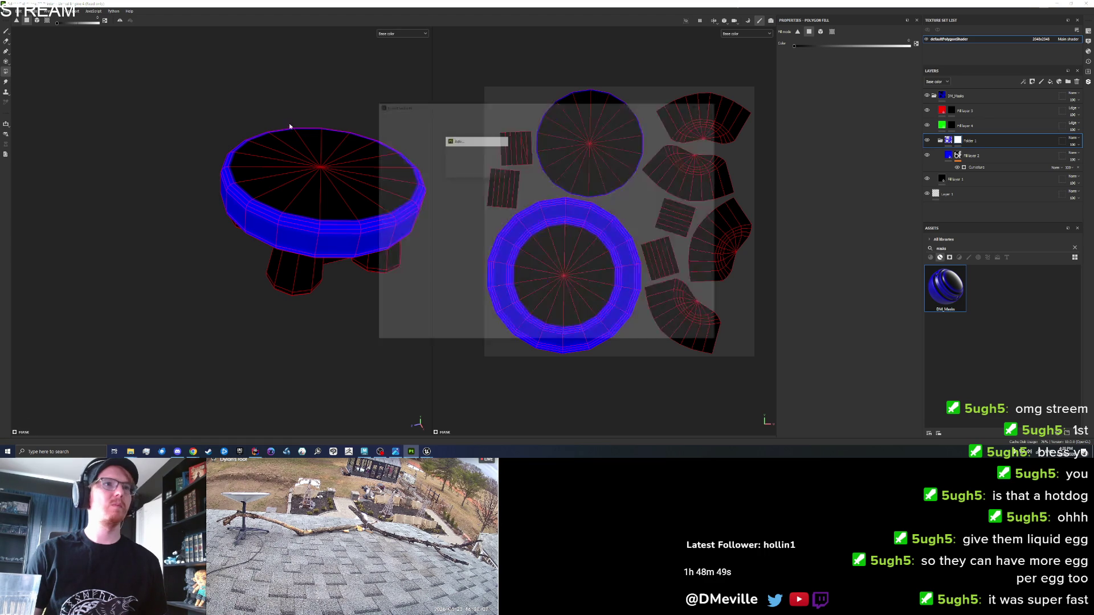
click(715, 104)
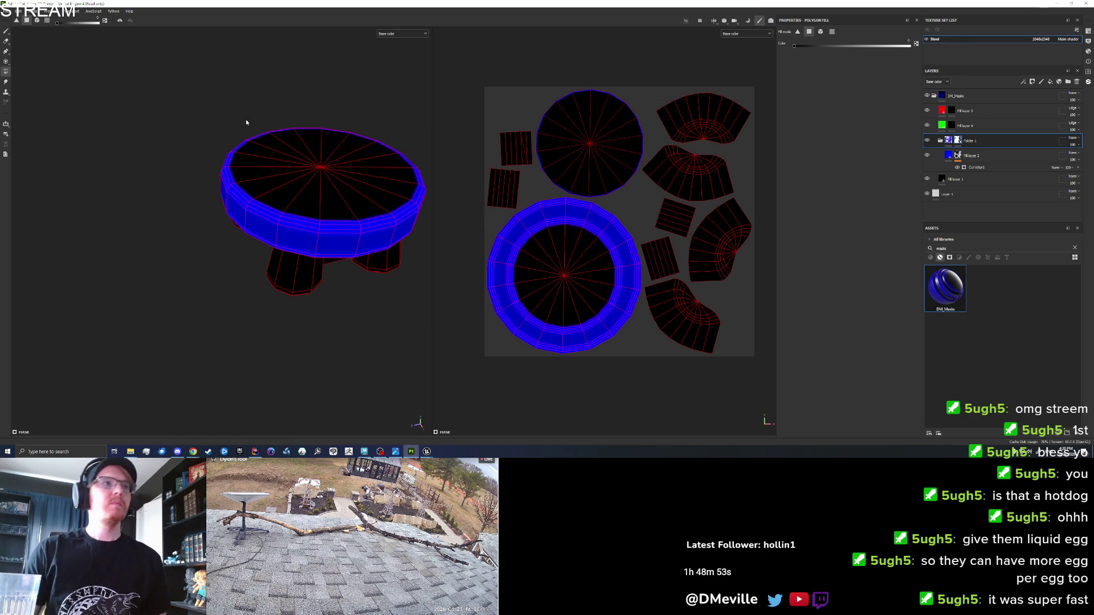
click(8, 11)
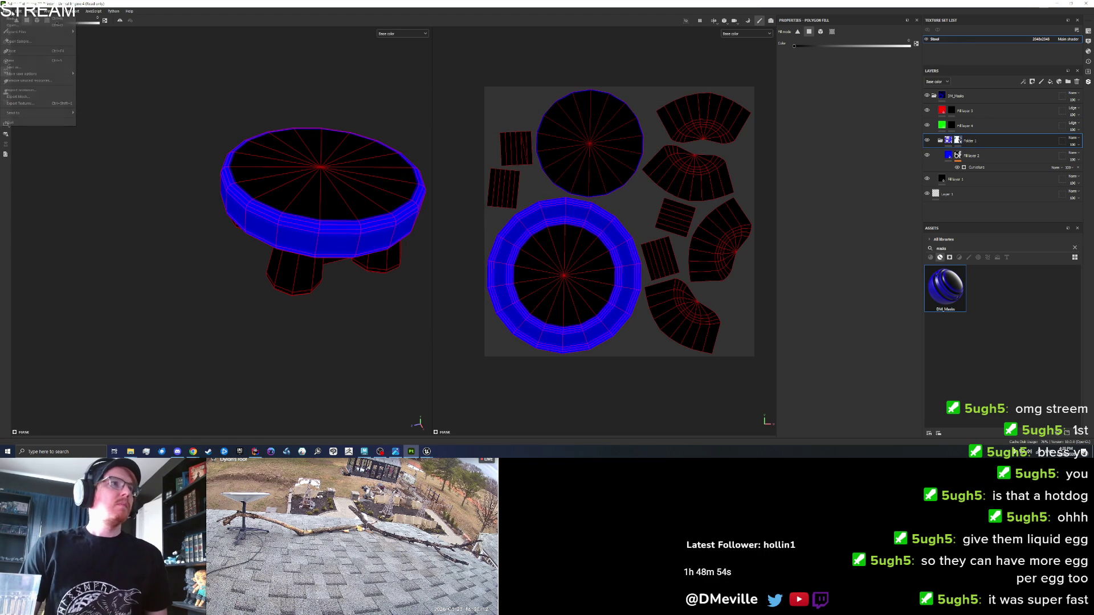
Step: Export the Stool texture set into the Set_Cottage folder, then switch to Unreal Engine
click(25, 103)
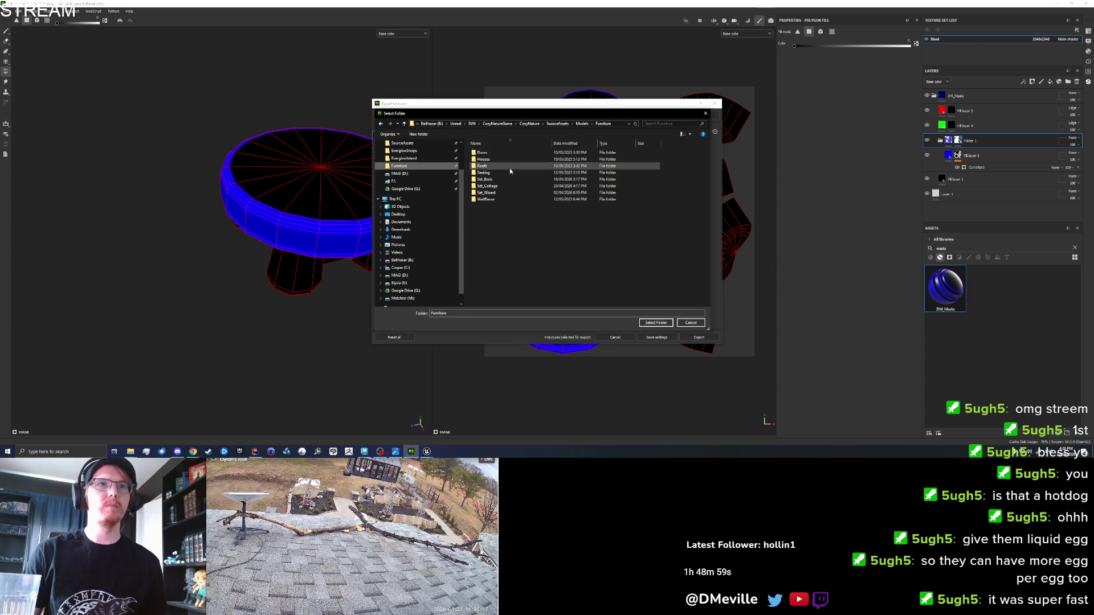
double_click(505, 188)
key(Return)
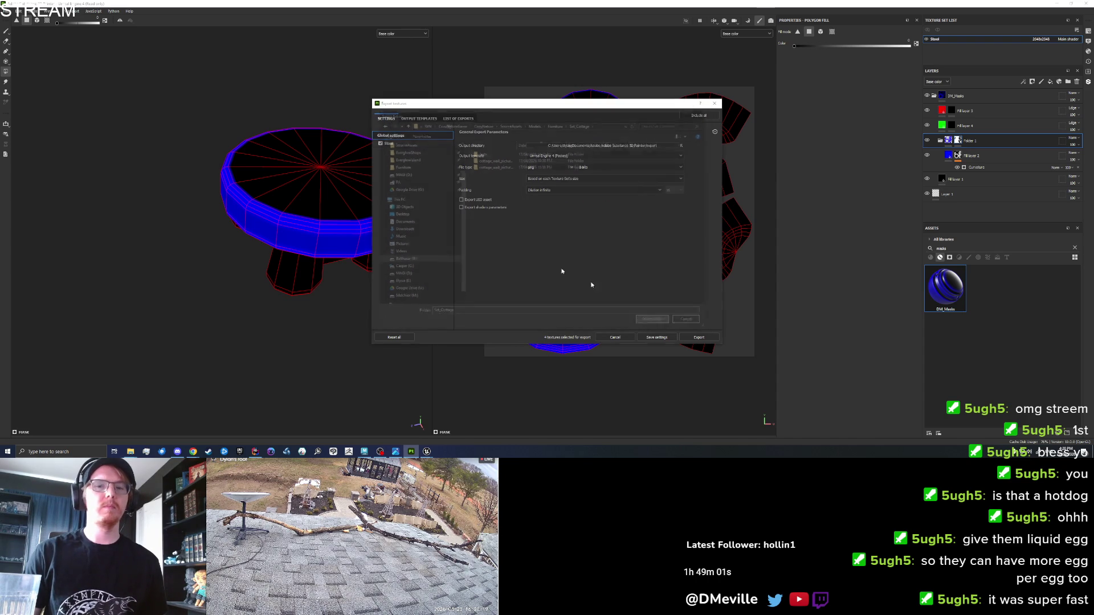
click(389, 143)
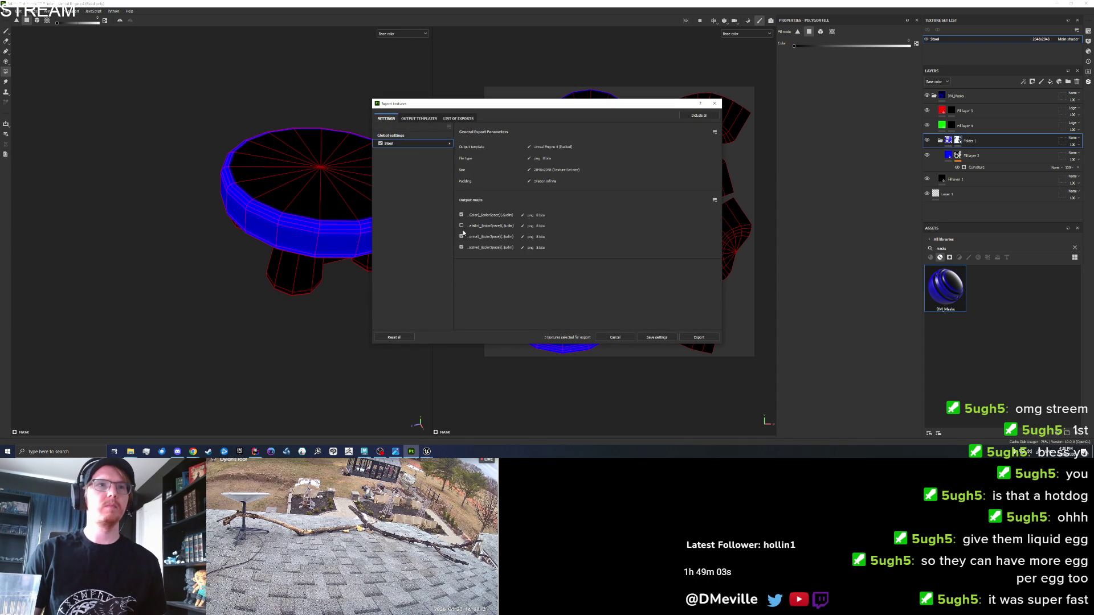
click(700, 338)
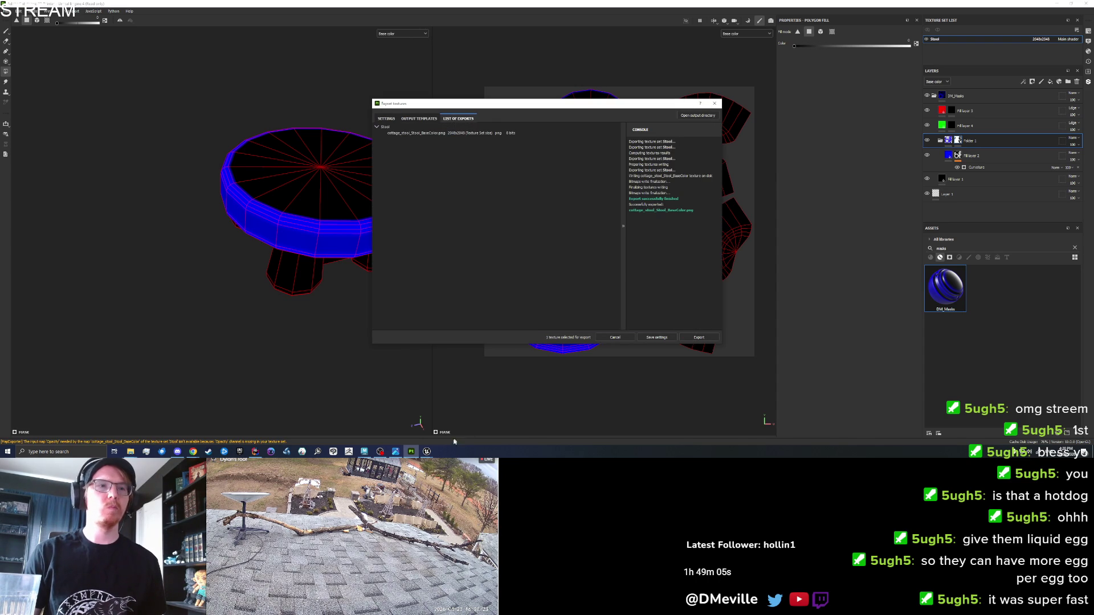
click(427, 451)
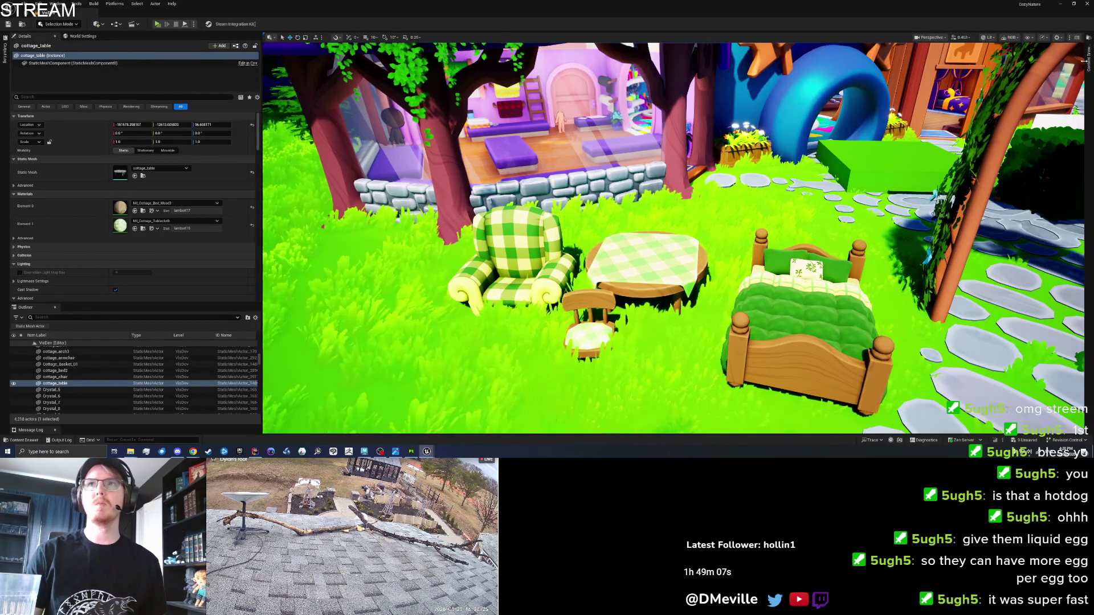
Step: Open and narrow the Content Browser, then import cottage_stool.fbx with the default pipeline
key(ctrl+space)
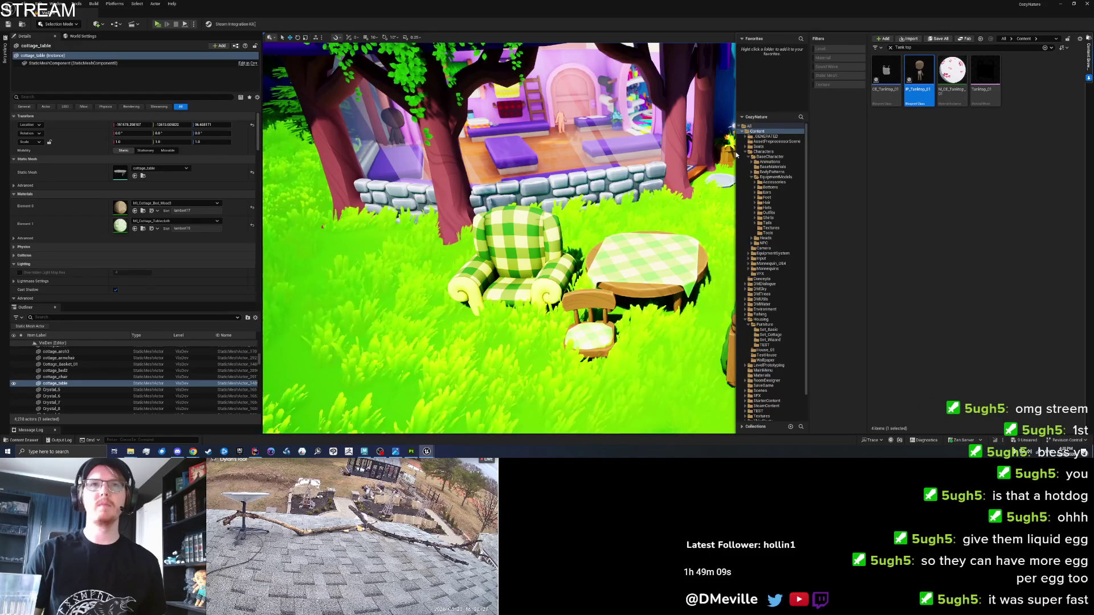
drag(736, 149, 880, 151)
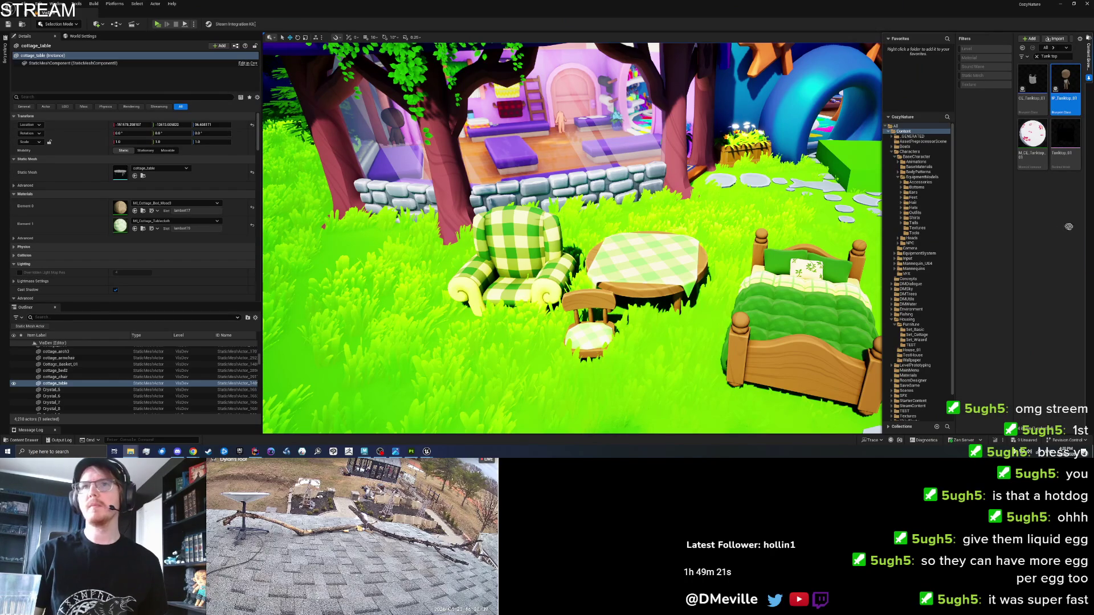
drag(1047, 219, 1047, 220)
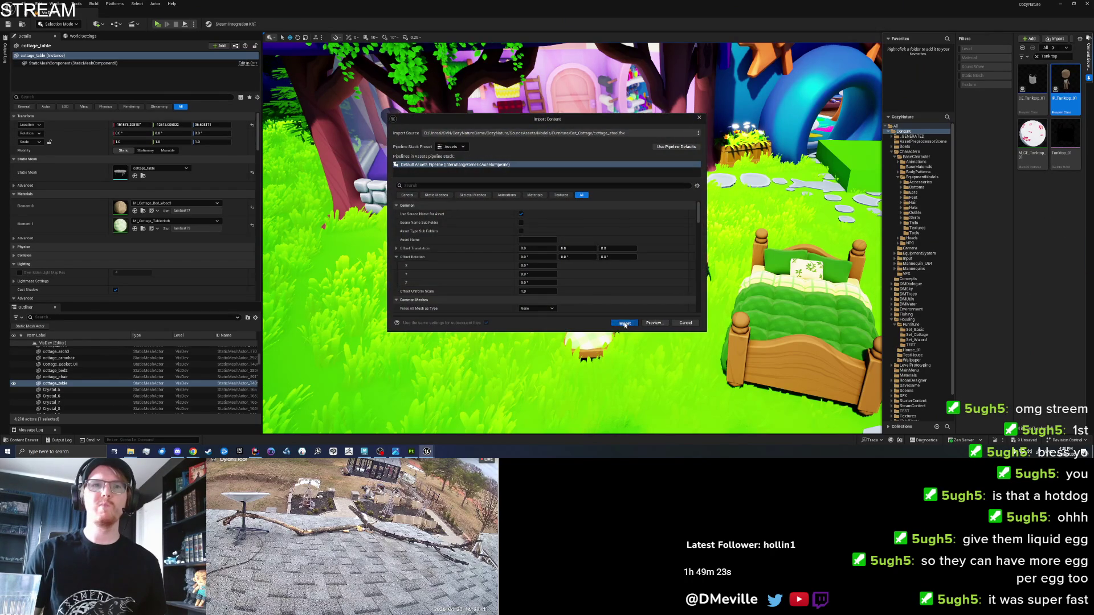
click(624, 324)
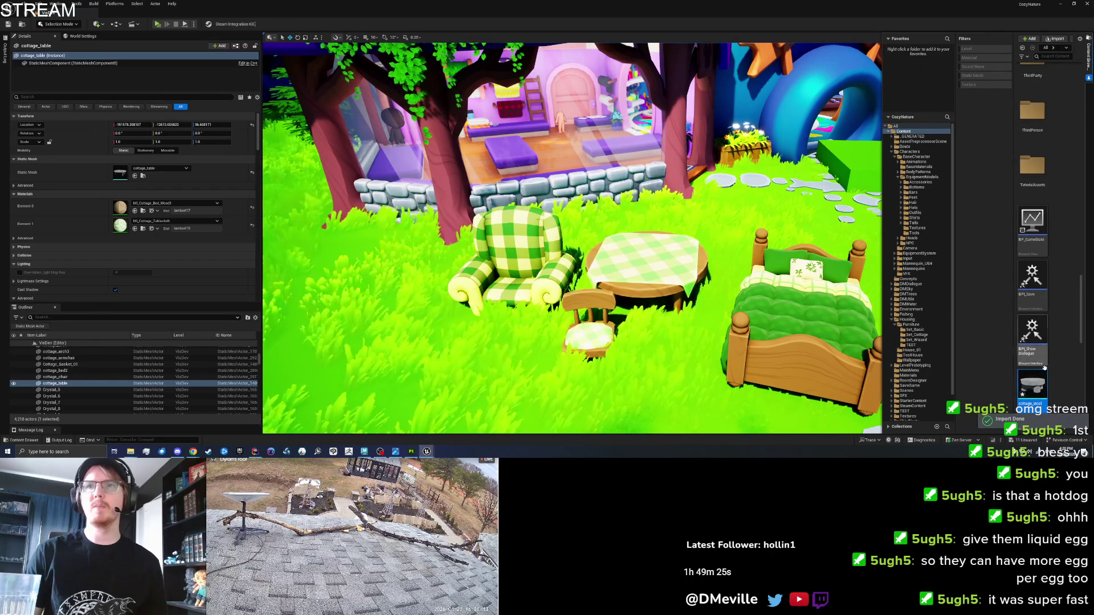
Step: Move the imported cottage_stool assets into Set_Cottage and open that folder
scroll(1060, 357, down, 1)
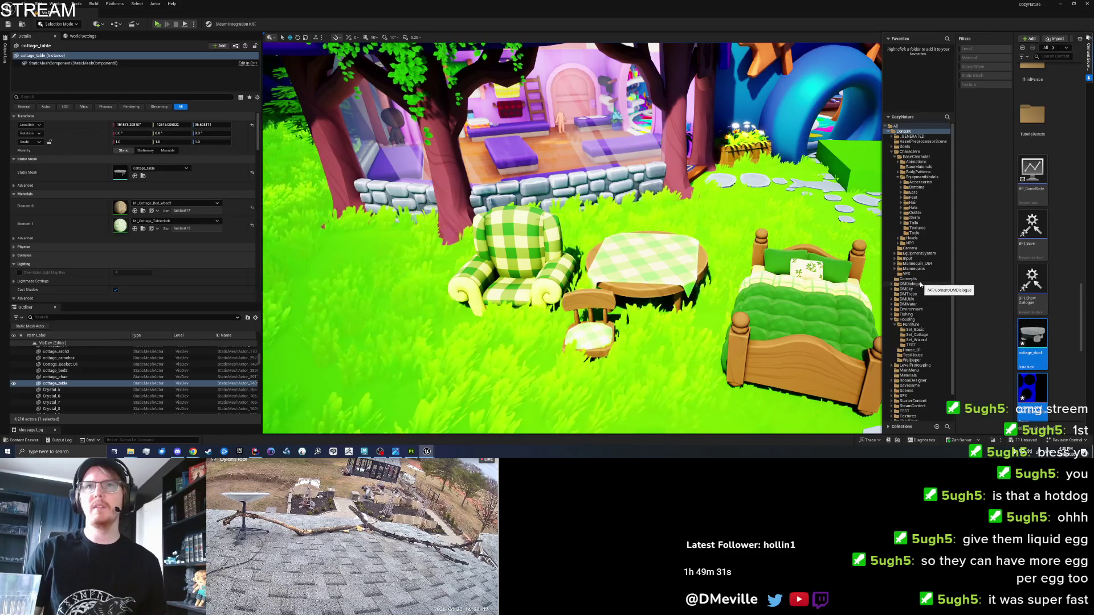
scroll(921, 284, down, 2)
drag(1012, 331, 922, 307)
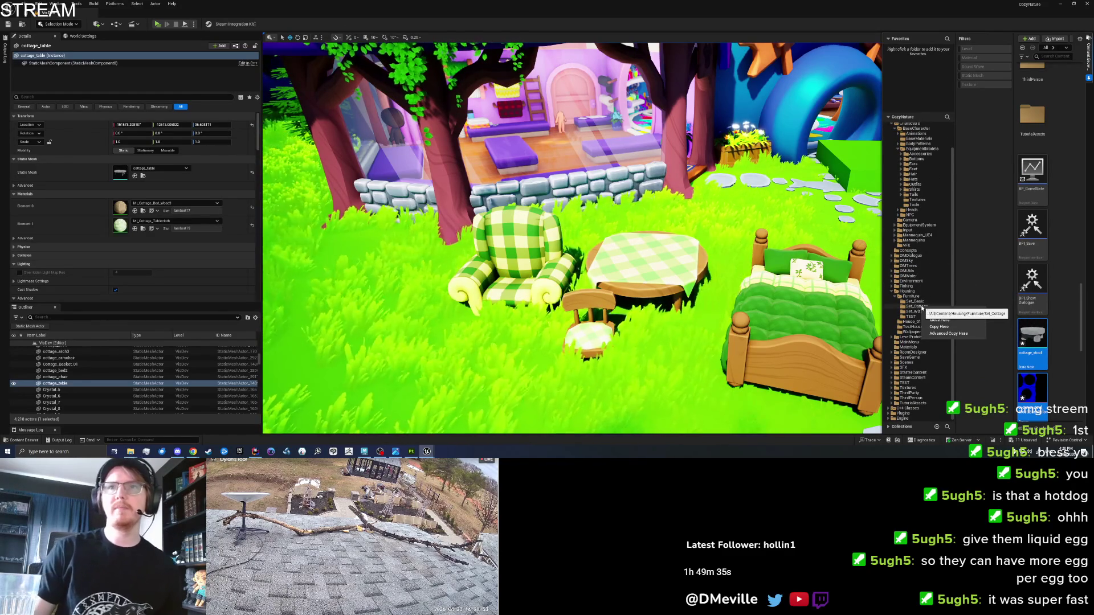
click(934, 319)
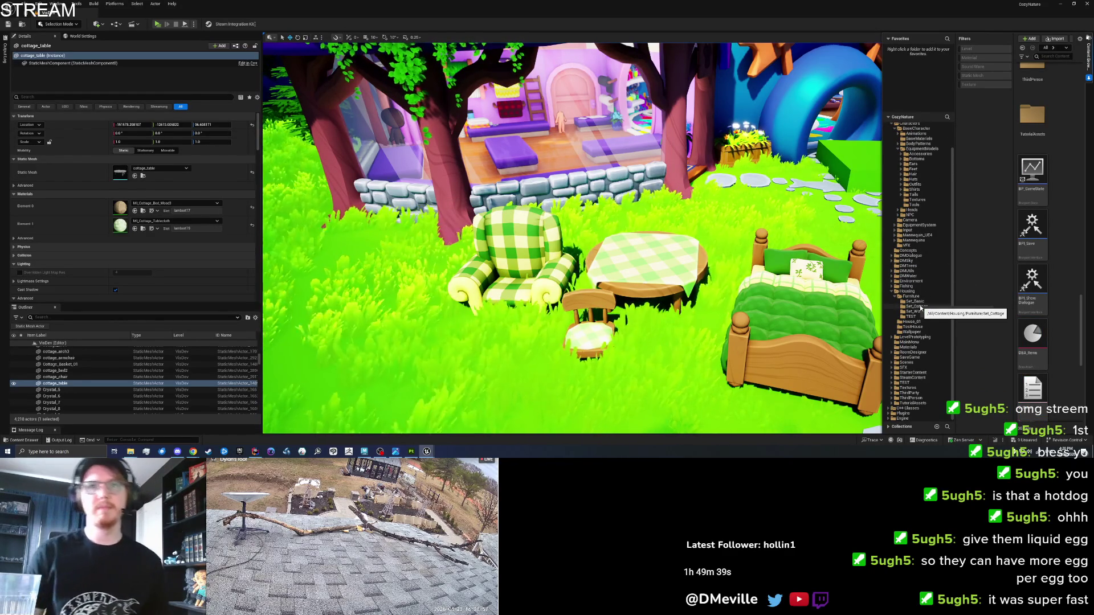
click(922, 308)
Step: Widen the asset grid to three columns and drag the cottage_stool mesh onto the table
scroll(1047, 332, down, 3)
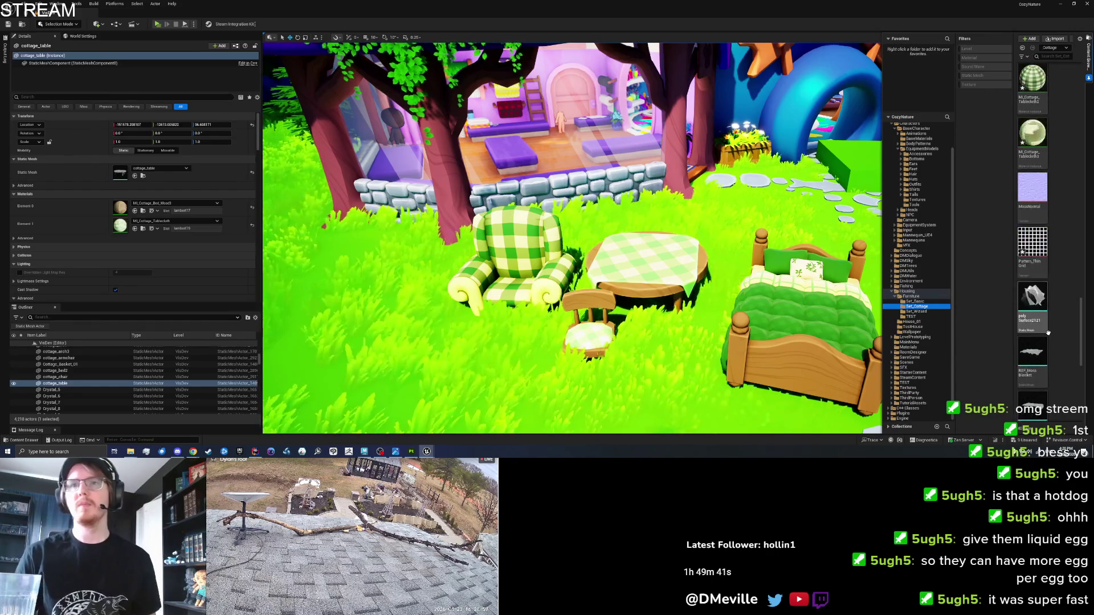
scroll(1047, 333, up, 5)
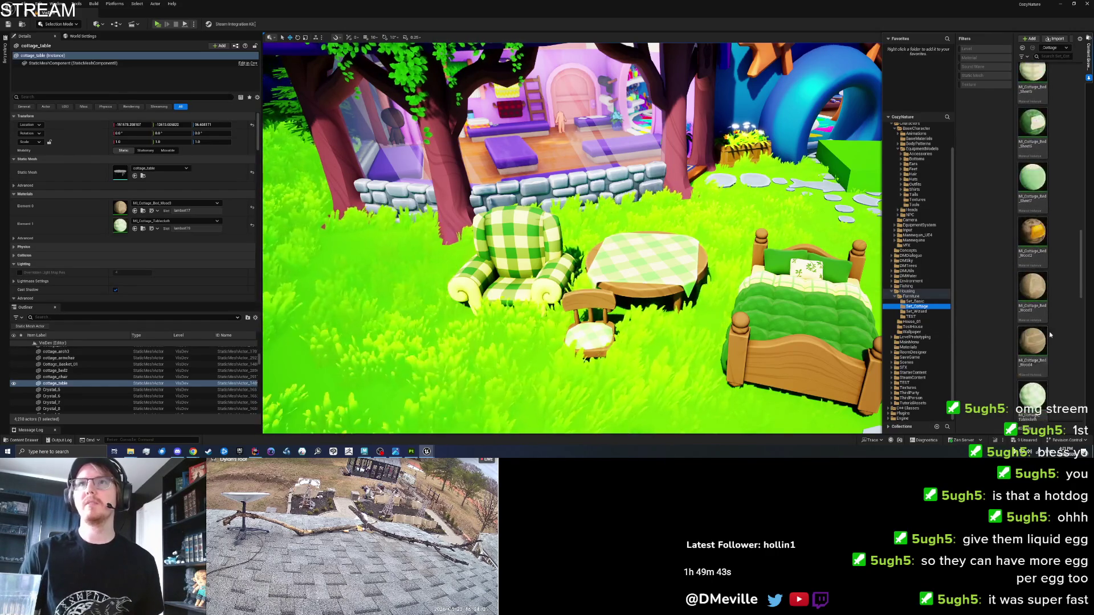
drag(880, 274, 865, 274)
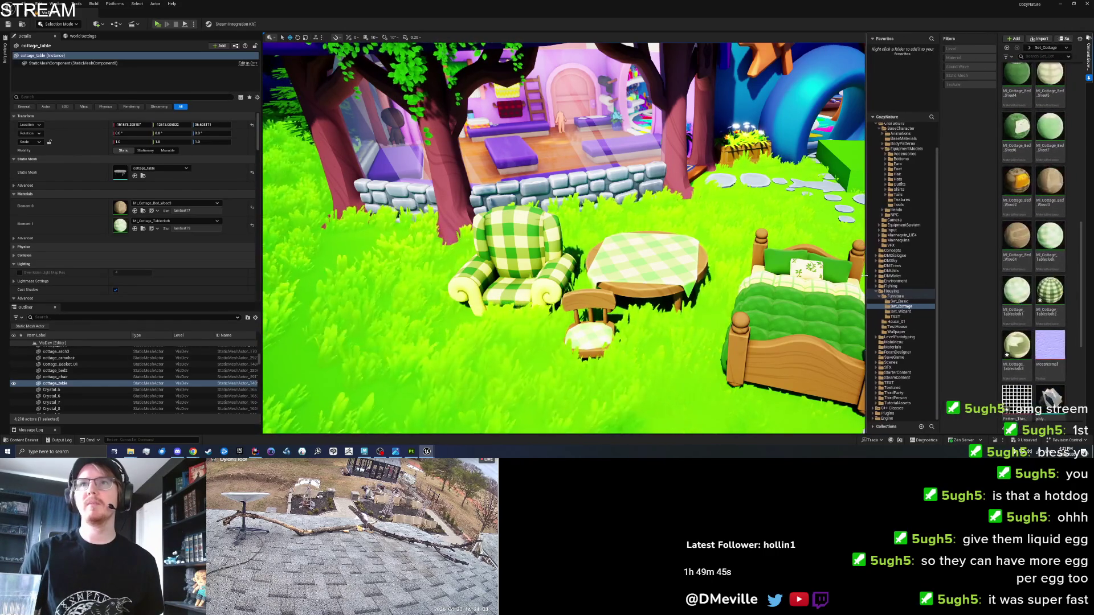
drag(1075, 217, 1081, 100)
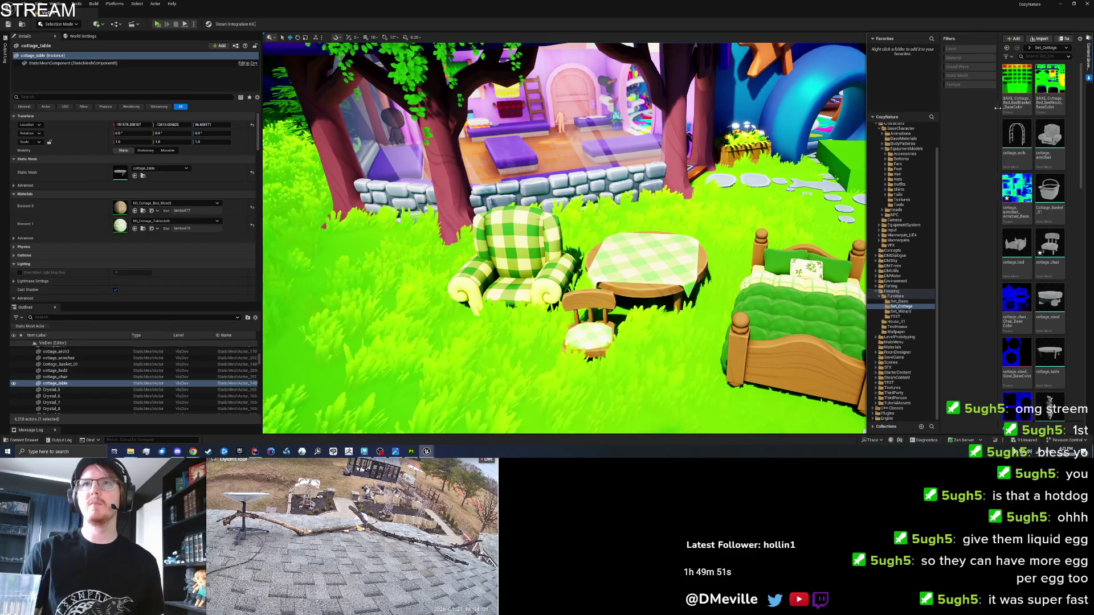
drag(997, 108, 970, 108)
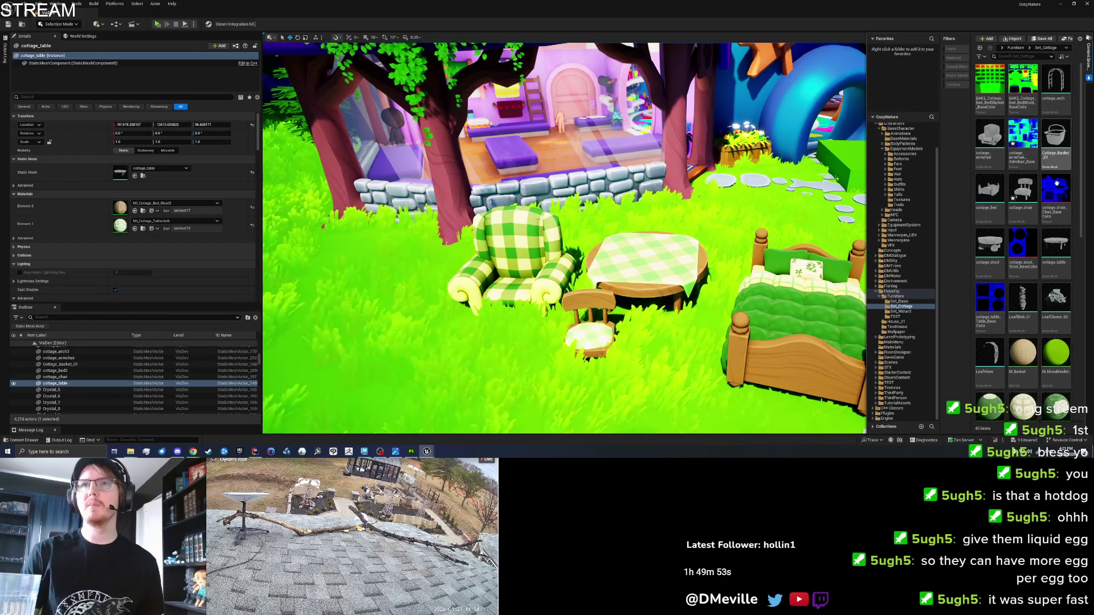
click(1023, 193)
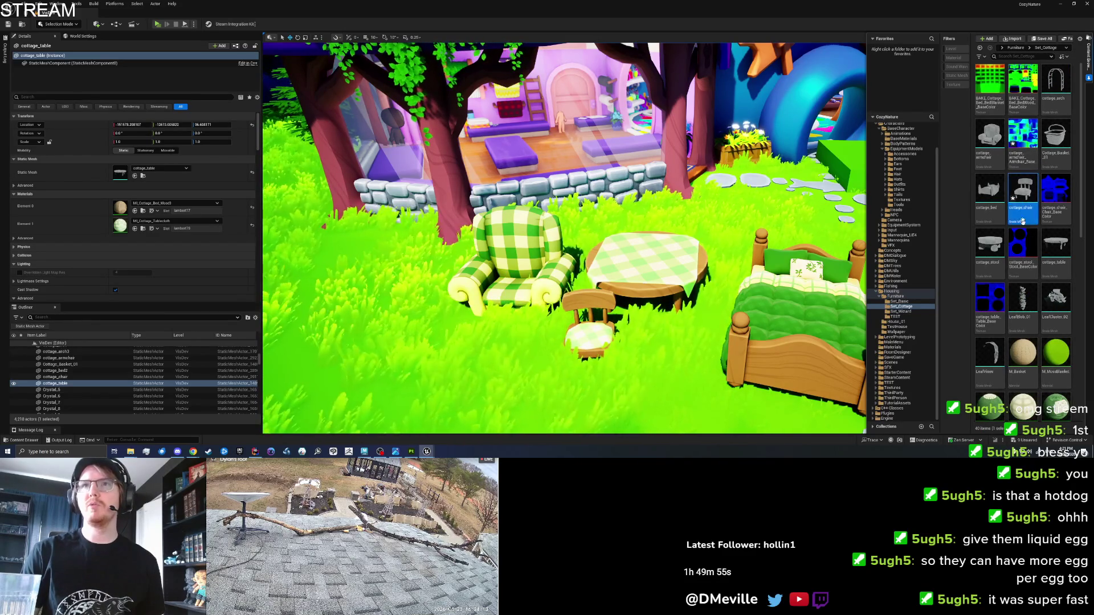
mouse_move(989, 245)
mouse_down()
mouse_move(652, 273)
mouse_move(650, 251)
mouse_up()
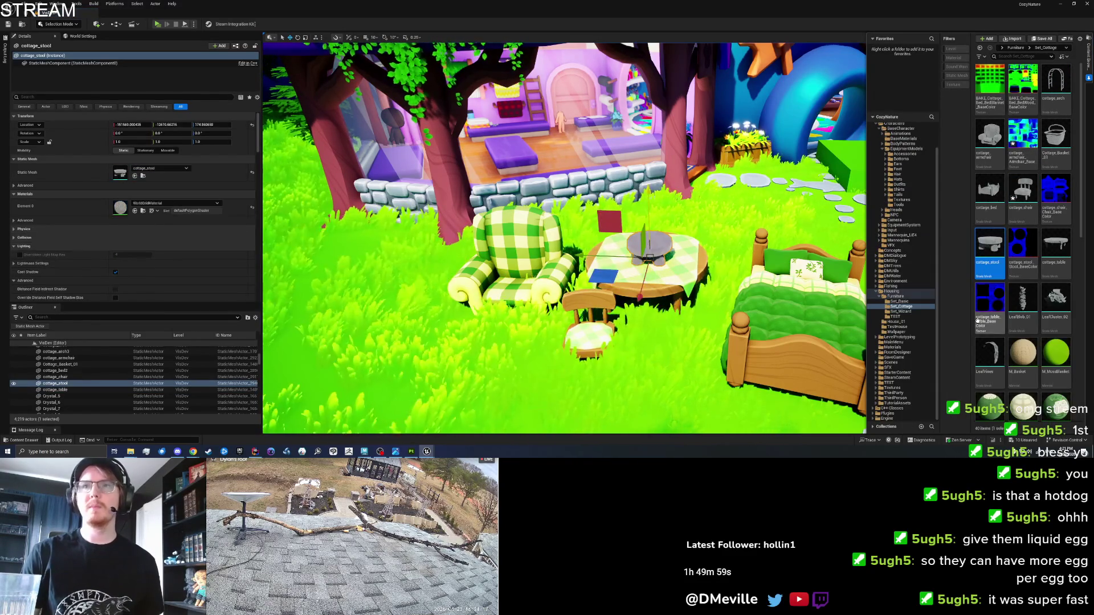
Step: Duplicate the chair's wood material instance as MI_Cottage_Bed_Wood5 and give it the stool's base colour texture
click(590, 325)
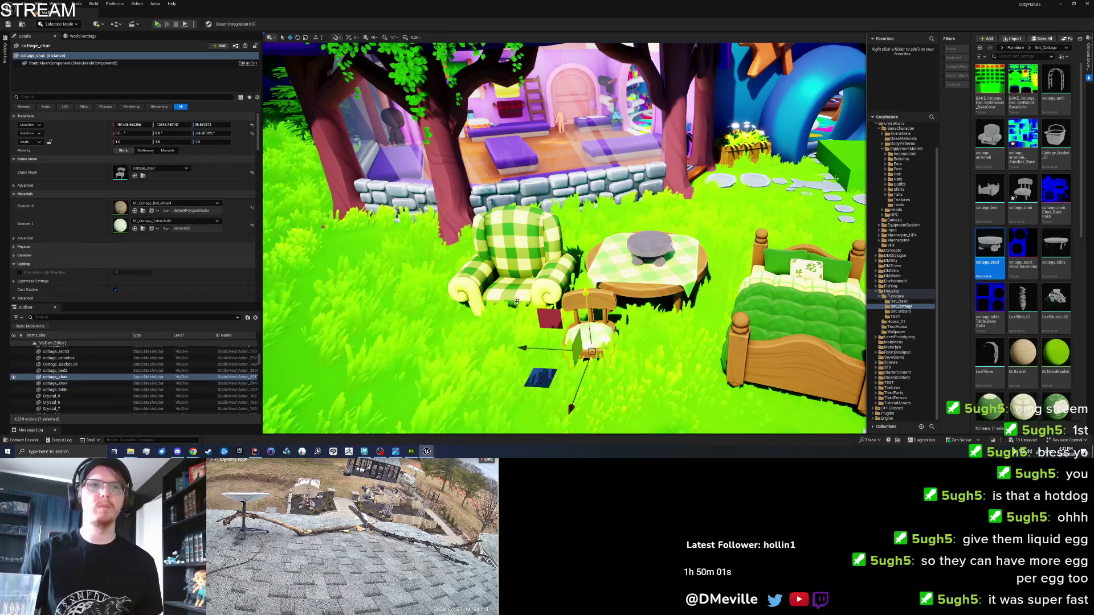
click(143, 210)
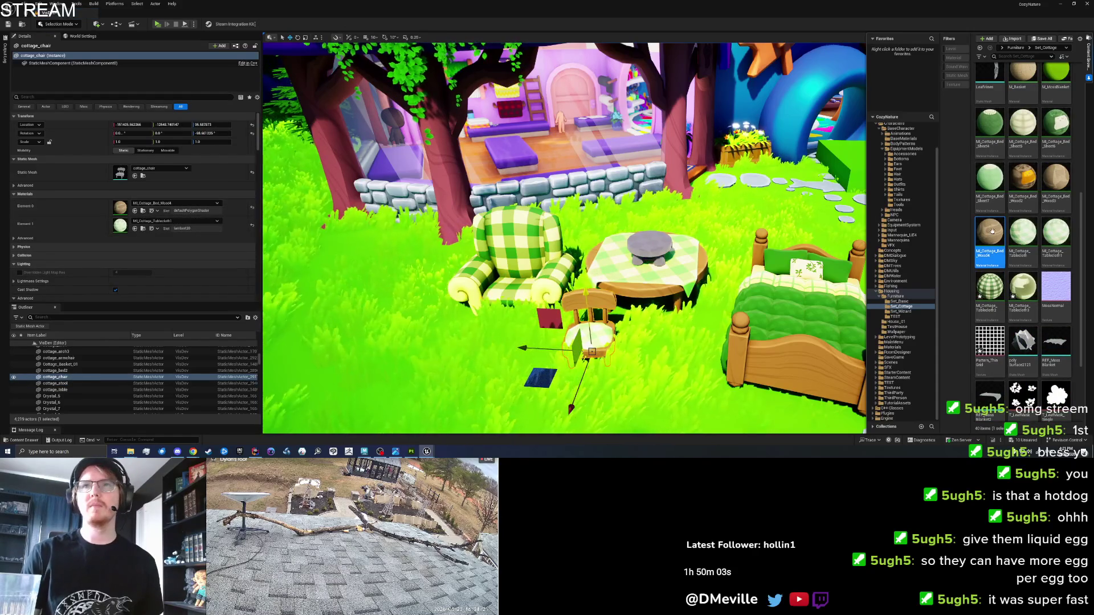
key(ctrl+d)
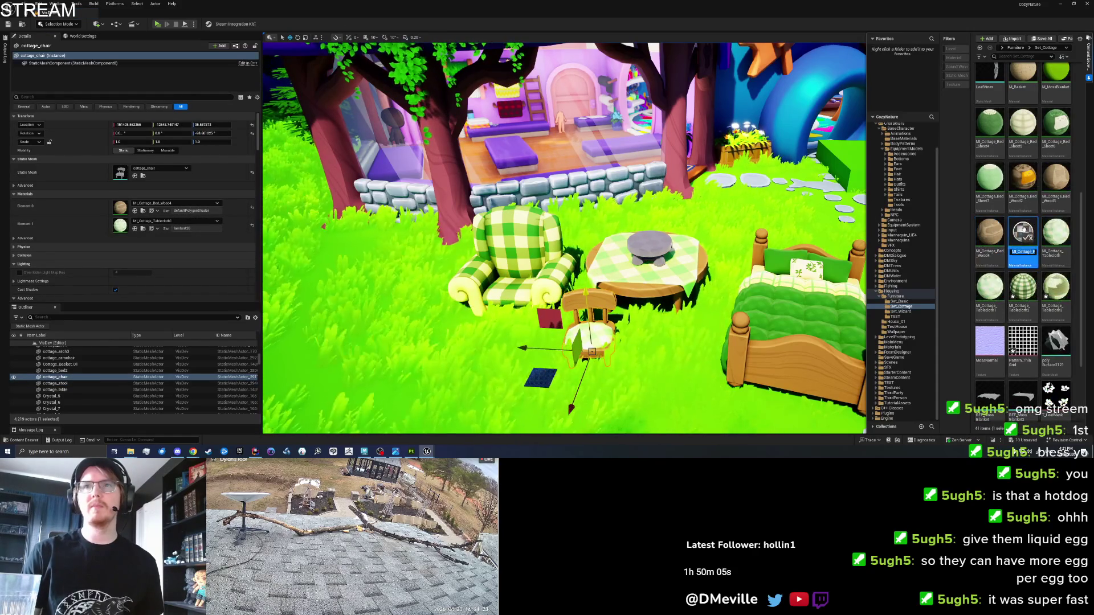
key(Return)
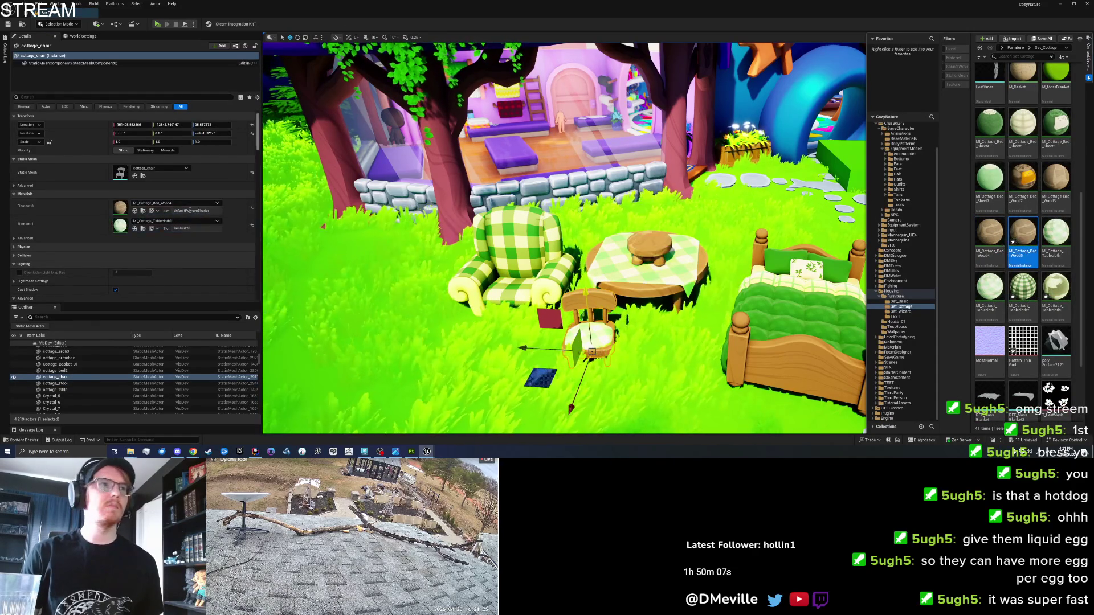
key(ctrl+z)
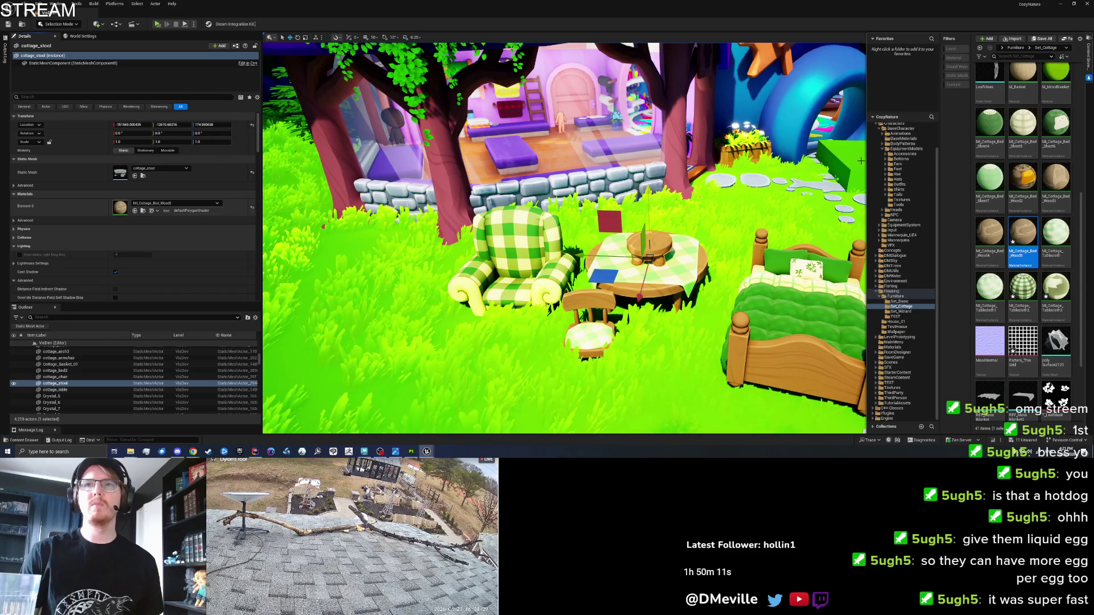
scroll(1010, 208, up, 5)
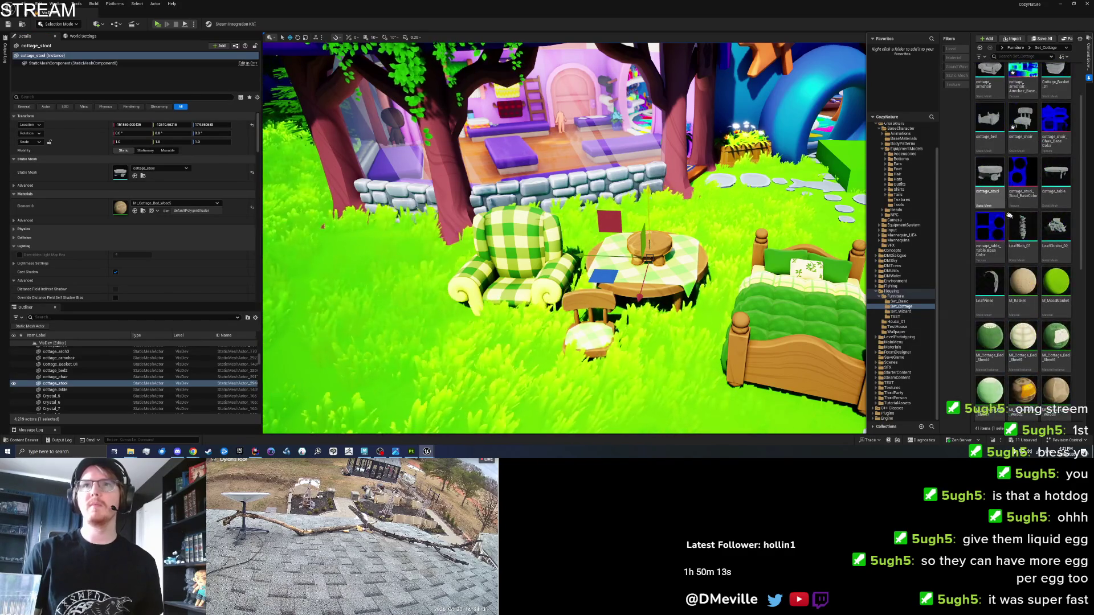
click(1021, 181)
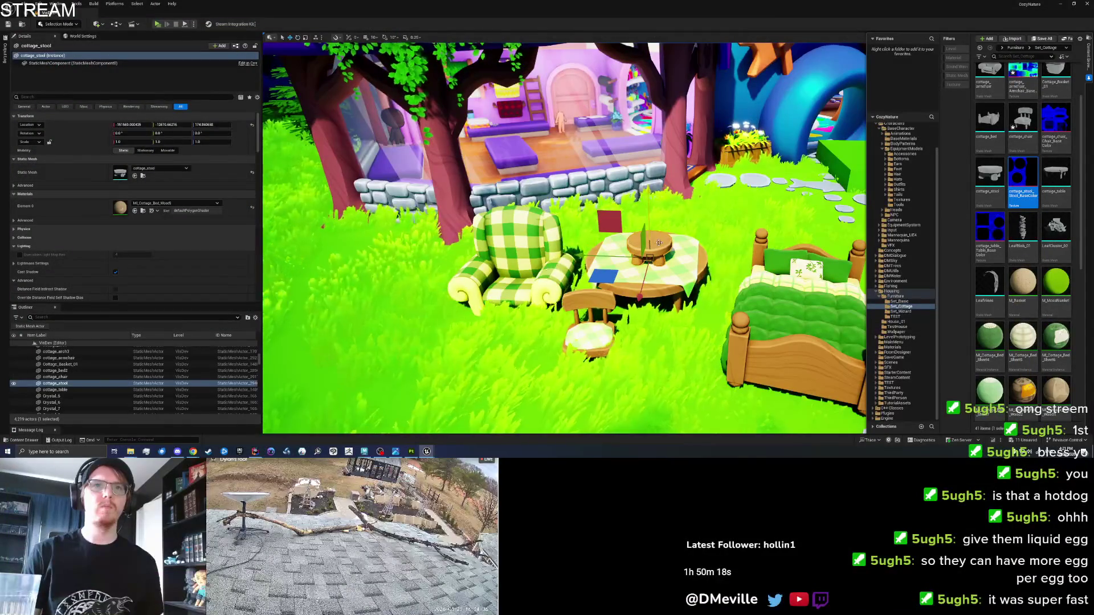
Step: Focus on the stool and change EdgeWearSS red to 0.437773 and adjust green in its wood material
key(f)
mouse_move(507, 266)
mouse_down()
mouse_move(504, 245)
mouse_move(476, 308)
mouse_move(484, 239)
mouse_up()
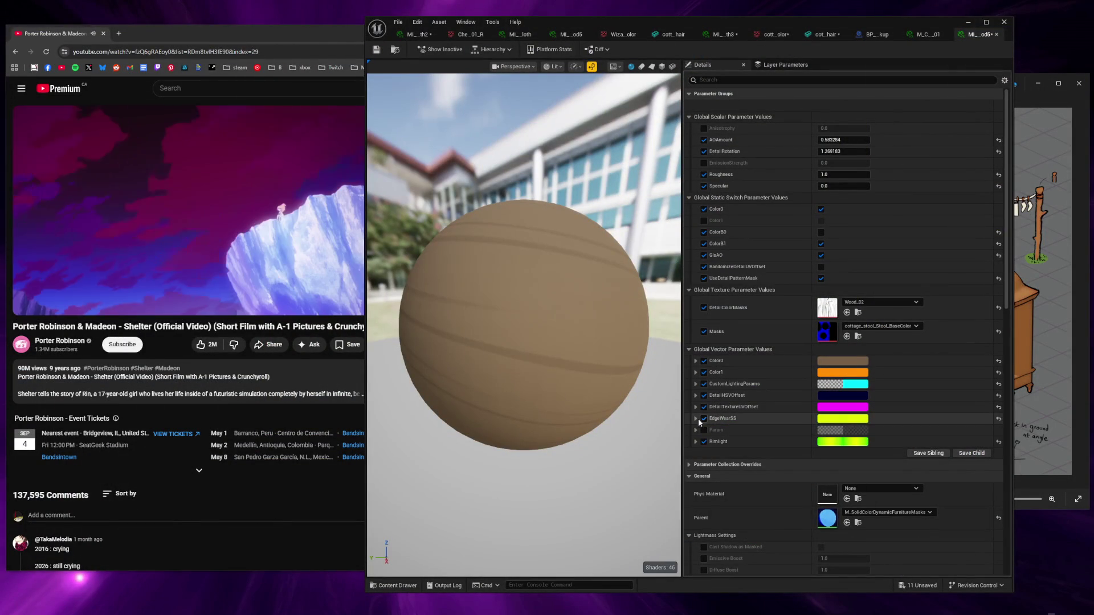
click(695, 418)
mouse_move(820, 430)
mouse_down()
mouse_move(786, 430)
mouse_move(826, 430)
mouse_up()
mouse_move(843, 442)
mouse_down()
mouse_move(820, 442)
mouse_move(843, 441)
mouse_move(831, 442)
mouse_up()
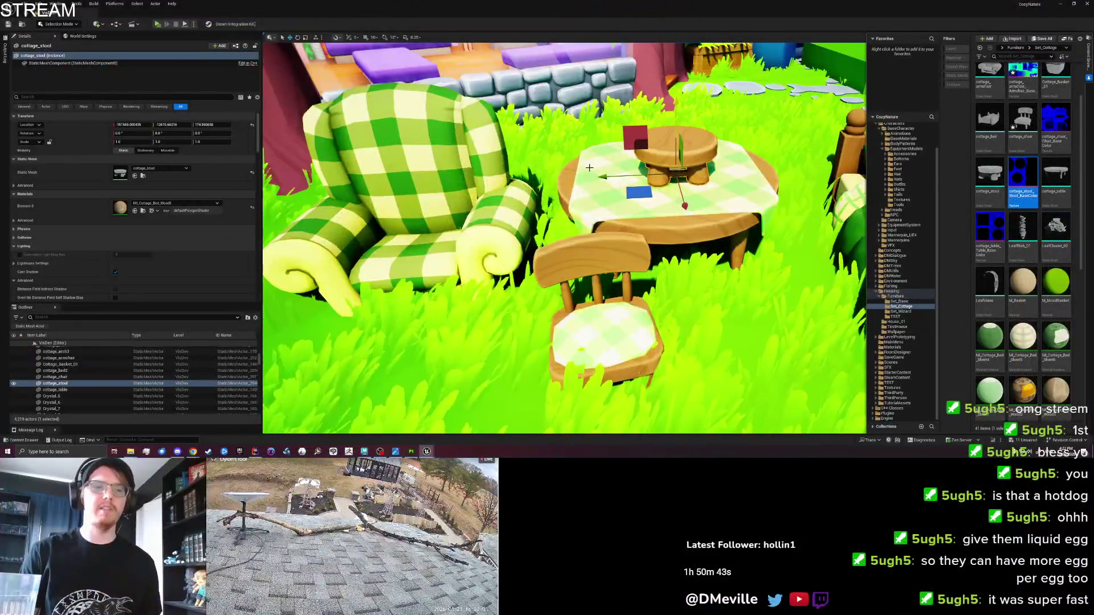
scroll(556, 216, down, 10)
scroll(646, 228, down, 5)
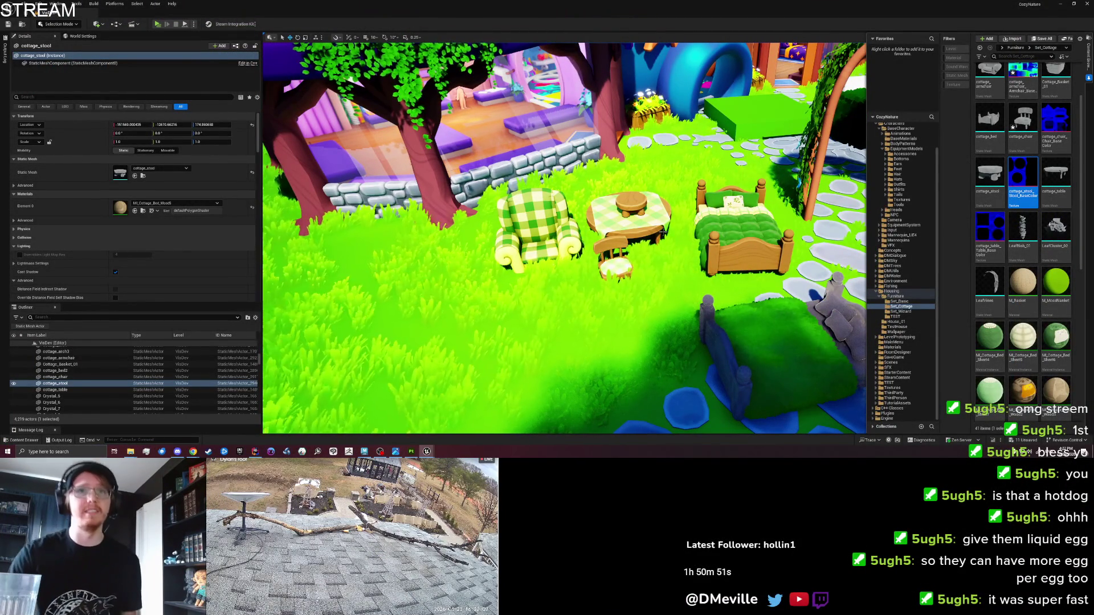
scroll(679, 273, up, 10)
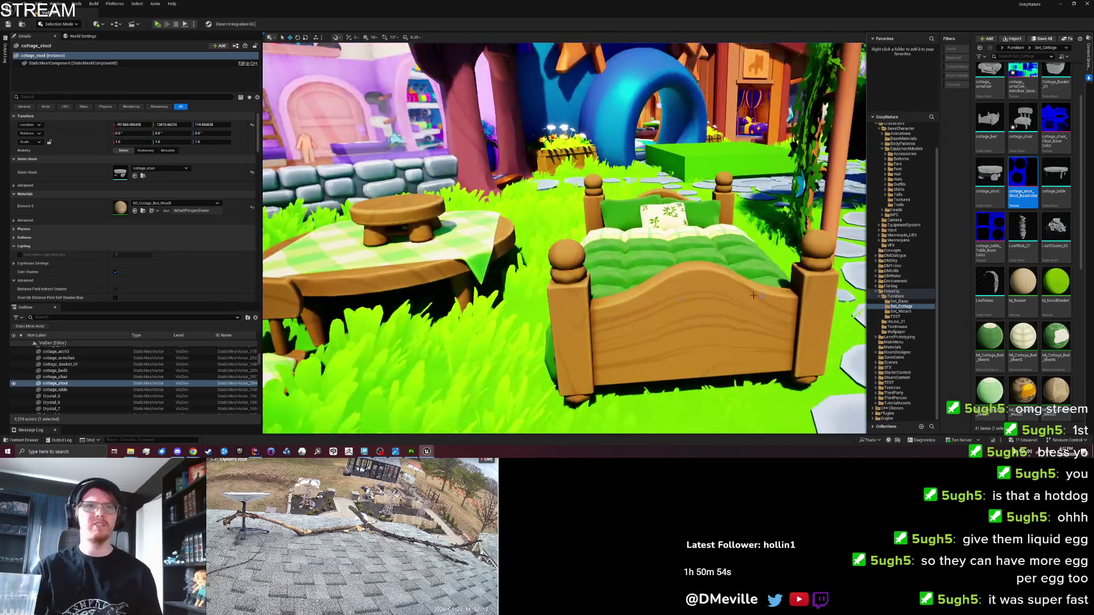
click(752, 295)
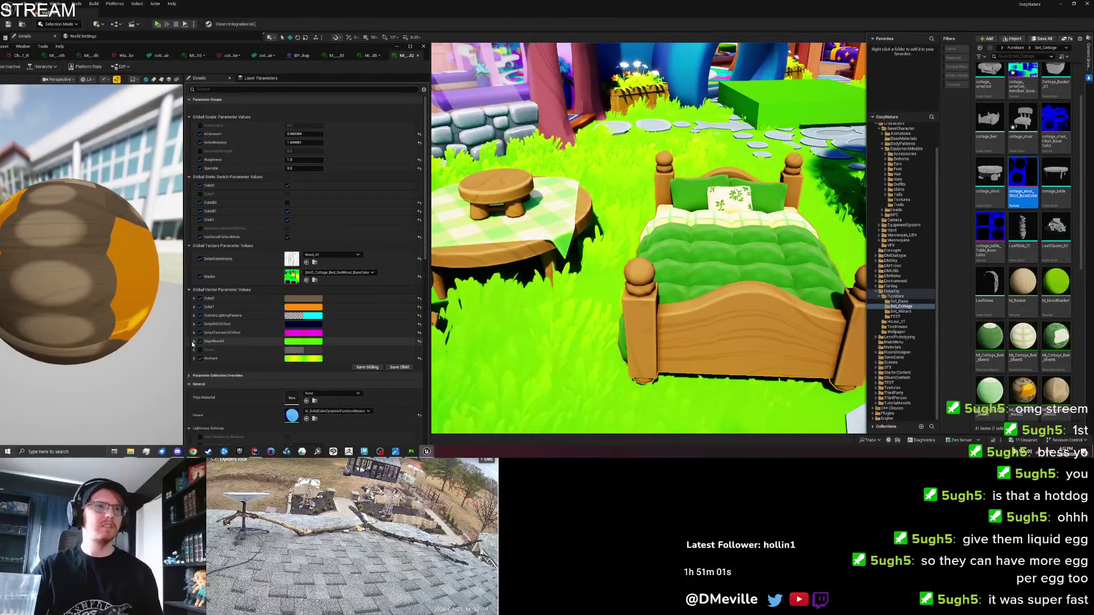
Step: Lower EdgeWearSS red and raise green on the bed's wood material, then move the editor aside
click(193, 342)
click(495, 183)
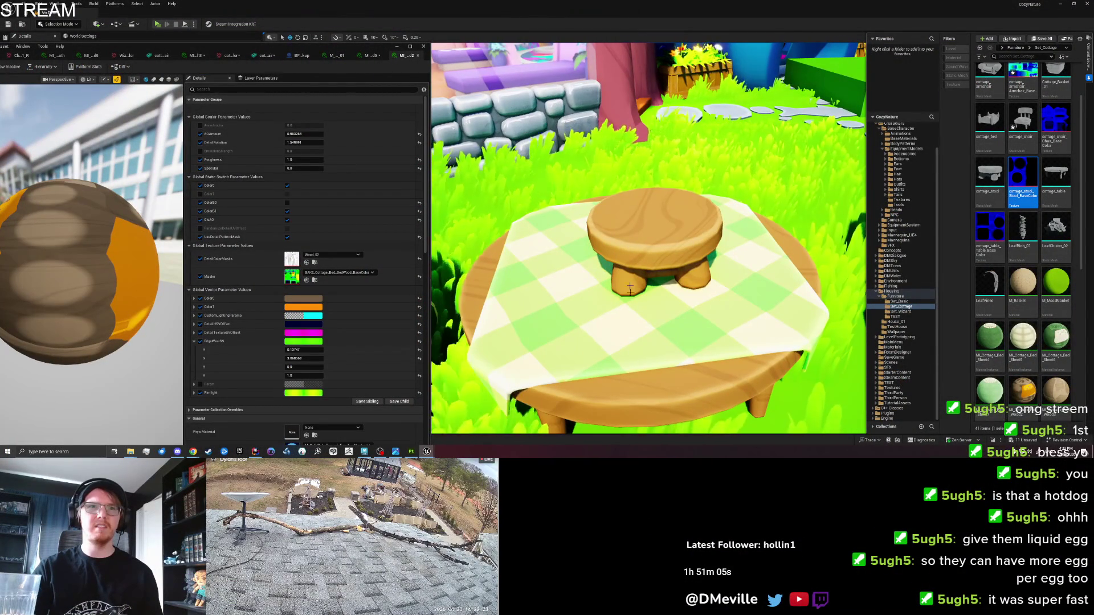
scroll(639, 406, down, 6)
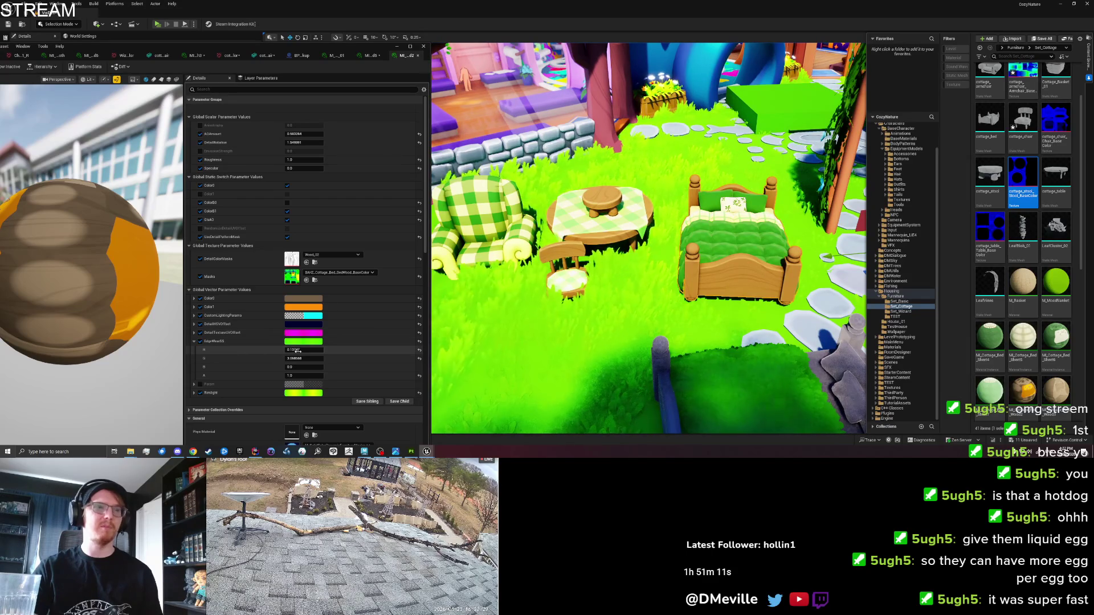
drag(304, 350, 257, 349)
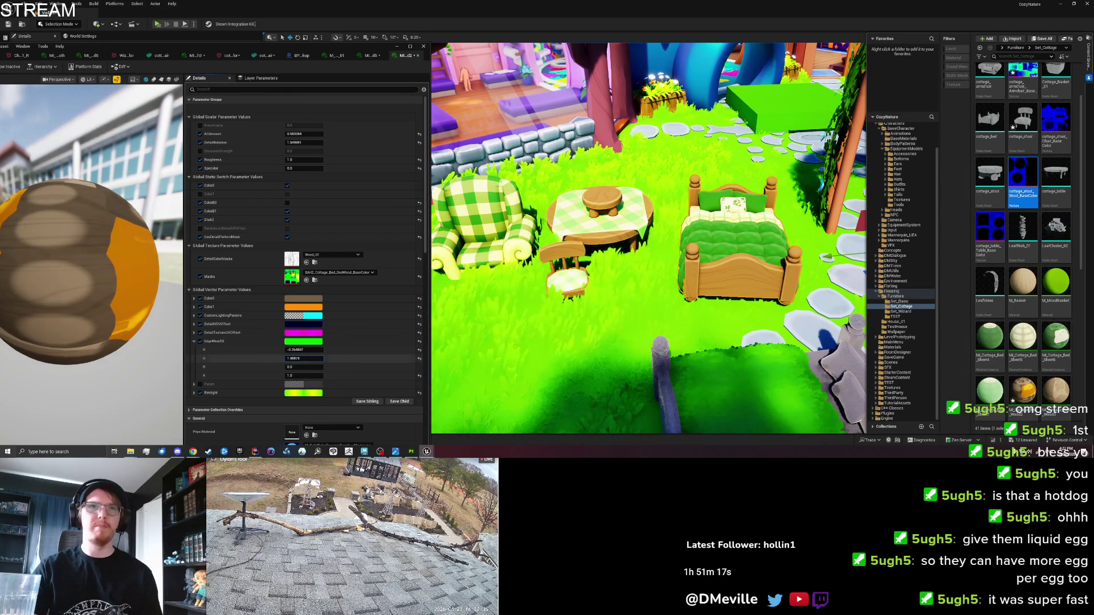
mouse_move(303, 358)
mouse_down()
mouse_move(339, 358)
mouse_move(293, 357)
mouse_up()
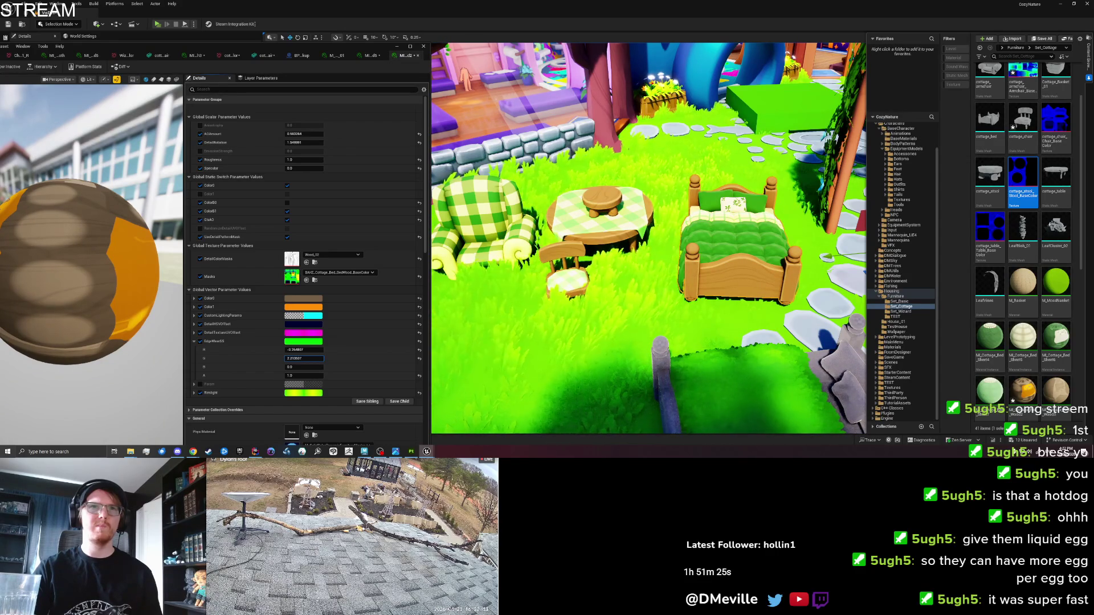
mouse_move(277, 47)
mouse_down()
mouse_move(501, 54)
mouse_move(367, 50)
mouse_up()
click(468, 62)
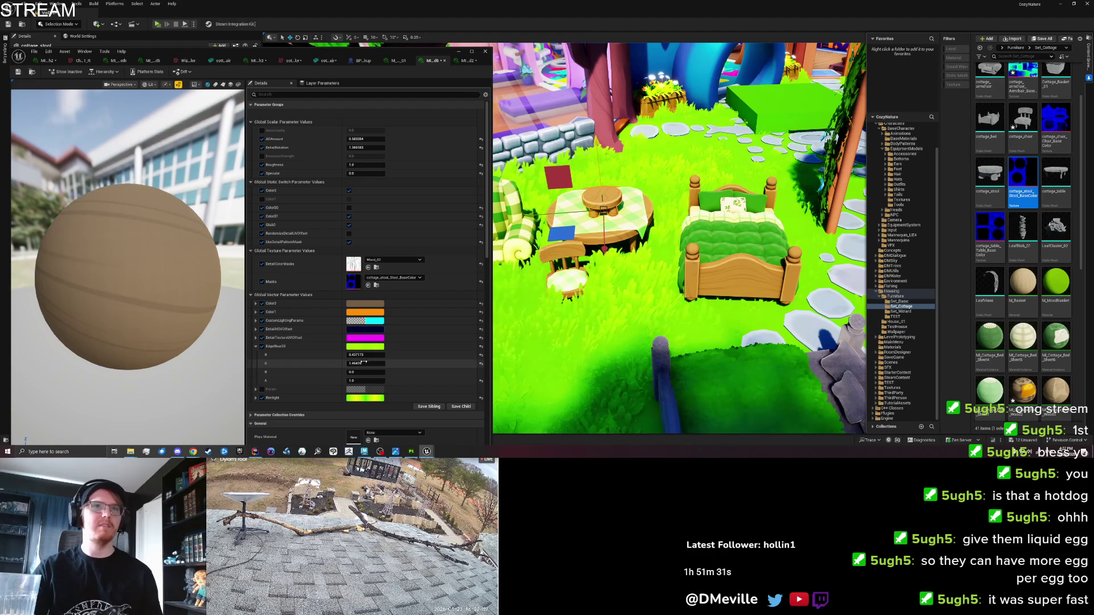
Step: Nudge the stool material's EdgeWearSS green value to just above 1
mouse_move(365, 362)
mouse_down()
mouse_move(438, 363)
mouse_move(375, 363)
mouse_up()
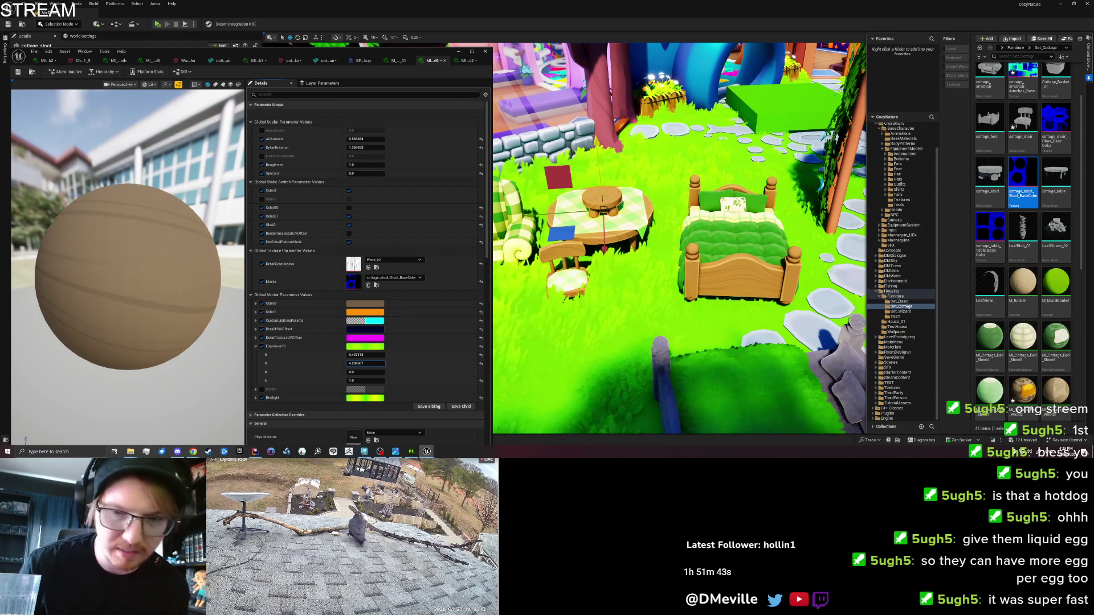
drag(375, 363, 362, 363)
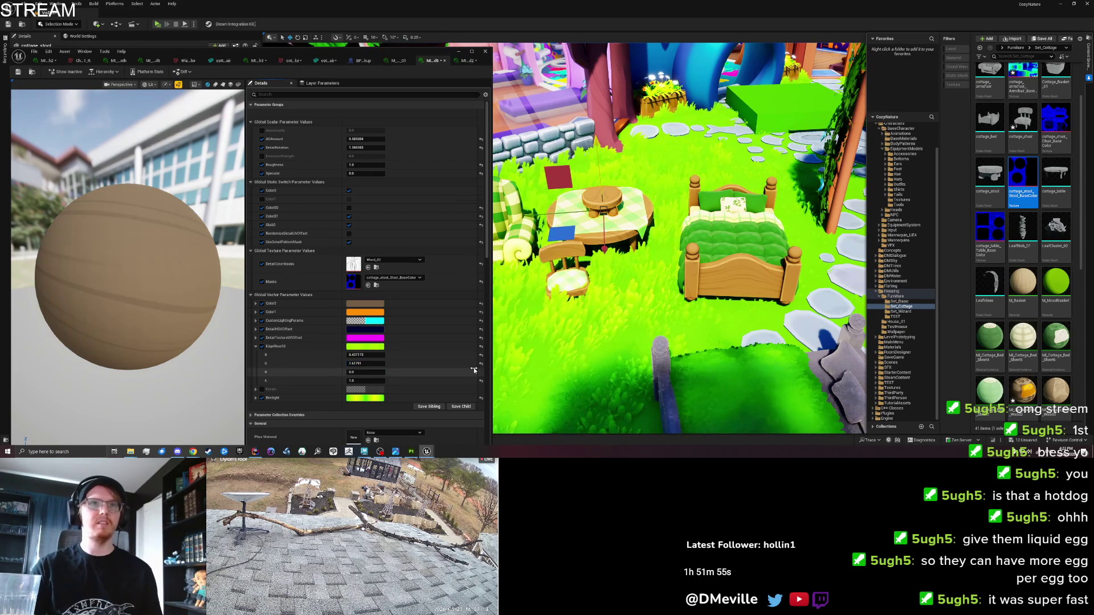
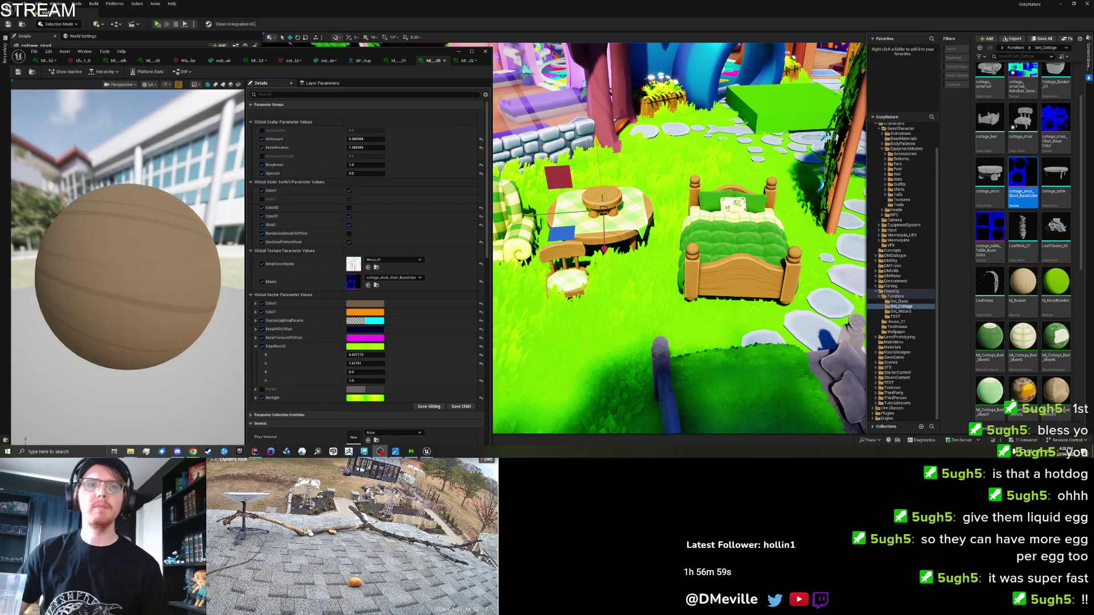
Step: Preview the game view near the house and save the map
mouse_move(606, 260)
mouse_down()
mouse_move(659, 289)
mouse_move(649, 268)
mouse_move(655, 285)
mouse_up()
key(g)
key(ctrl+s)
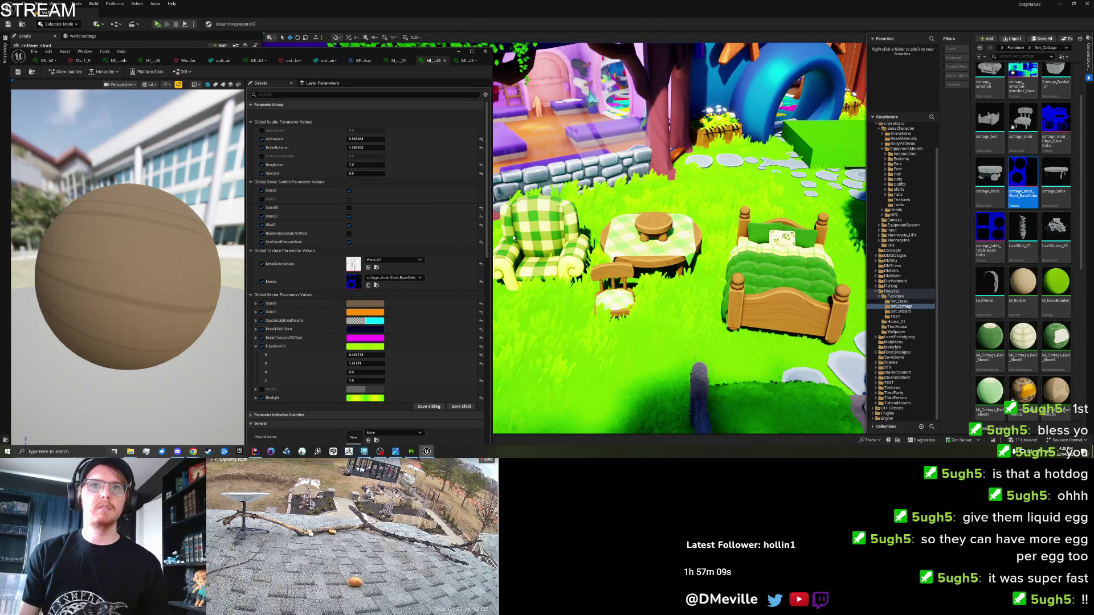
Step: Inspect the plaid armchair up close and save all modified packages
scroll(512, 235, up, 3)
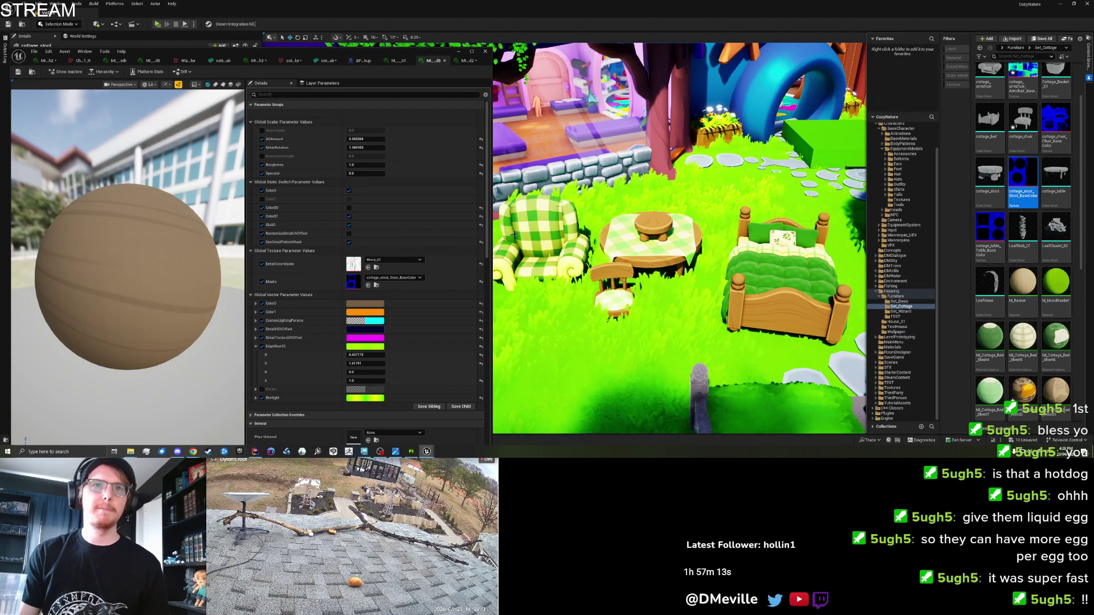
drag(512, 235, 495, 236)
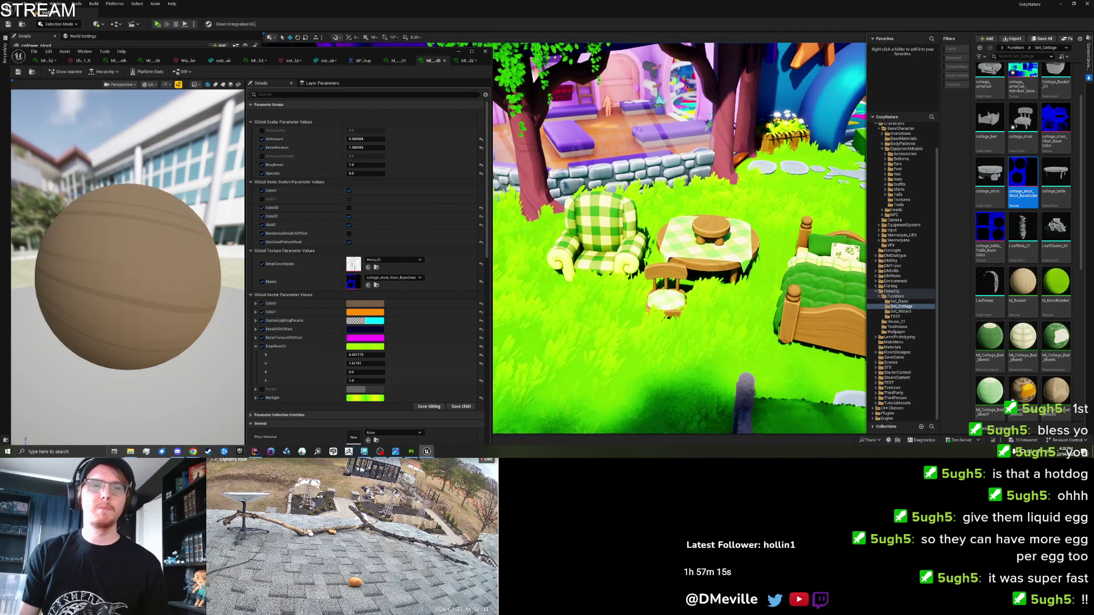
key(f)
scroll(678, 238, down, 5)
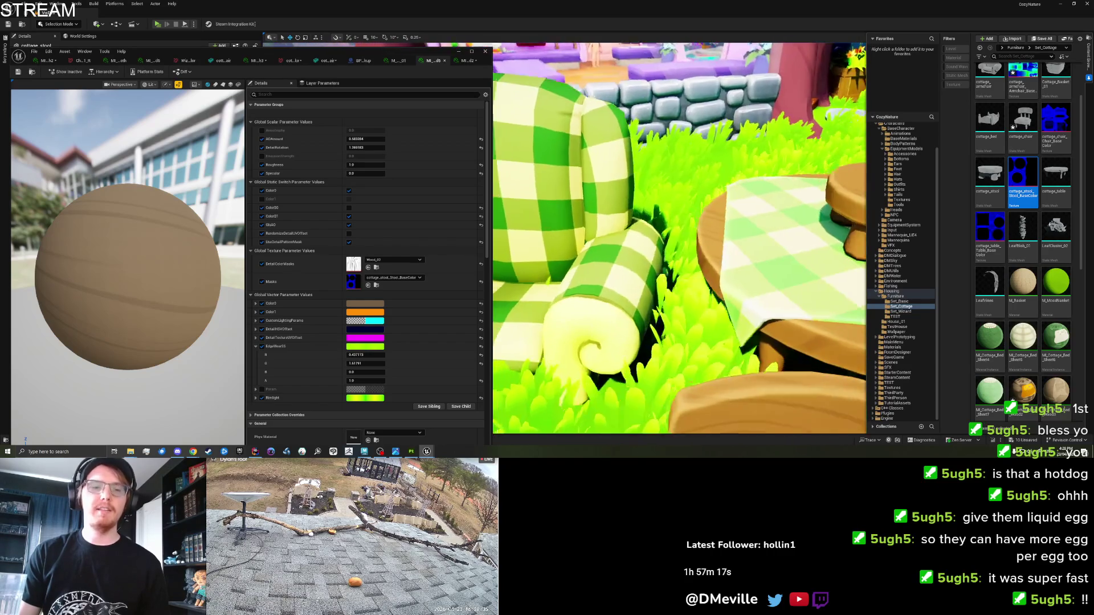
scroll(678, 238, down, 10)
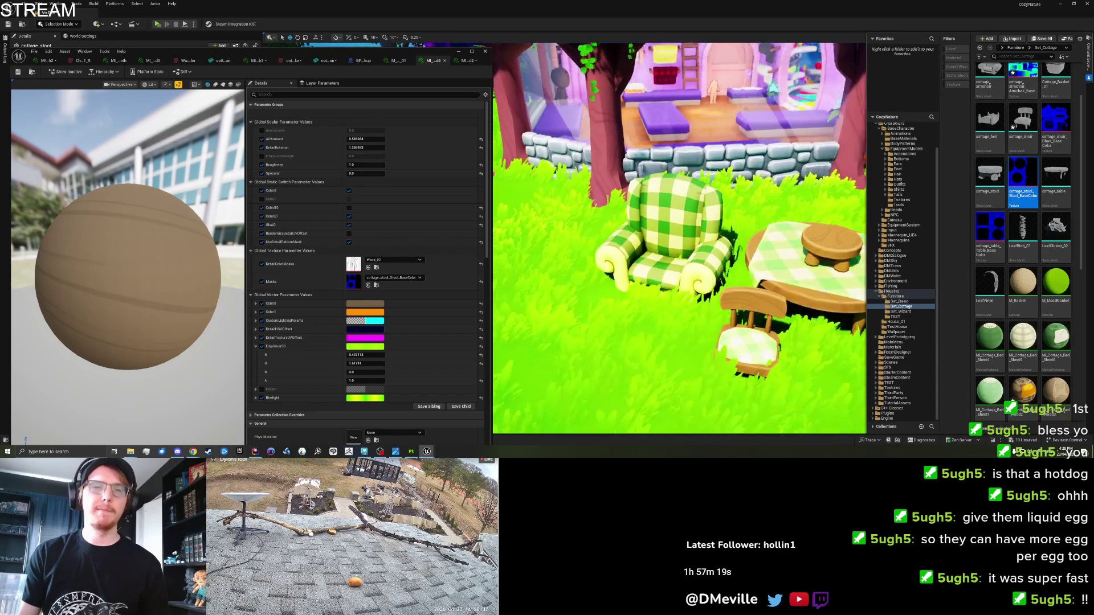
key(f)
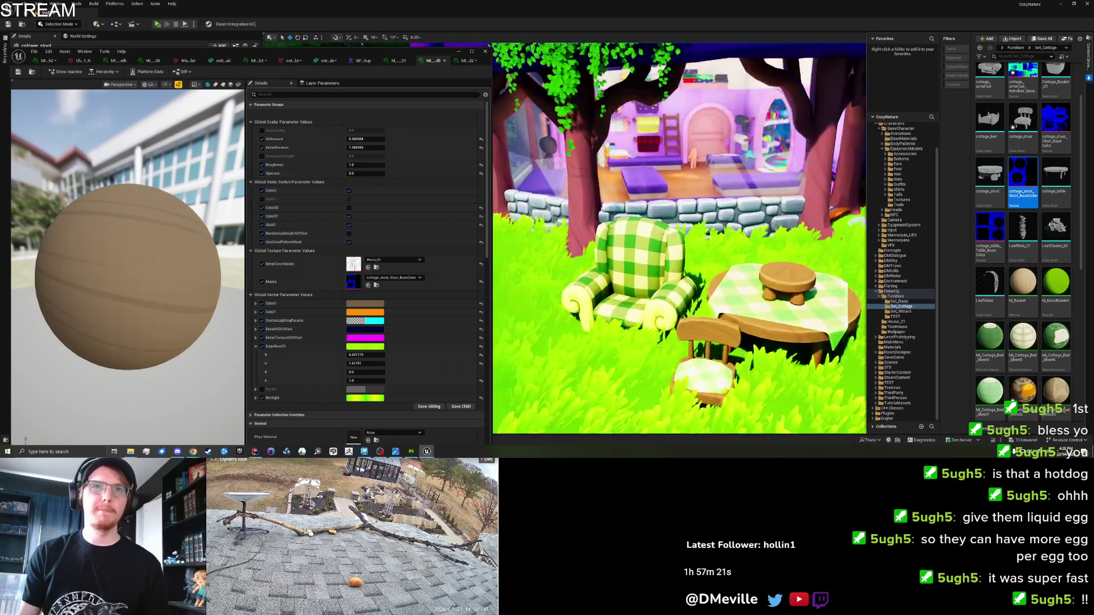
scroll(678, 238, down, 5)
scroll(677, 239, down, 5)
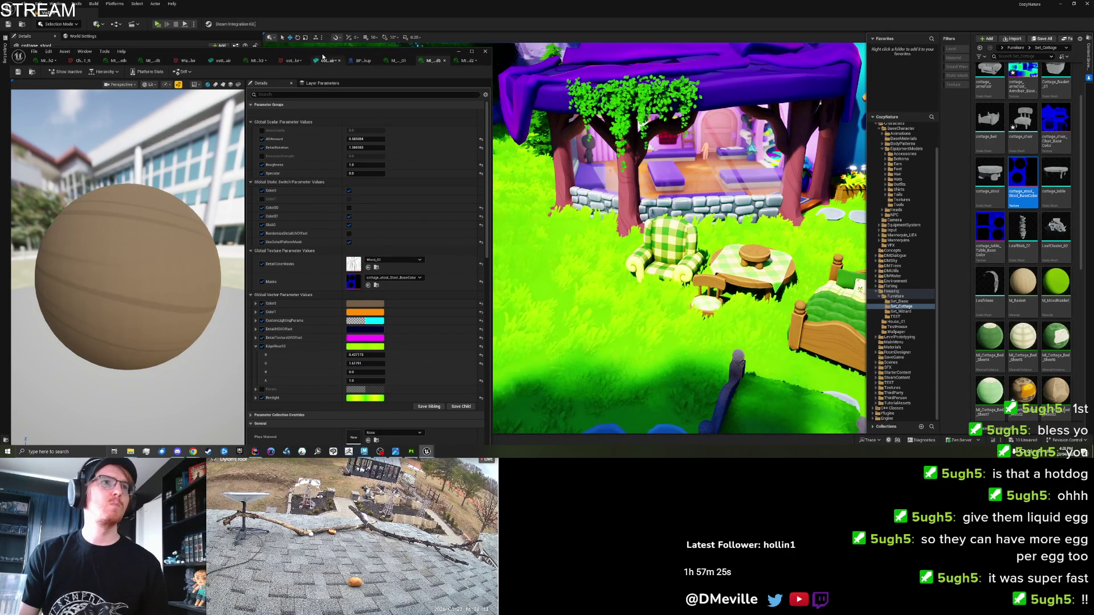
drag(429, 54, 446, 50)
key(ctrl+s)
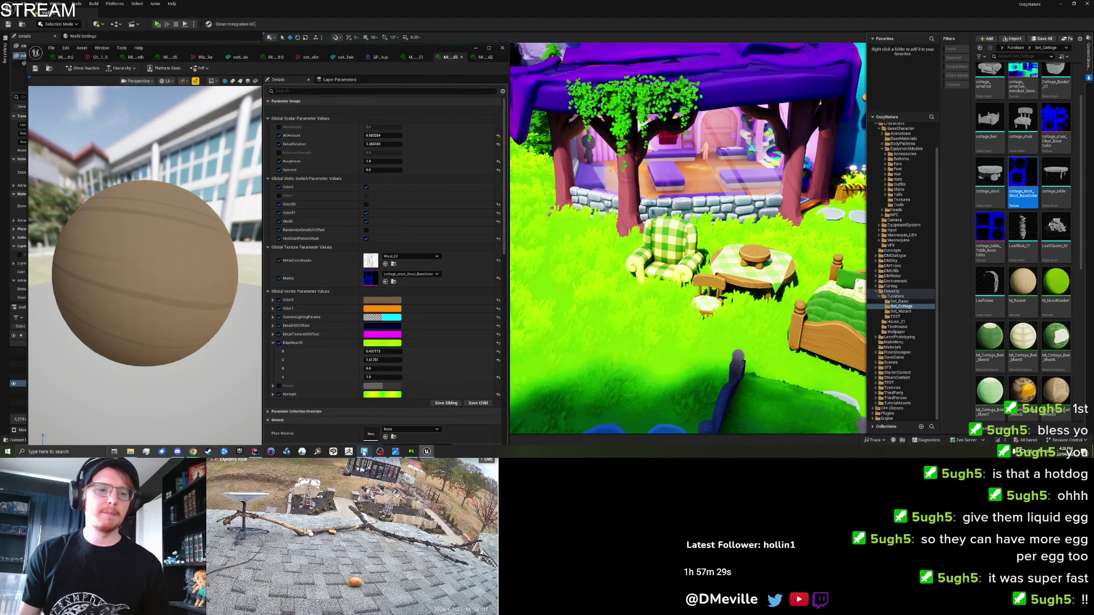
click(364, 452)
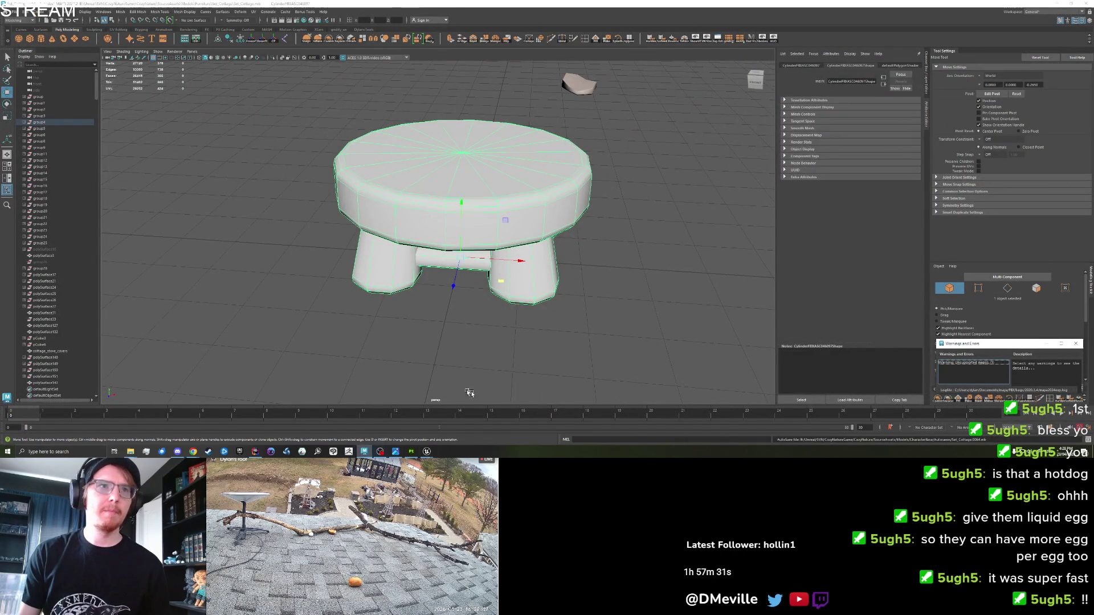
Step: Move the stool beside the round table
click(530, 330)
scroll(512, 319, down, 10)
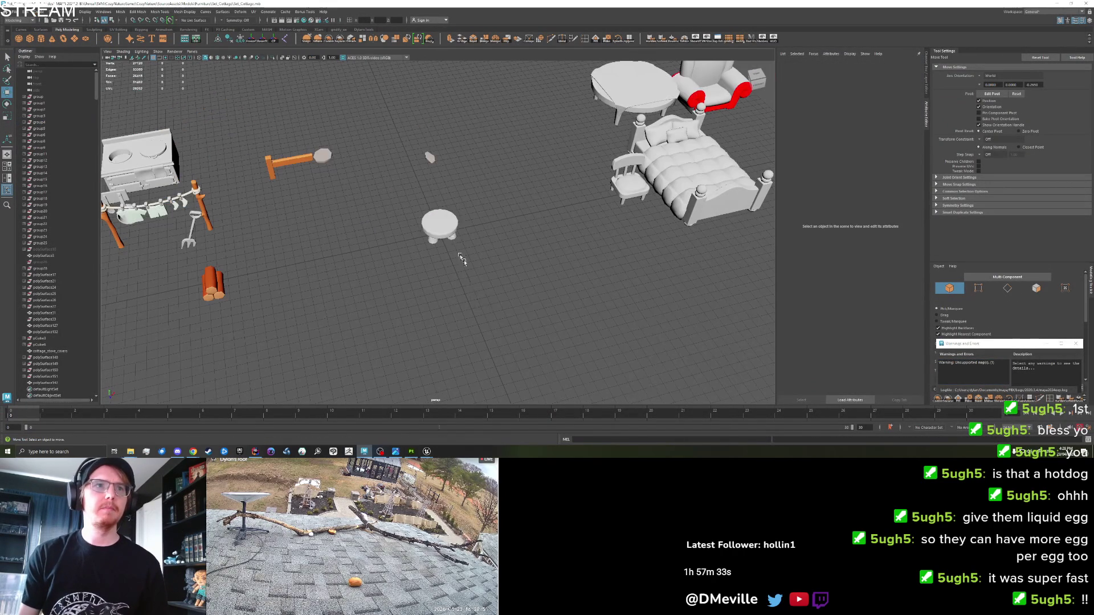
click(454, 239)
drag(454, 239, 610, 145)
click(370, 278)
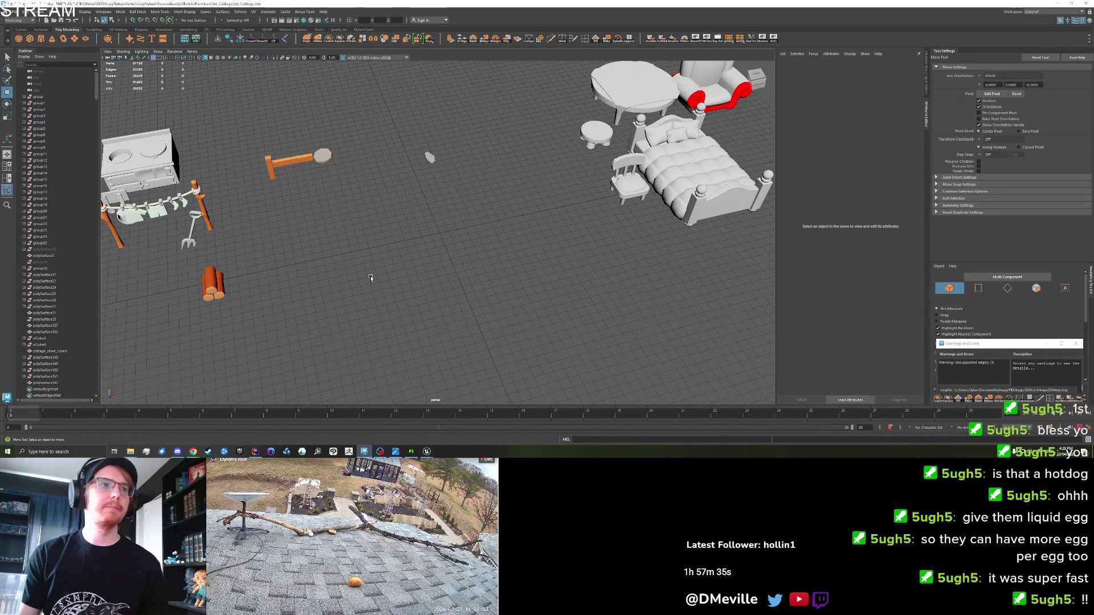
scroll(521, 251, down, 5)
scroll(501, 274, up, 2)
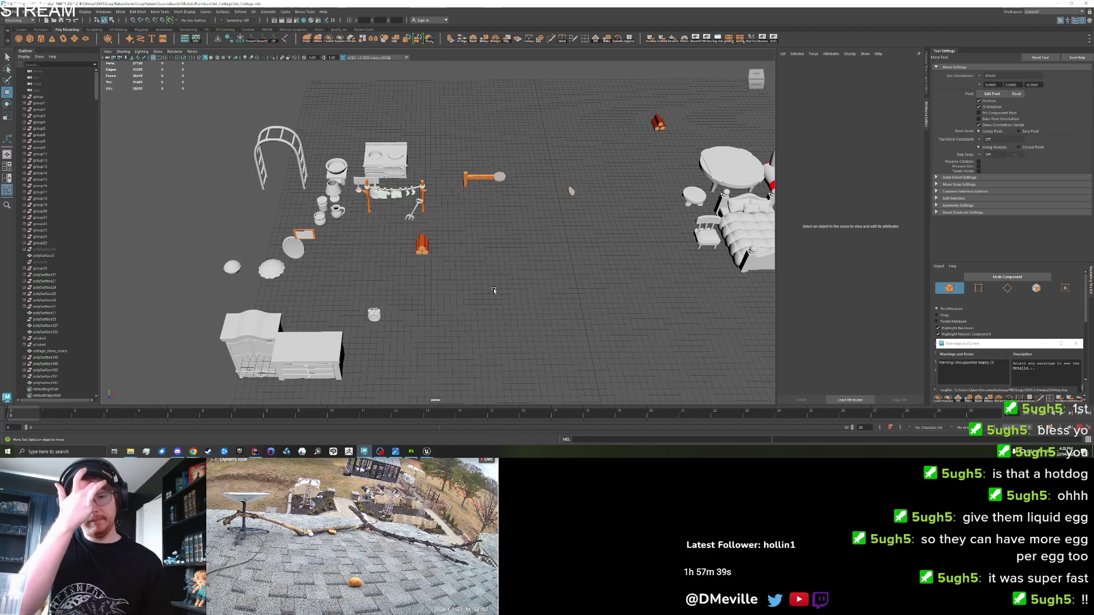
Step: Move the garden arch right near the stove and frame it in view
click(313, 159)
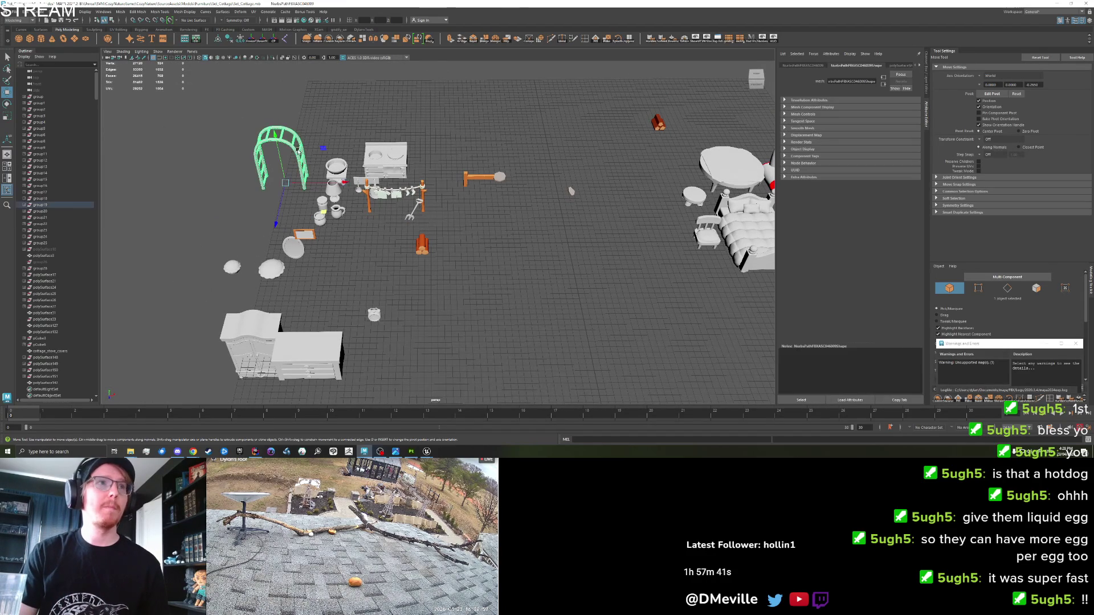
drag(327, 214, 569, 273)
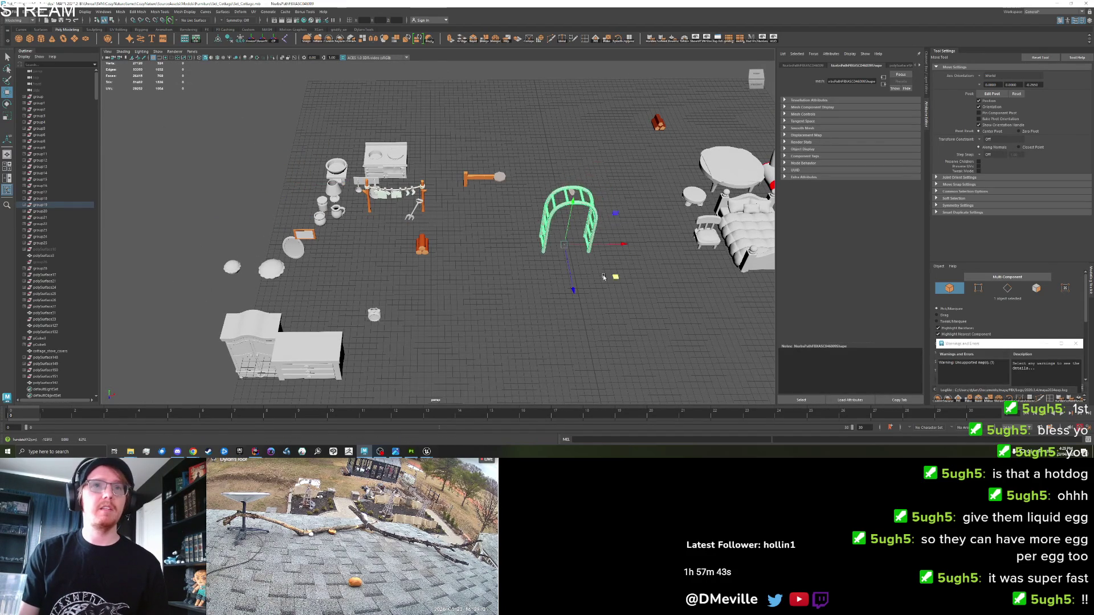
key(f)
mouse_move(481, 349)
alt+mouse_down()
mouse_move(569, 306)
mouse_move(552, 313)
alt+mouse_up()
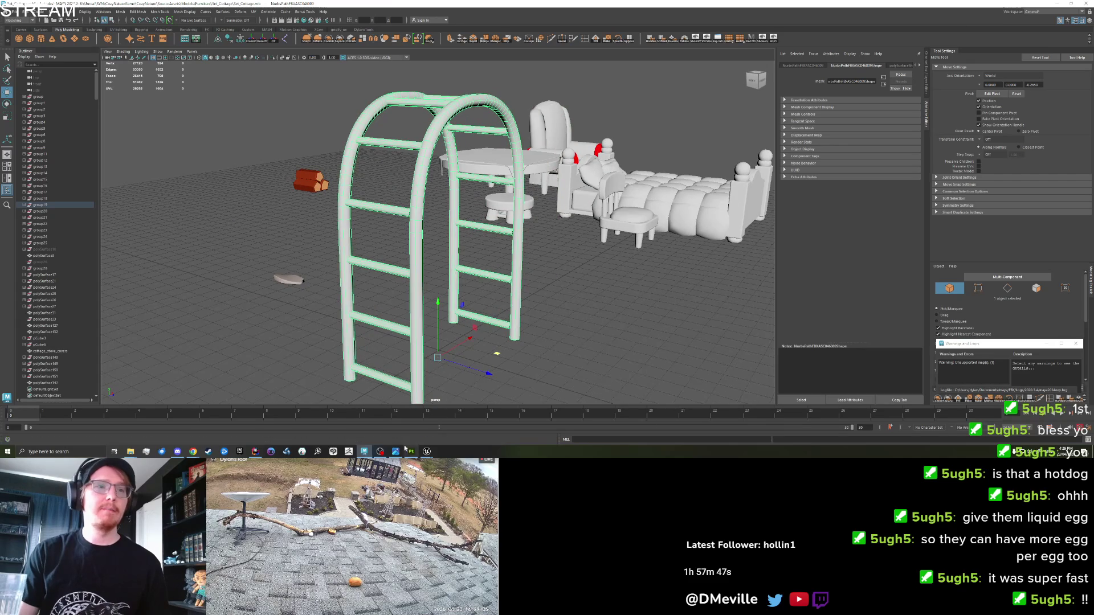
click(426, 451)
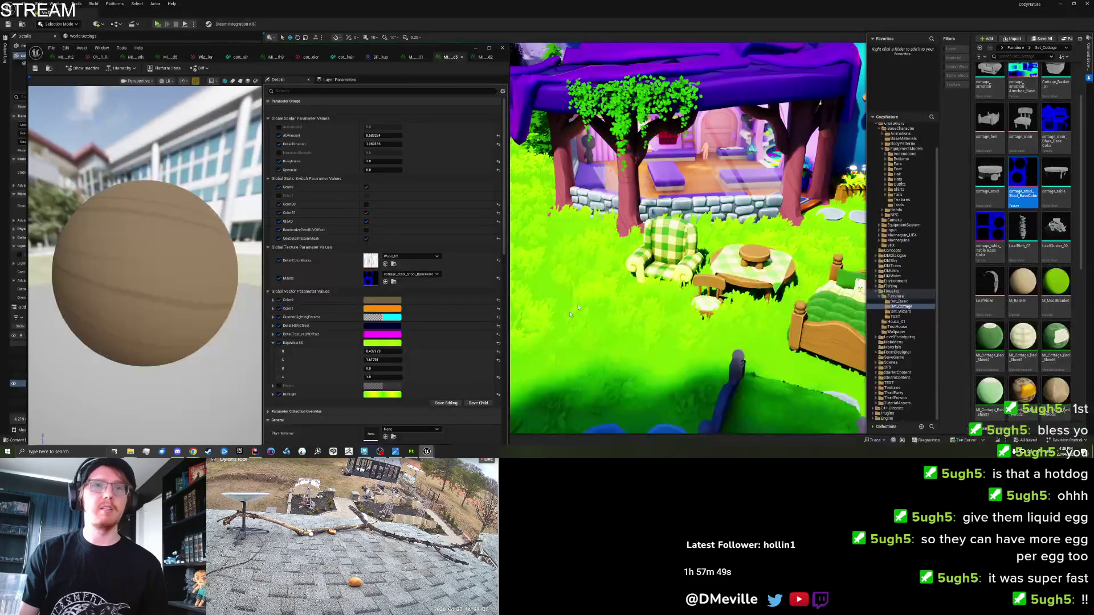
Step: Select the bed and duplicate its MI_Cottage_Bed_Wood2 material instance
click(501, 48)
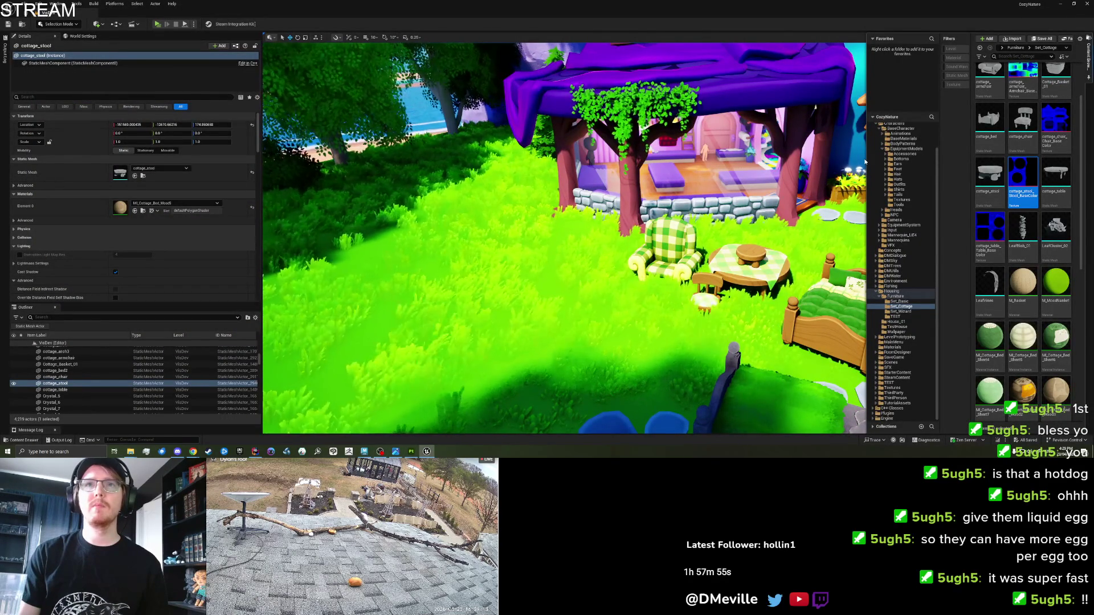
drag(867, 160, 796, 161)
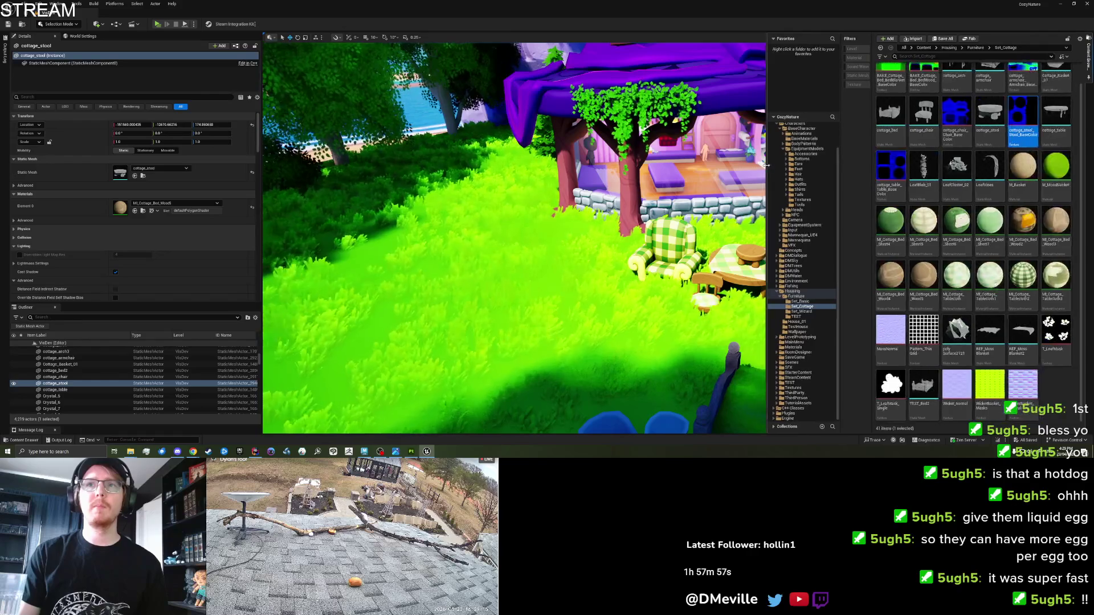
click(700, 181)
drag(700, 181, 616, 343)
click(615, 343)
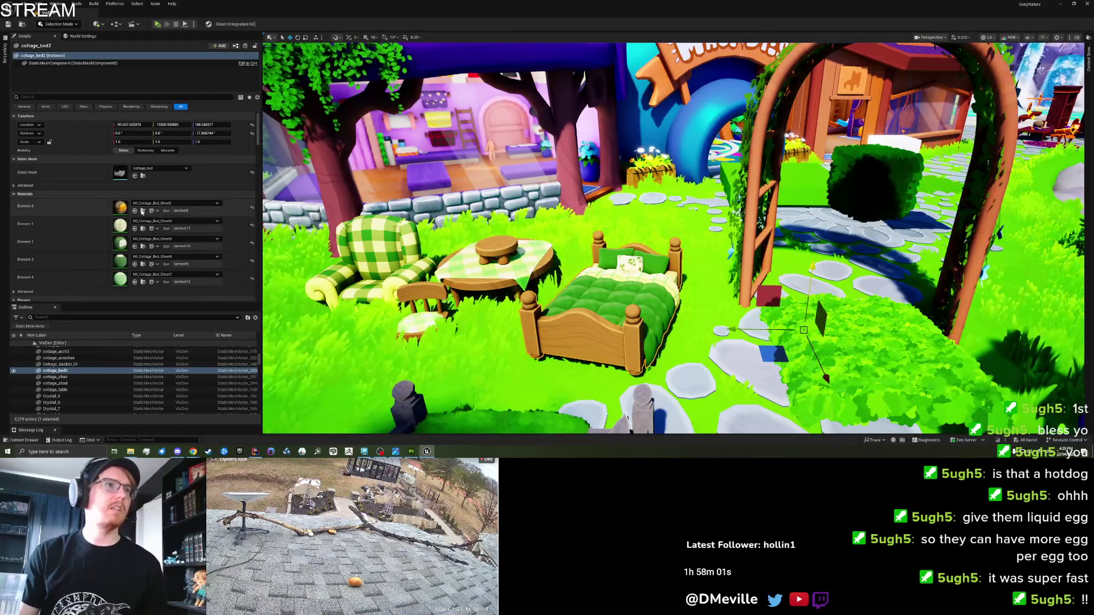
key(ctrl+space)
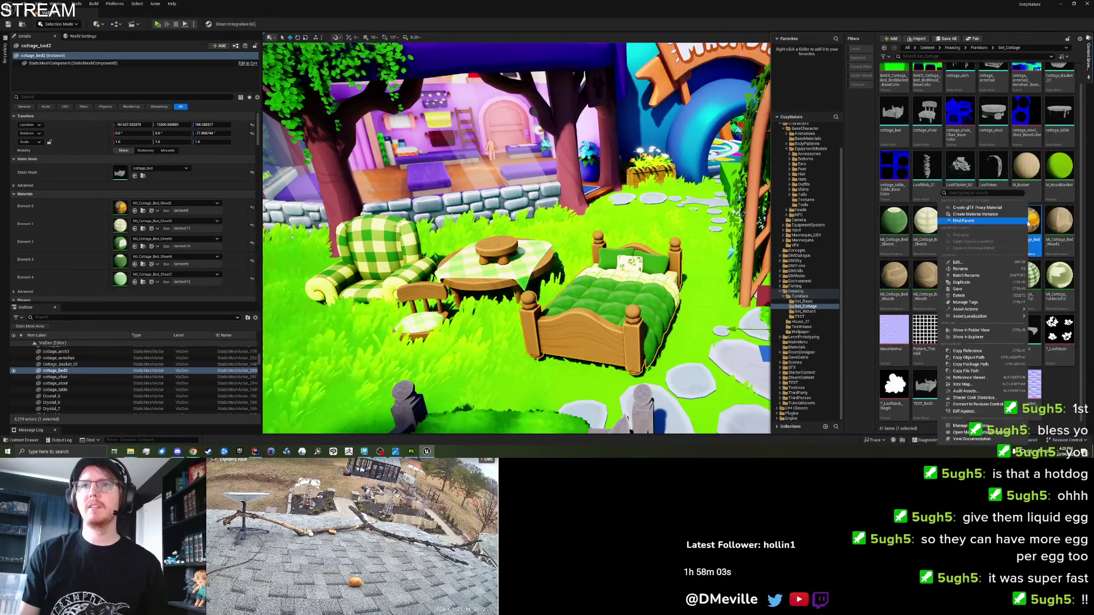
right_click(1026, 236)
click(970, 283)
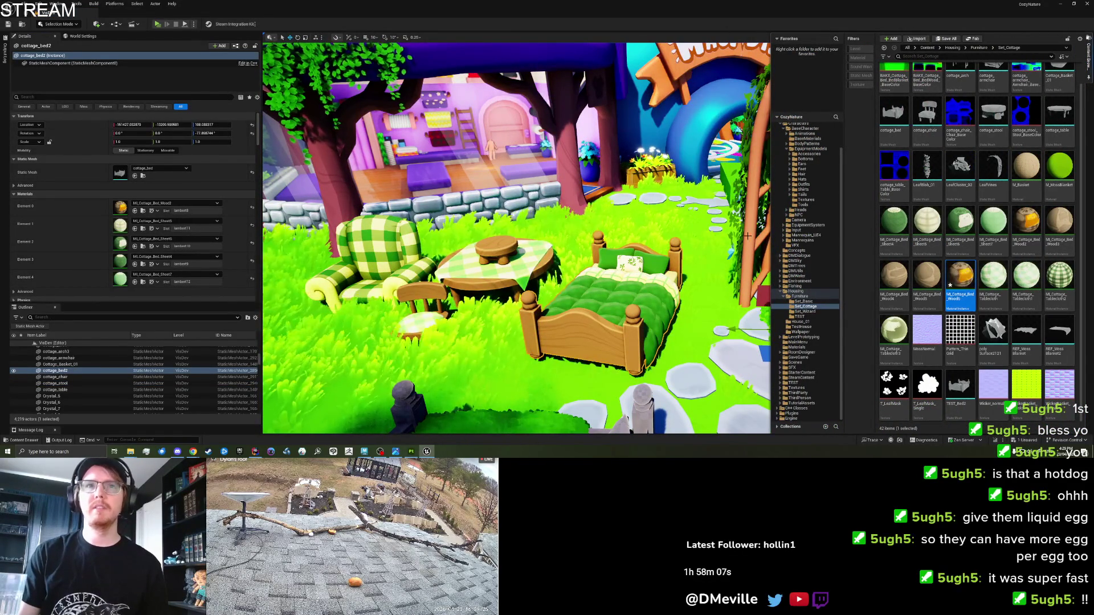
Step: Assign the new MI_Cottage_Bed_Wood6 copy to the garden arch and open it for editing
click(877, 226)
click(876, 226)
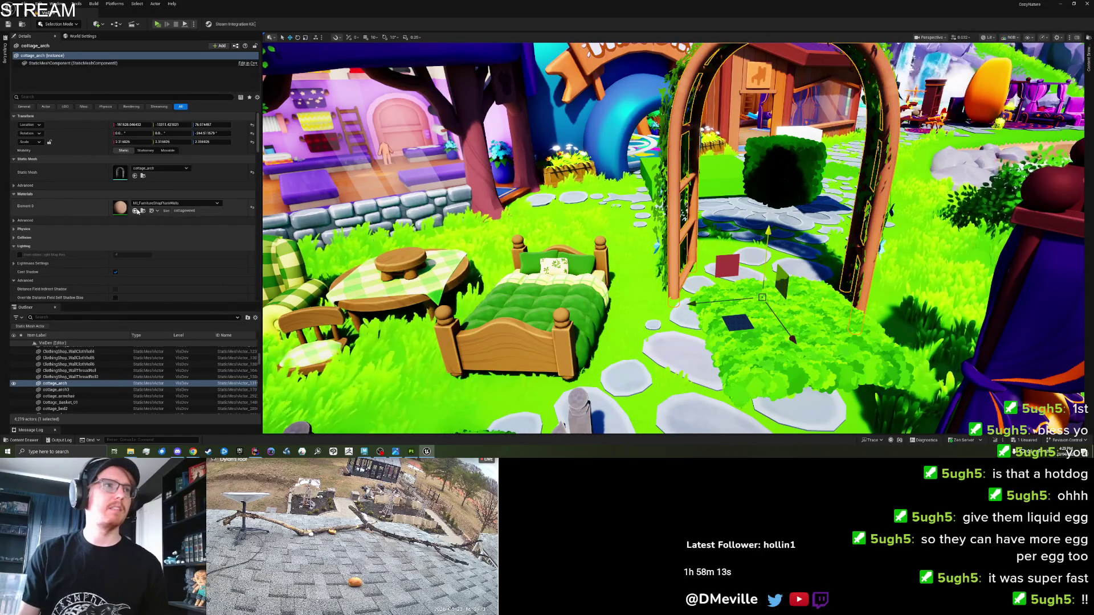
click(136, 211)
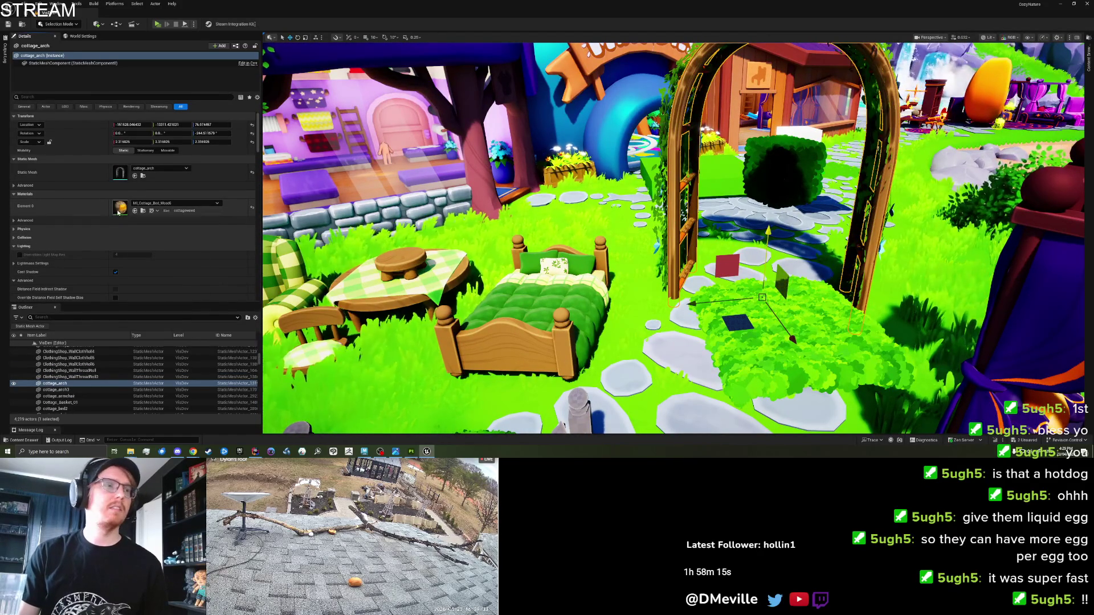
double_click(120, 207)
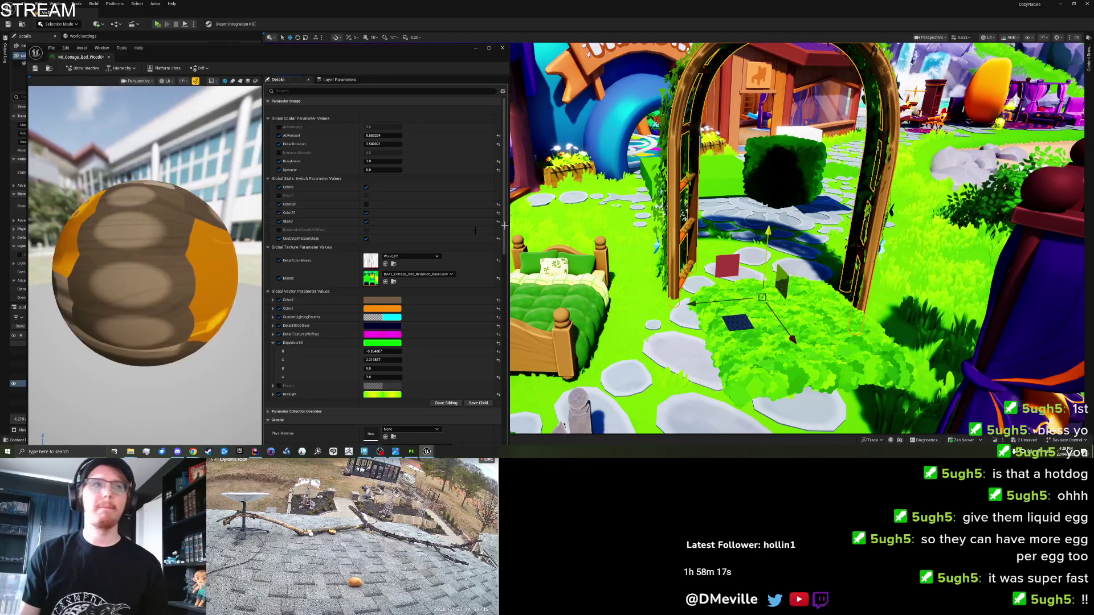
Step: Set the material's Masks texture to T_Black_Linear
click(410, 276)
text(black)
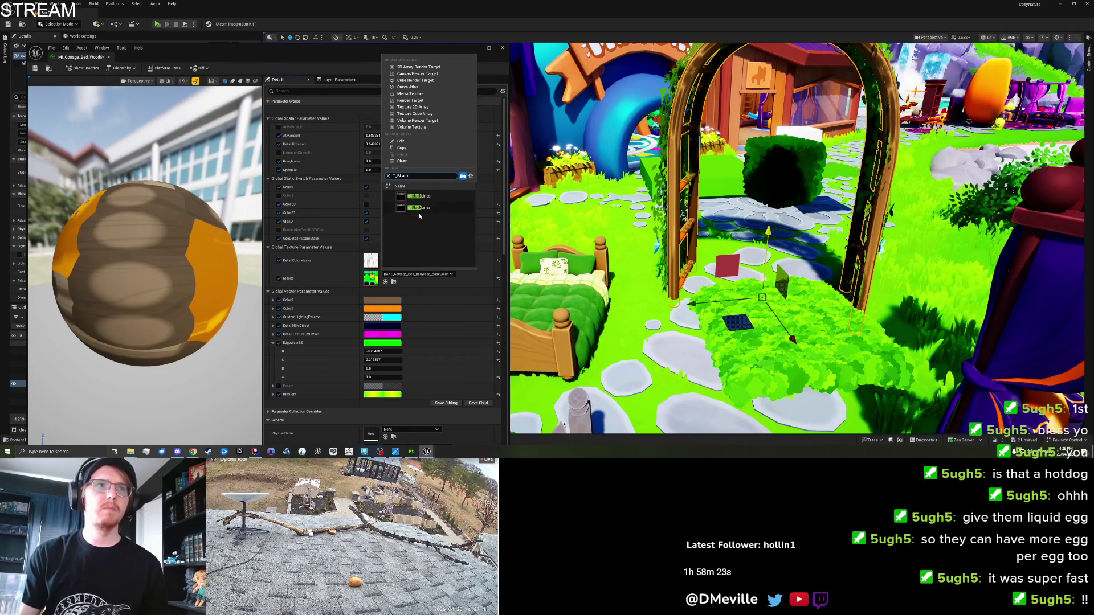
click(422, 196)
mouse_move(741, 239)
mouse_down()
mouse_move(731, 206)
mouse_move(680, 200)
mouse_up()
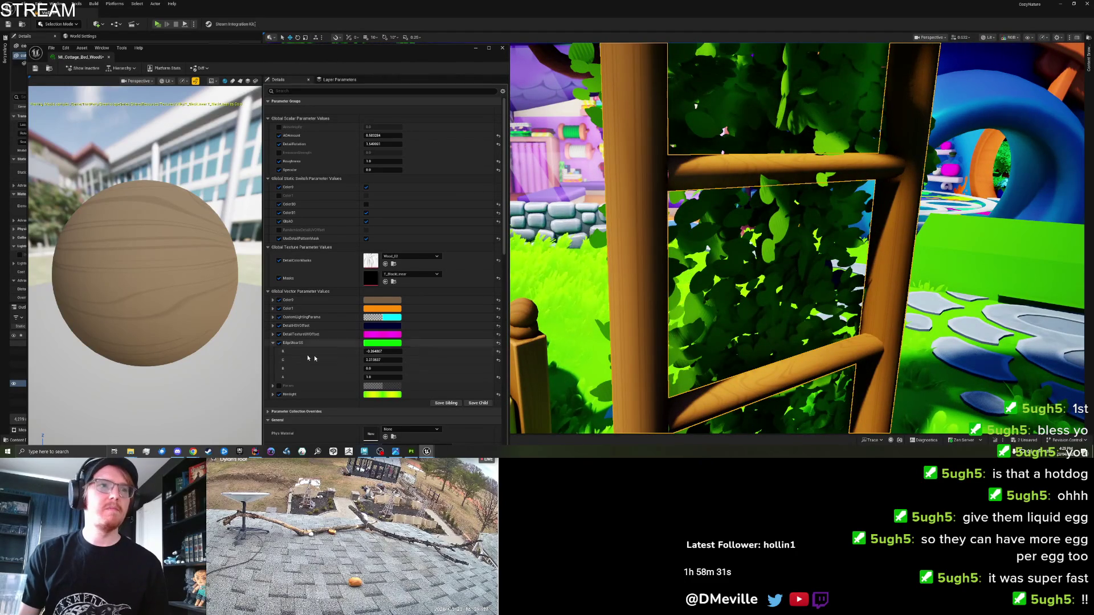
Step: Adjust the DetailTextureUVOffset B value to change the wood grain
click(273, 335)
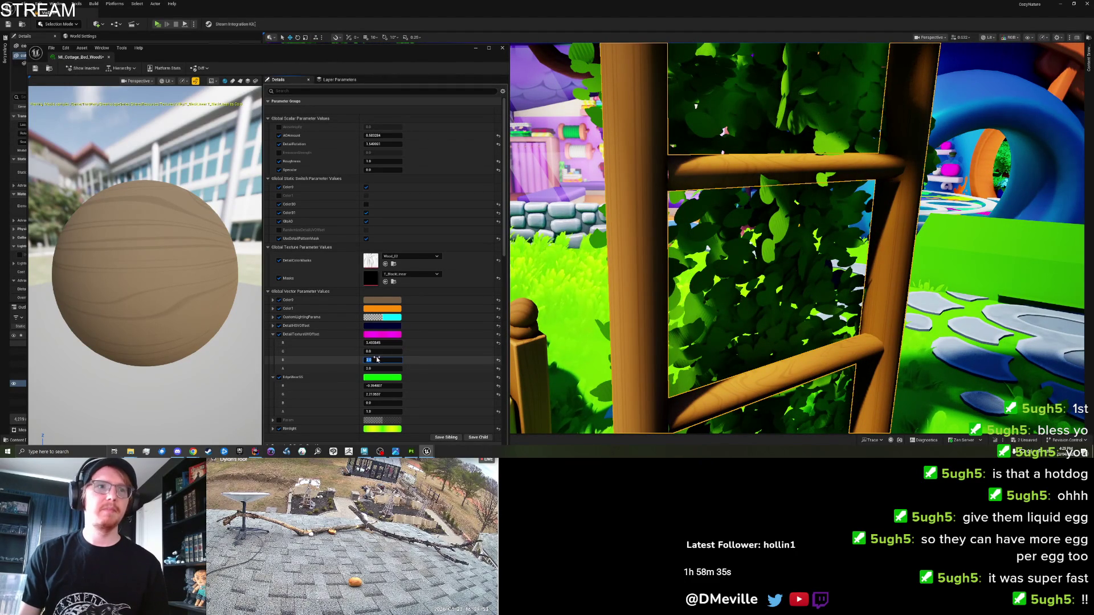
mouse_move(383, 360)
mouse_down()
mouse_move(410, 360)
mouse_move(365, 360)
mouse_up()
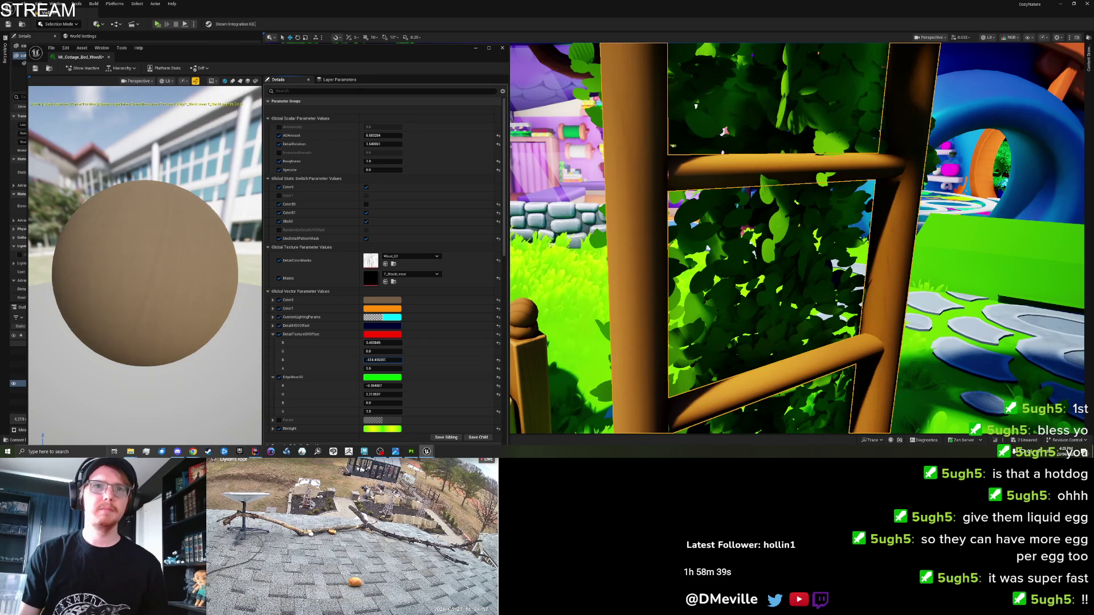
mouse_move(383, 360)
mouse_down()
mouse_move(405, 360)
mouse_move(363, 368)
mouse_move(393, 360)
mouse_up()
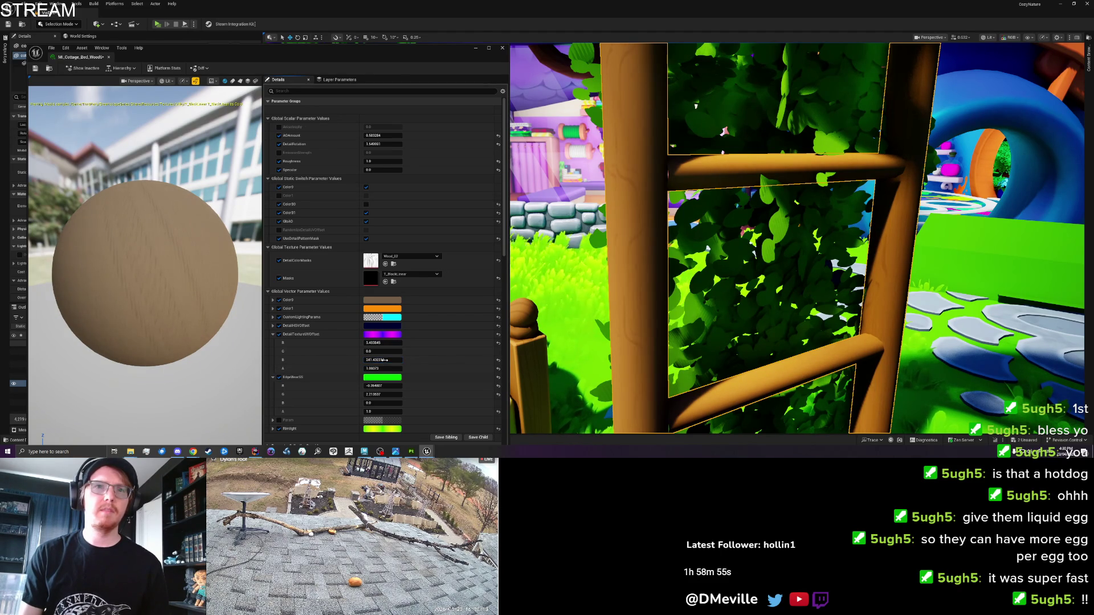
mouse_move(673, 289)
mouse_down()
mouse_move(700, 277)
mouse_move(701, 290)
mouse_up()
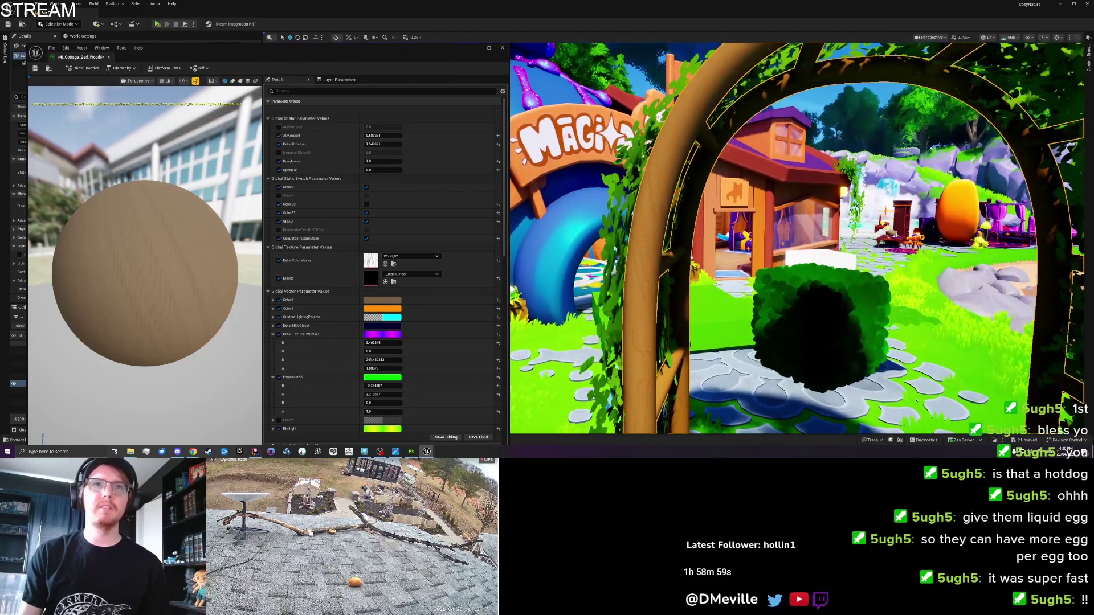
click(364, 451)
Step: Select the ladder arch, open it in the UV Editor and switch to face selection
click(414, 256)
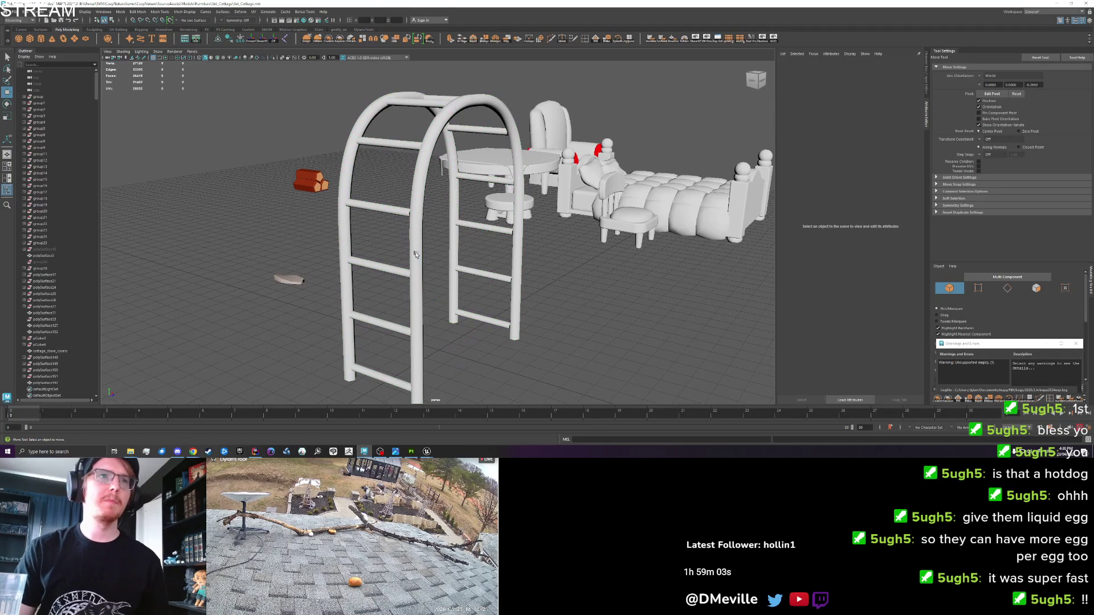
click(414, 187)
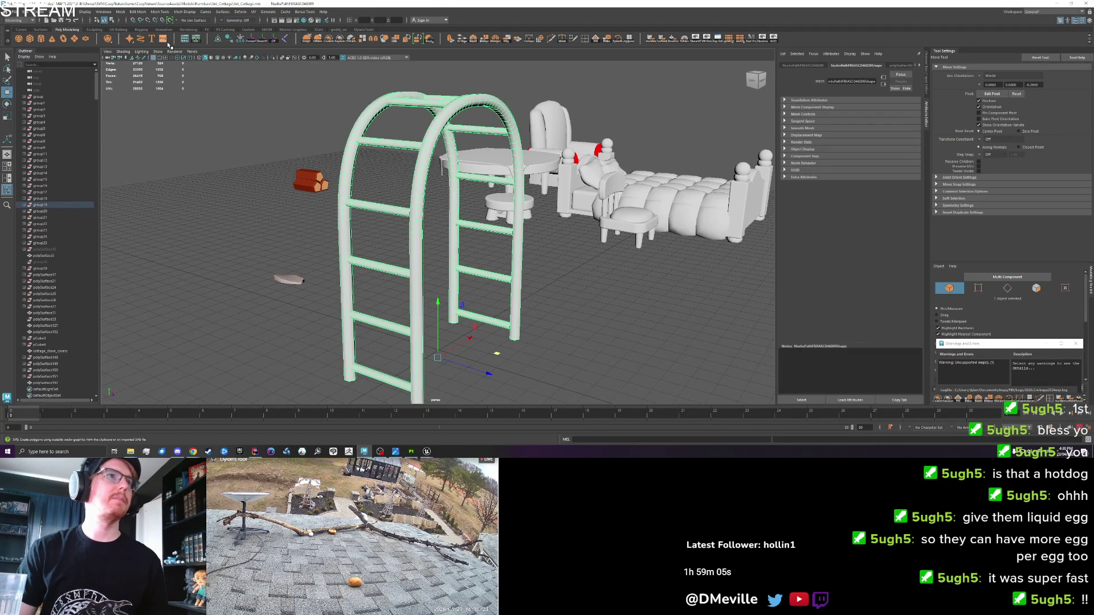
click(196, 40)
mouse_move(406, 257)
alt+mouse_down()
mouse_move(502, 302)
mouse_move(336, 262)
mouse_move(381, 180)
alt+mouse_up()
click(540, 310)
scroll(540, 310, up, 5)
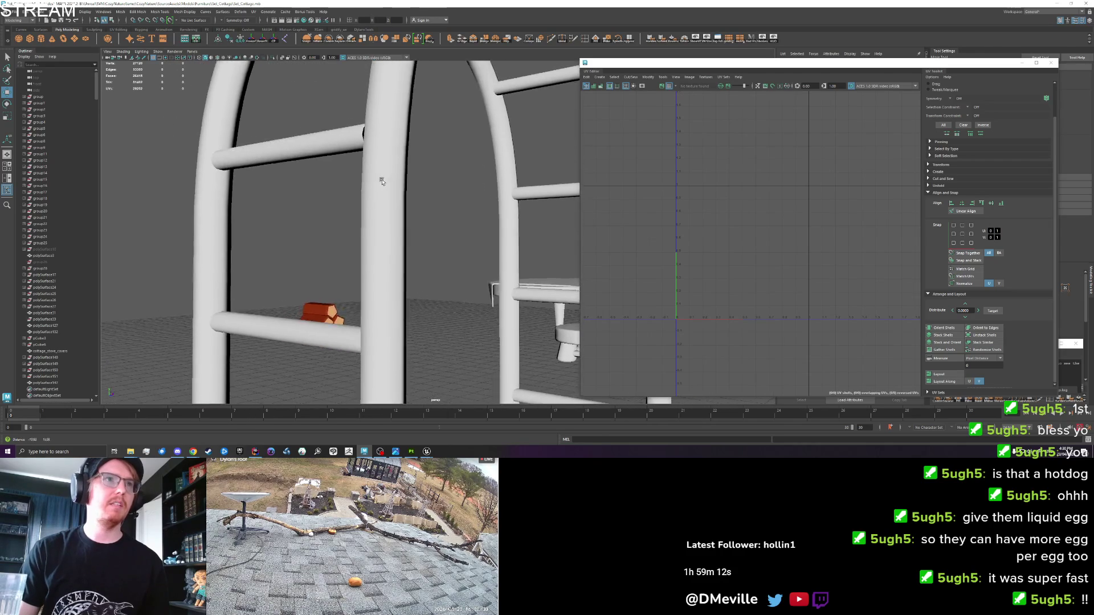
scroll(382, 180, down, 3)
click(384, 171)
key(F11)
Step: Select the faces of every rung on the ladder arch
double_click(386, 165)
scroll(386, 172, down, 3)
alt+drag(387, 172, 371, 178)
shift+double_click(370, 249)
shift+double_click(371, 317)
shift+double_click(360, 390)
shift+double_click(461, 351)
shift+double_click(462, 297)
shift+double_click(477, 247)
shift+double_click(477, 191)
shift+double_click(472, 136)
shift+double_click(413, 97)
shift+double_click(402, 86)
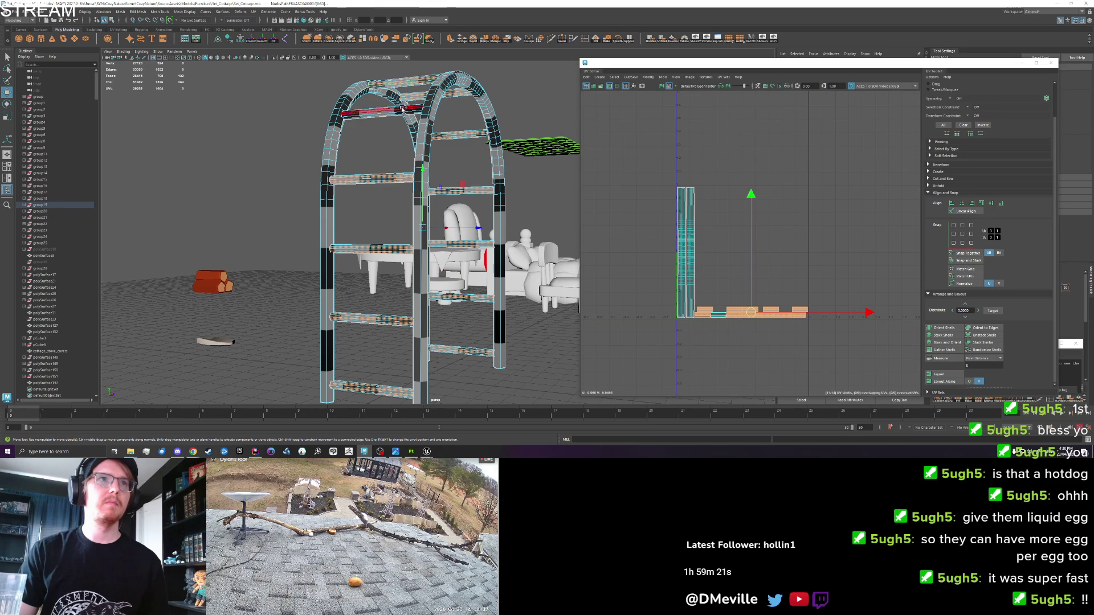
scroll(354, 147, up, 3)
shift+double_click(354, 147)
scroll(359, 171, down, 3)
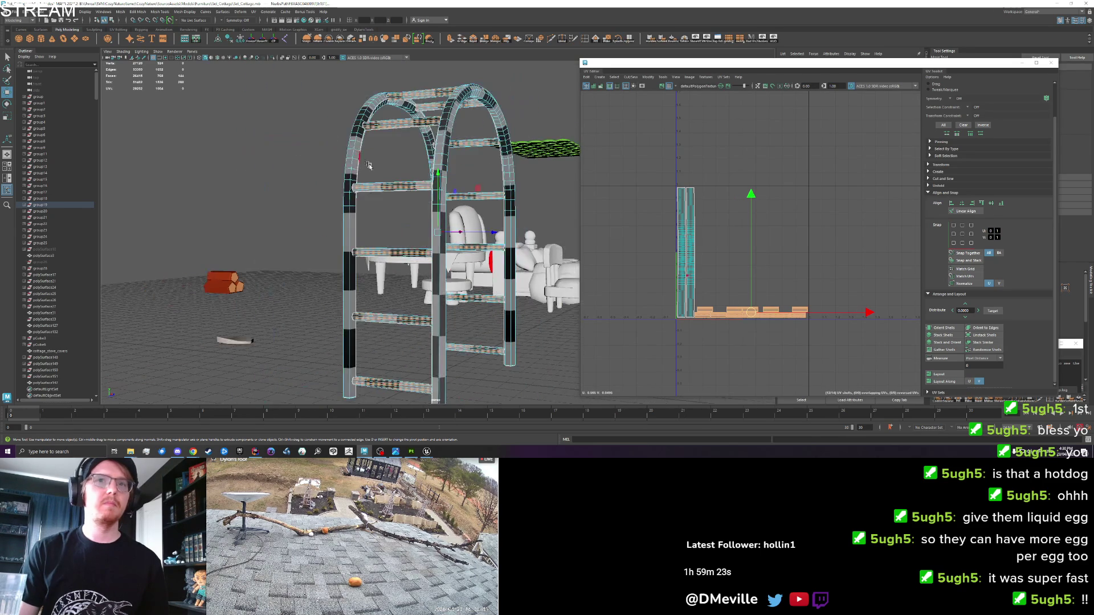
scroll(365, 229, up, 5)
scroll(365, 229, down, 5)
Step: Scale the selected rung UVs, then return to whole-object selection
key(r)
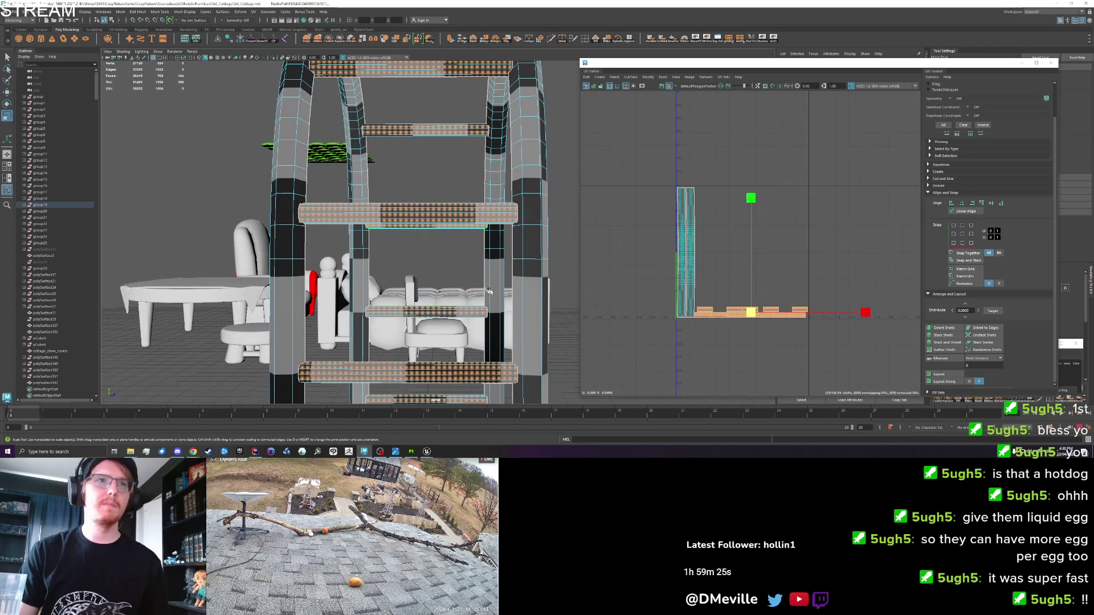
scroll(429, 305, down, 2)
alt+drag(429, 305, 471, 365)
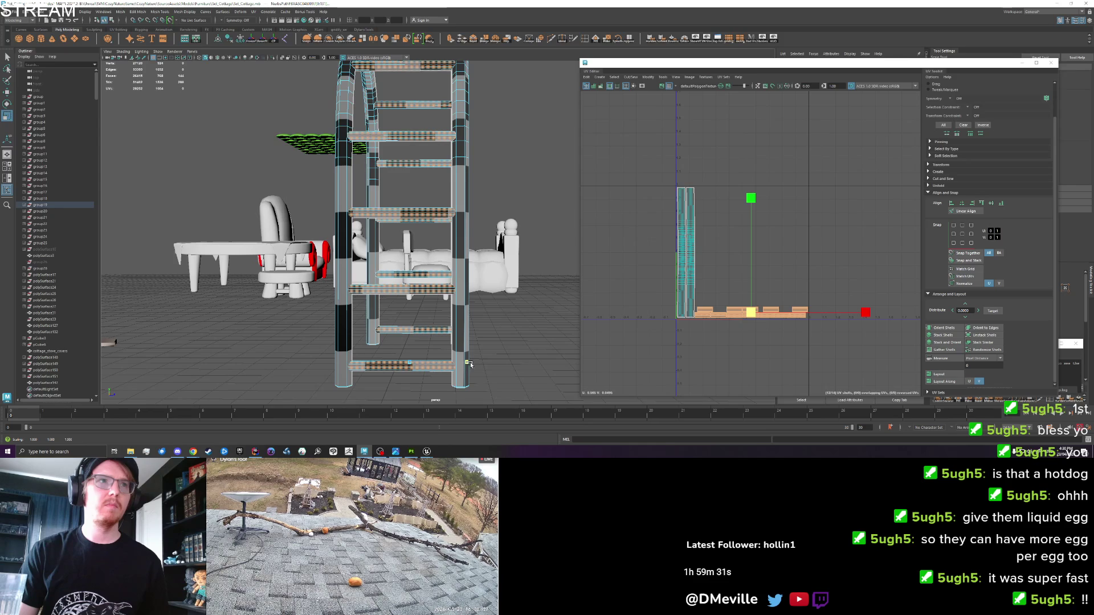
alt+drag(523, 250, 481, 151)
right_click(478, 147)
click(490, 144)
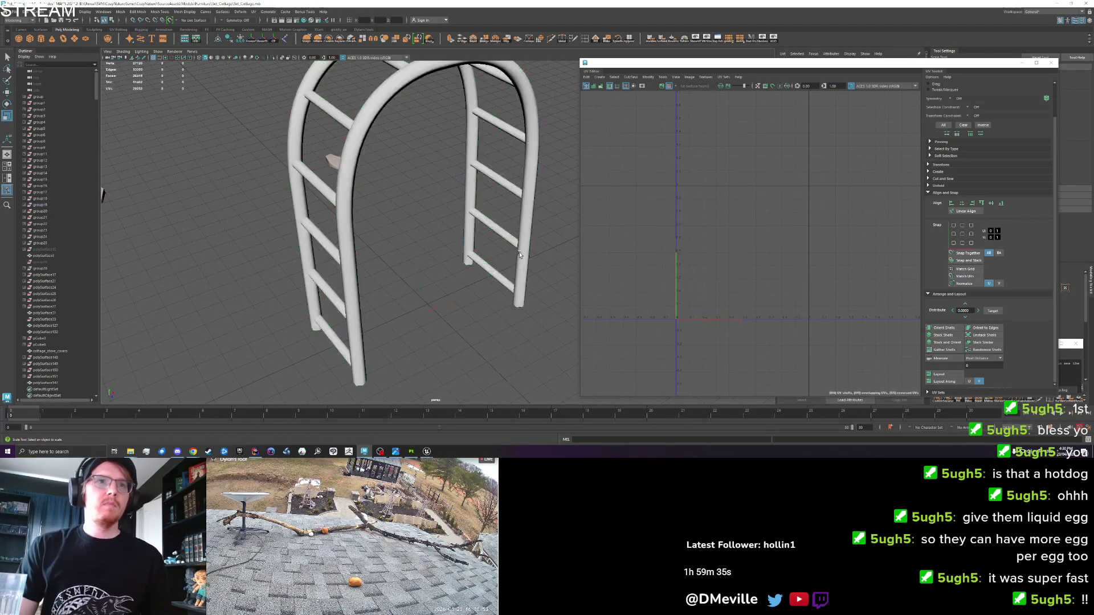
alt+drag(508, 306, 569, 310)
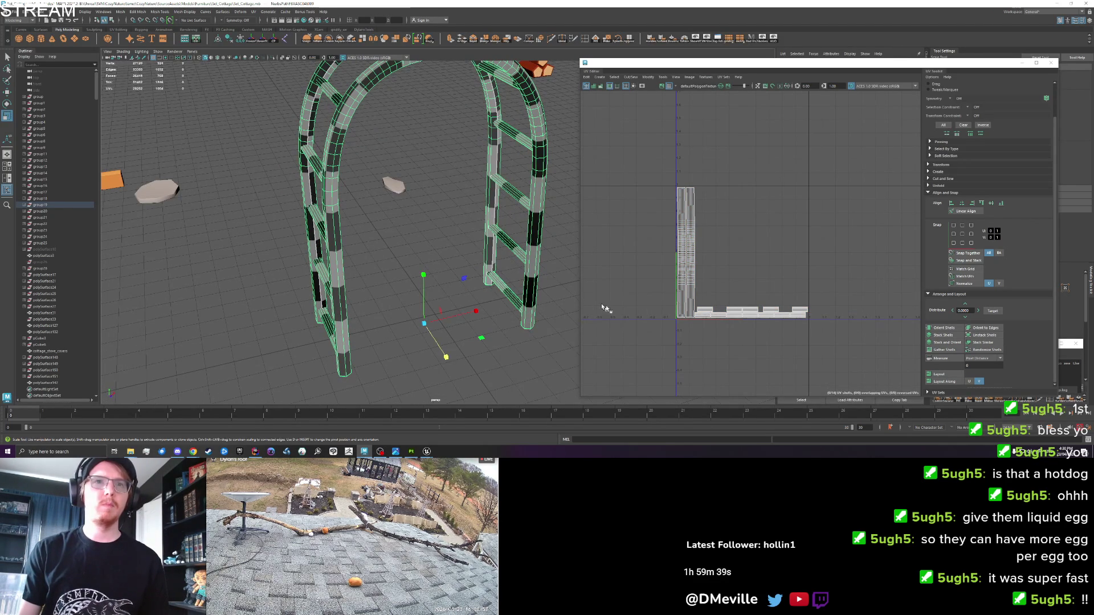
scroll(702, 314, up, 3)
Step: Select all UV shells, orient them straight and move the rung shells beside the post strips
right_click(705, 278)
drag(905, 343, 674, 276)
key(e)
mouse_move(798, 316)
mouse_down()
mouse_move(874, 345)
mouse_move(902, 292)
mouse_up()
click(936, 329)
key(w)
mouse_move(774, 306)
mouse_down()
mouse_move(703, 207)
mouse_move(685, 214)
mouse_up()
Step: Return to object mode and save the Maya scene
alt+drag(458, 252, 416, 257)
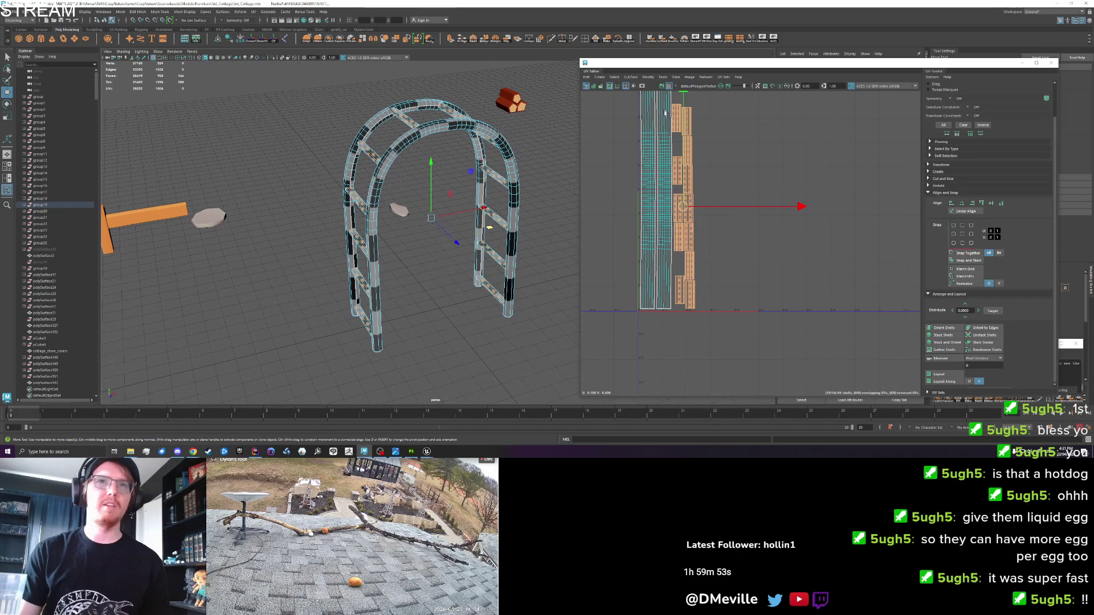
right_click(491, 245)
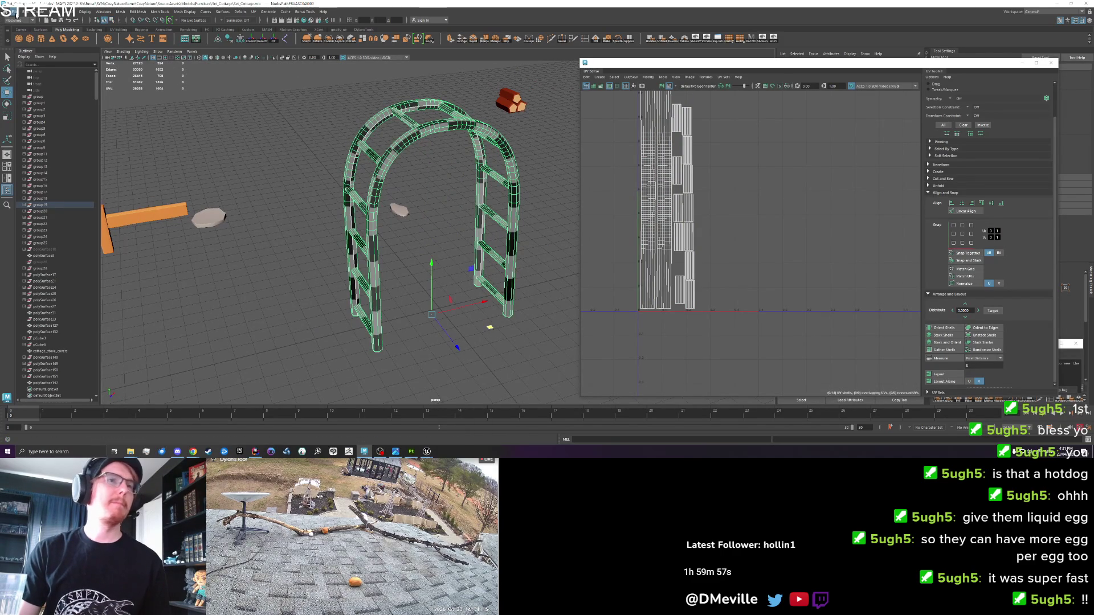
click(279, 278)
key(ctrl+s)
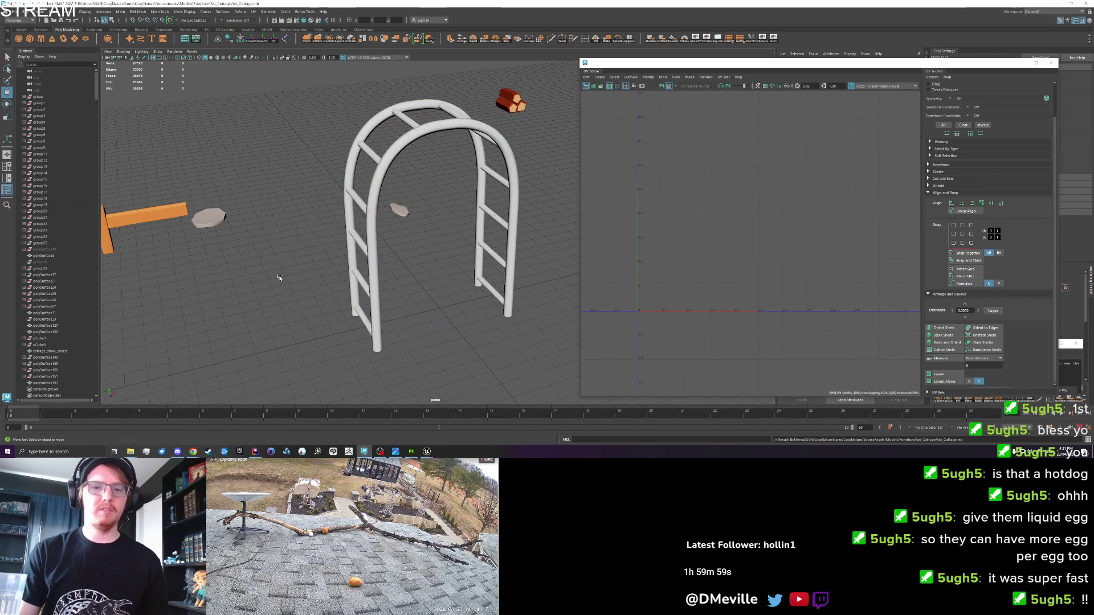
click(374, 261)
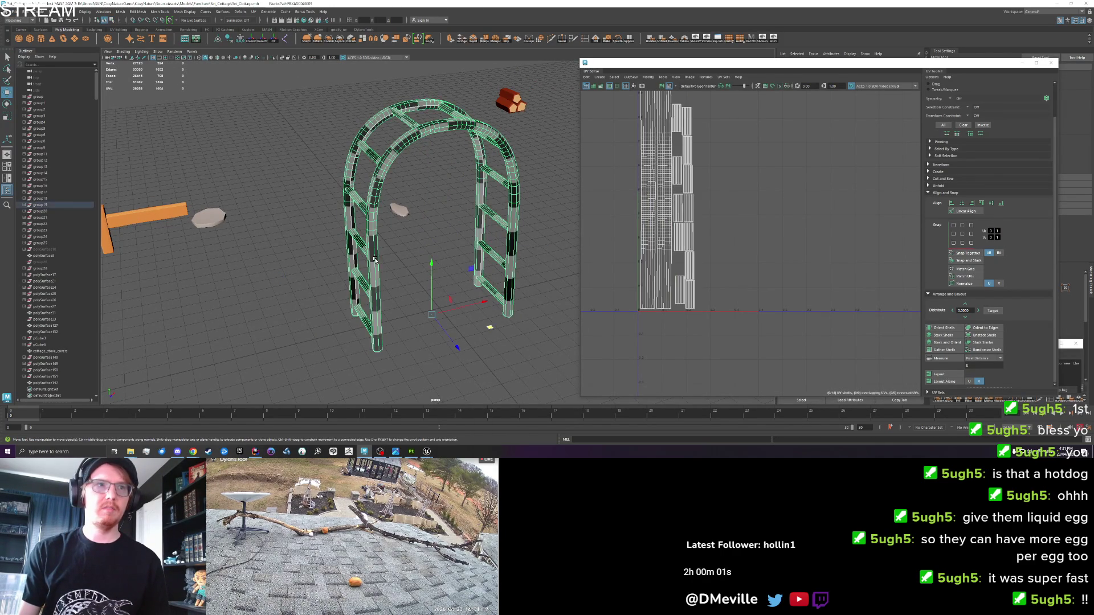
key(ctrl+s)
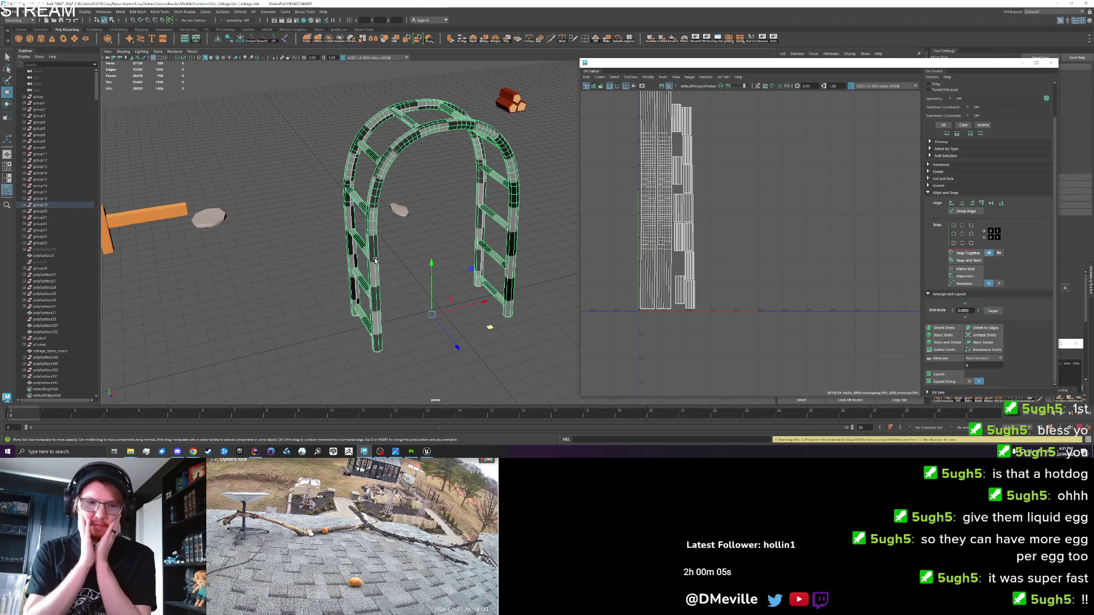
click(346, 387)
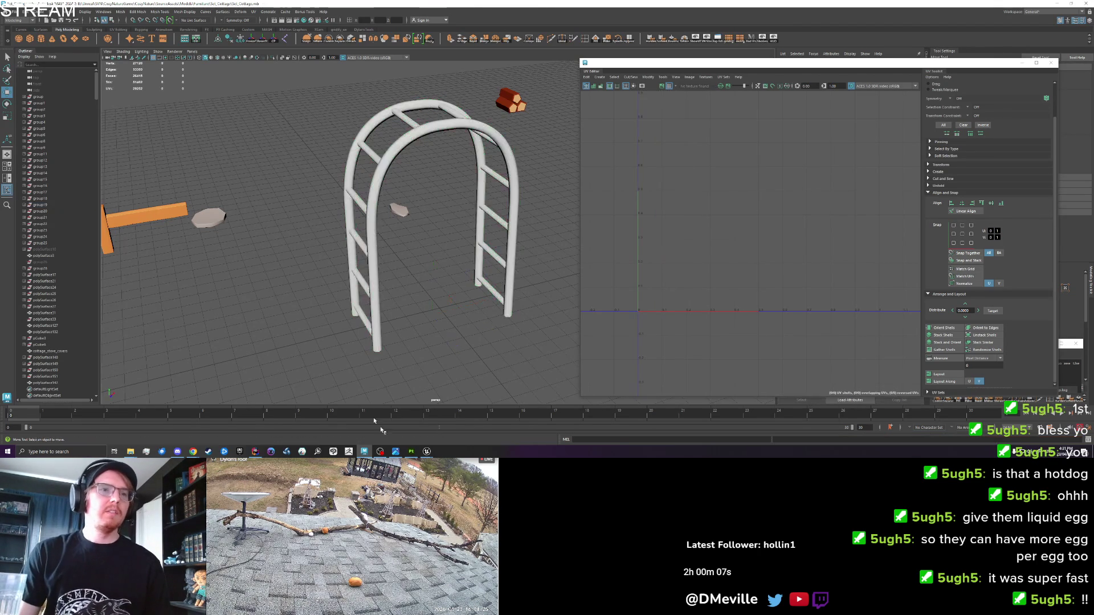
click(364, 452)
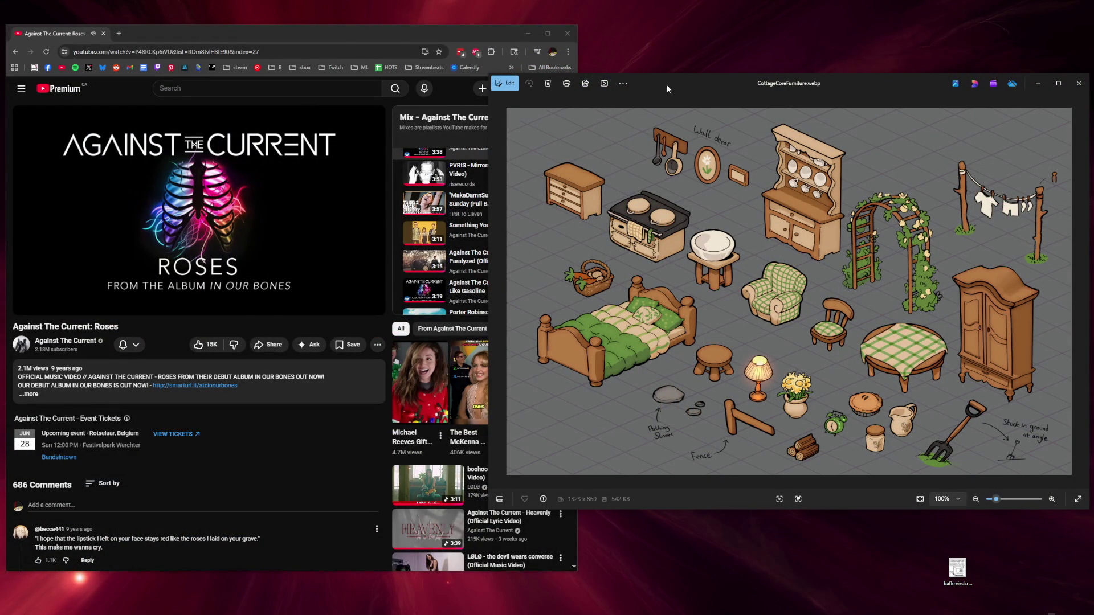
Step: Scroll down through the page and play a different recommended YouTube video
drag(665, 88, 673, 86)
scroll(463, 213, down, 2)
scroll(463, 212, down, 8)
scroll(463, 213, down, 1)
scroll(463, 212, down, 5)
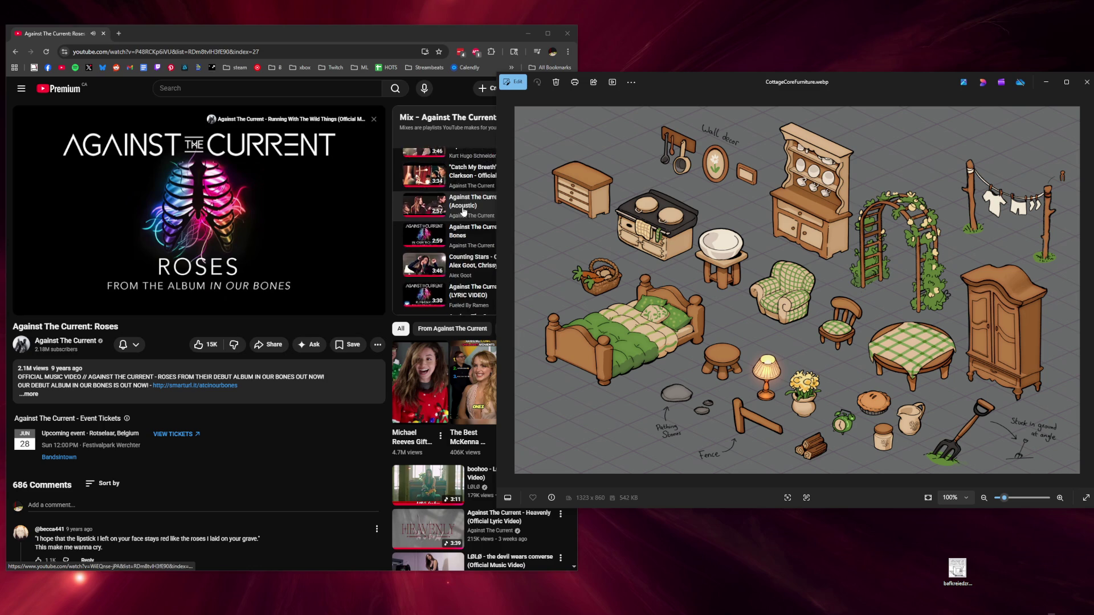
scroll(463, 213, down, 6)
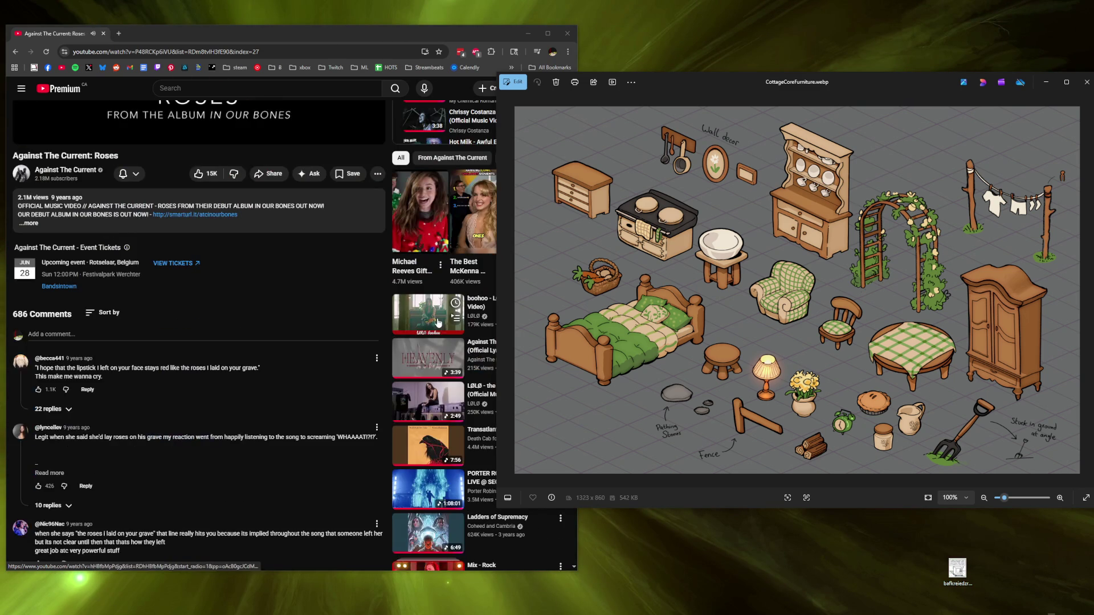
click(437, 323)
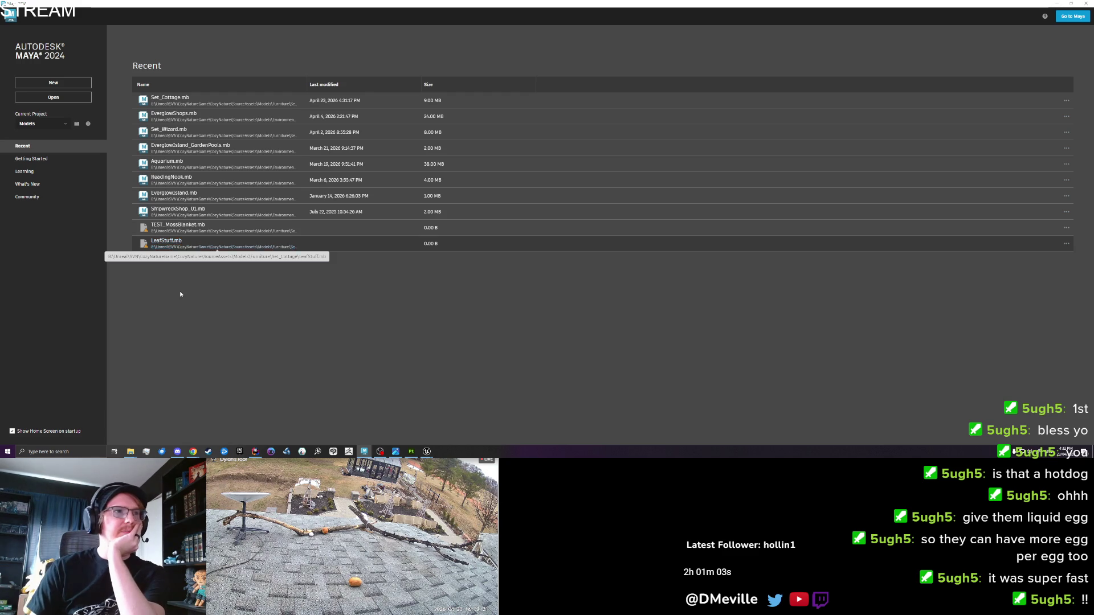
Step: Open LeafStuff.mb from Recent files and dismiss the missing-file warning
click(163, 240)
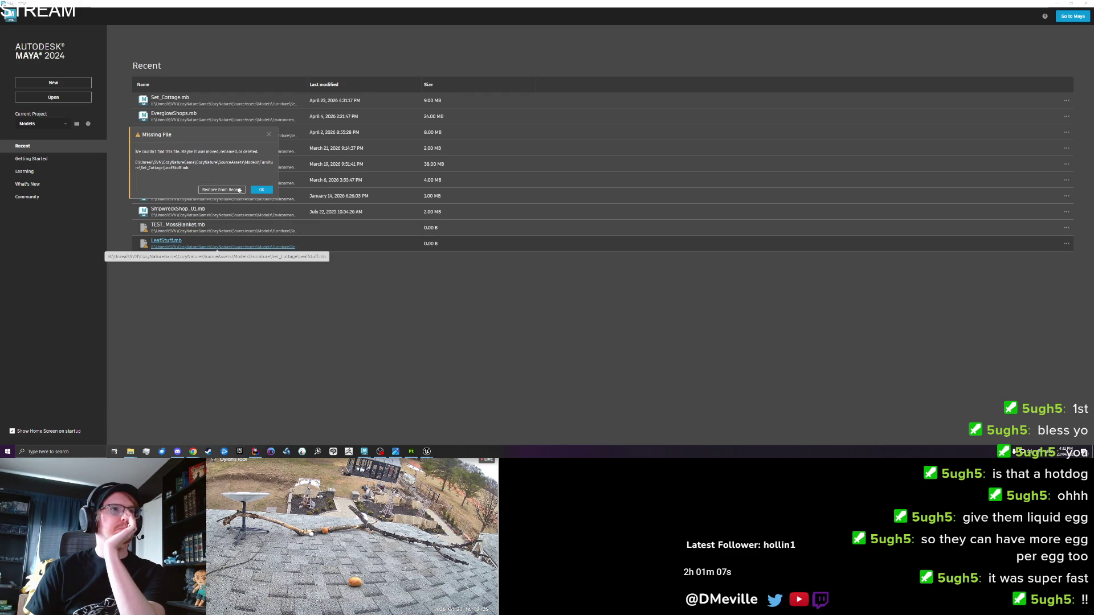
click(261, 190)
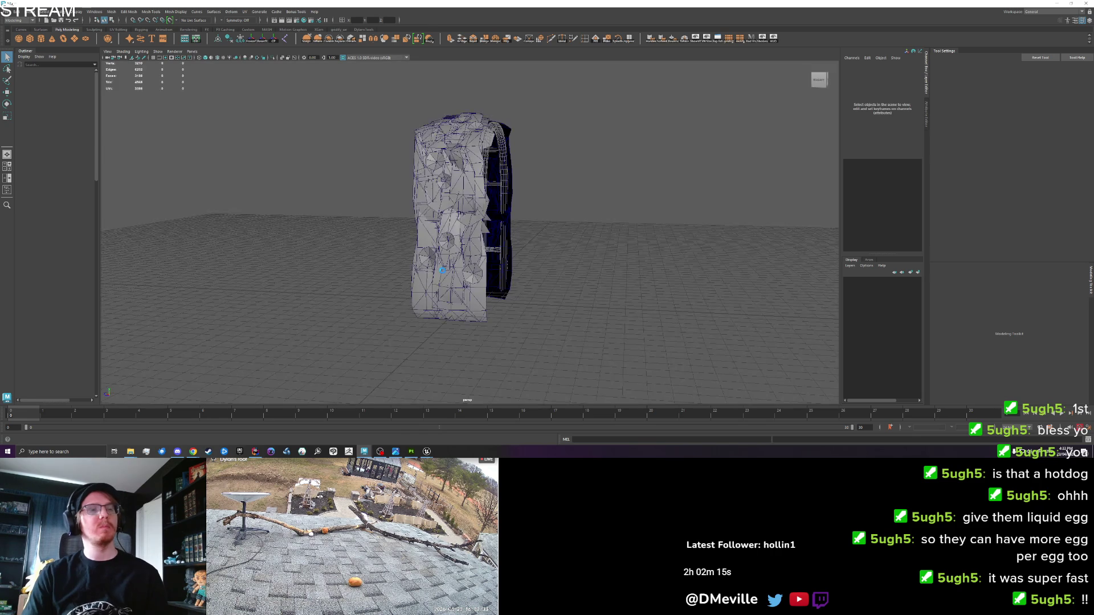
Step: Switch the arch frame's display layer from template to solid
click(504, 264)
mouse_move(576, 319)
alt+mouse_down()
mouse_move(508, 319)
mouse_move(593, 331)
alt+mouse_up()
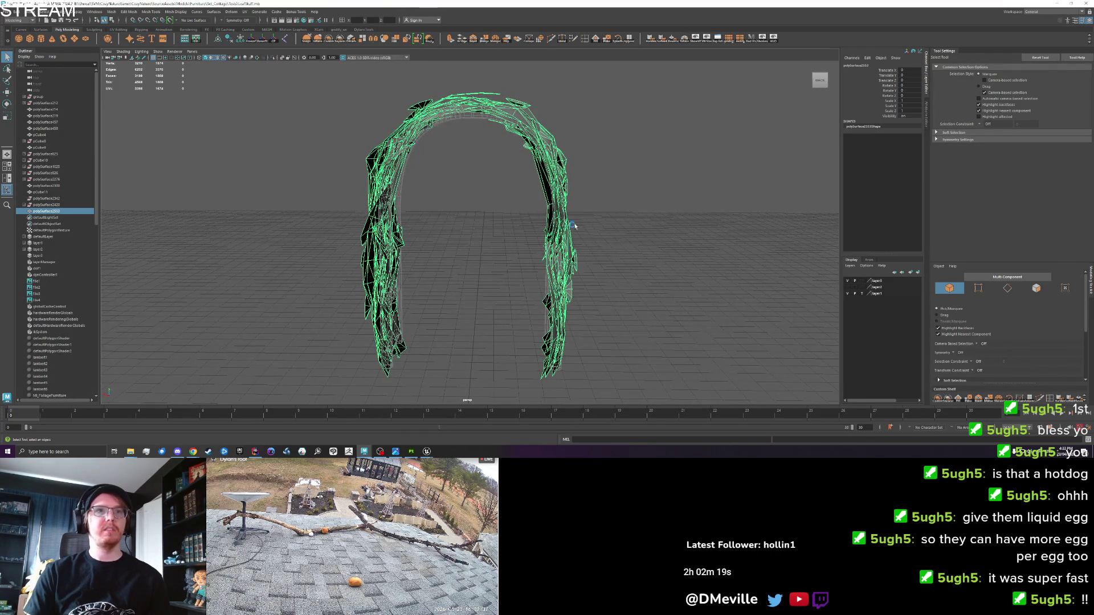
click(589, 234)
scroll(589, 233, up, 3)
mouse_move(590, 232)
mouse_down()
mouse_move(601, 286)
mouse_move(588, 236)
mouse_up()
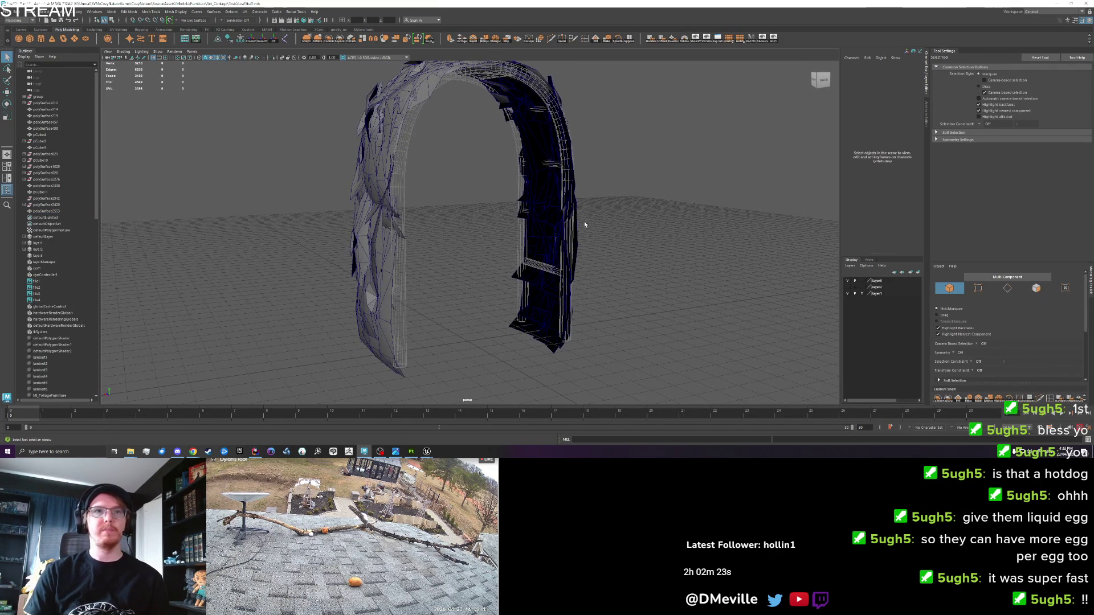
right_click(579, 231)
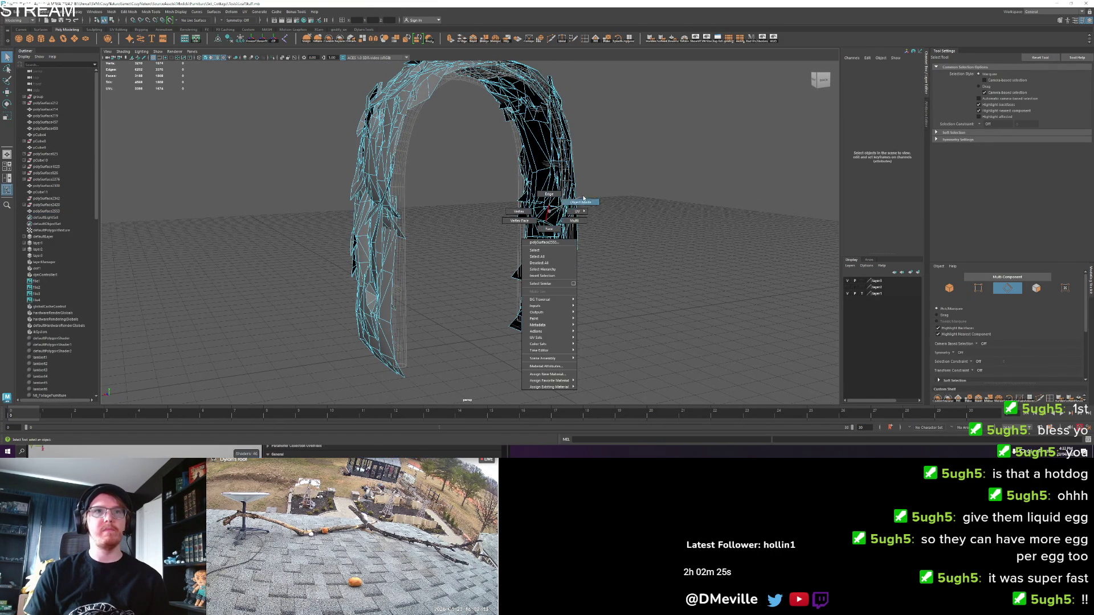
click(863, 293)
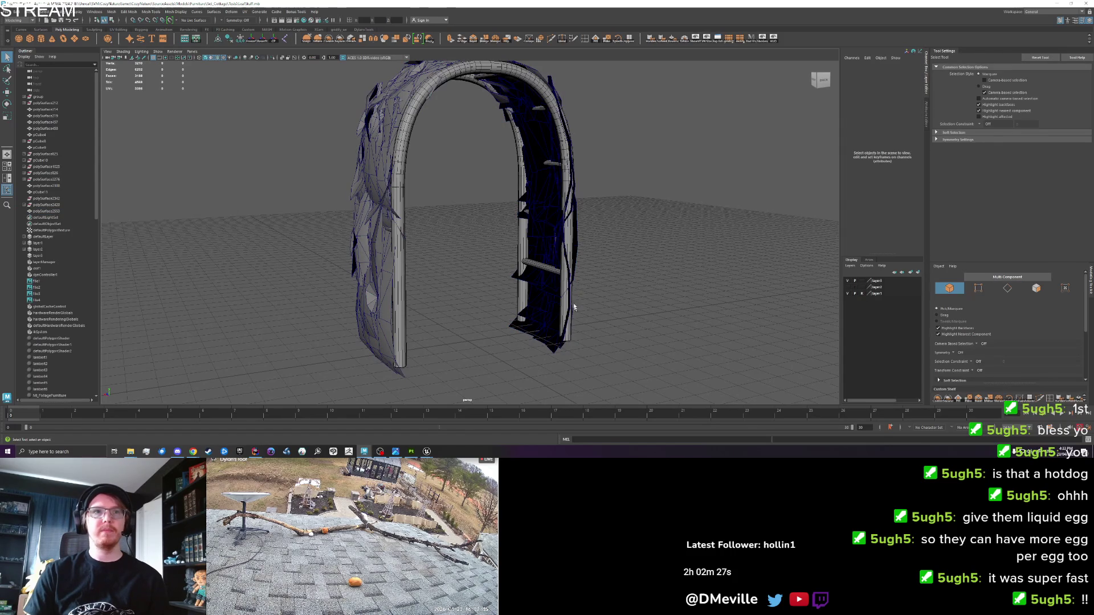
Step: Isolate the inner arch frame by hiding all unselected objects
click(563, 283)
alt+drag(562, 283, 395, 272)
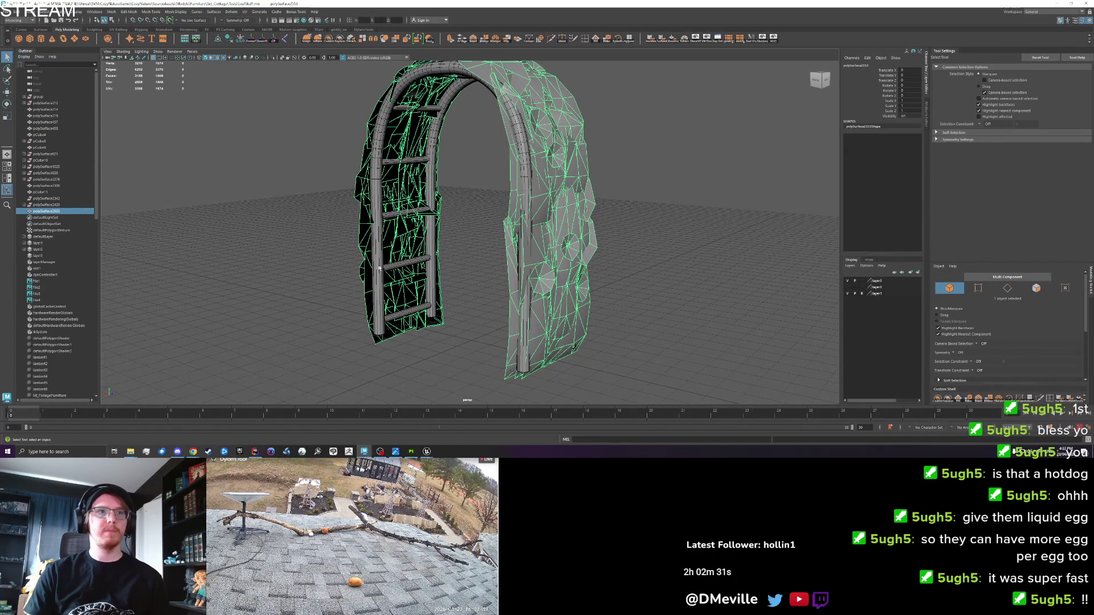
click(478, 264)
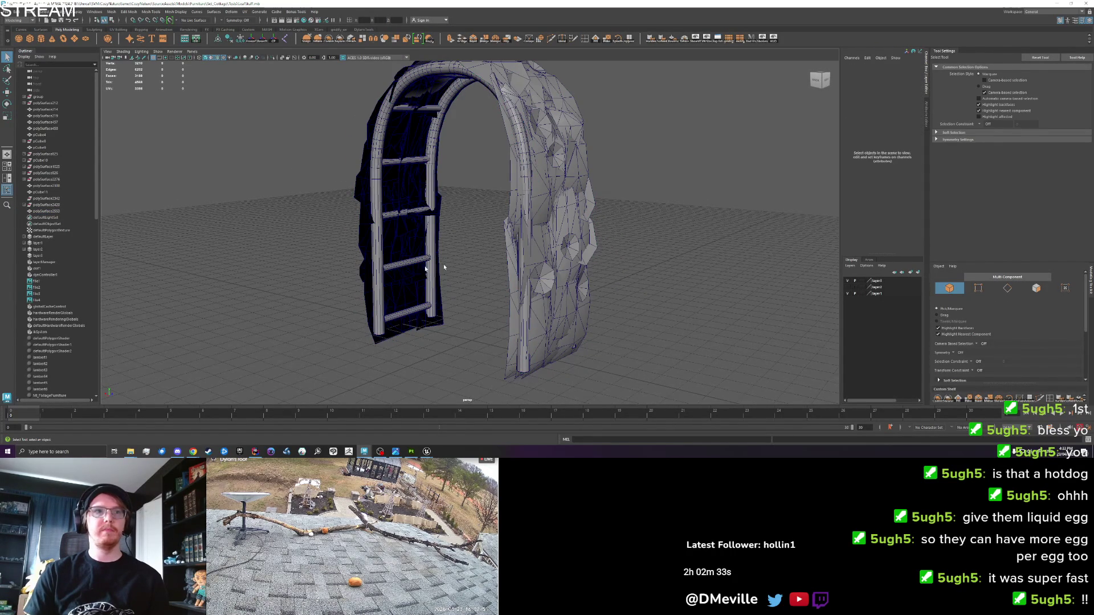
click(523, 228)
click(774, 40)
click(655, 171)
click(376, 269)
Step: Select the frame's rung faces, excluding both arch tubes, and scale them along the depth axis
right_click(377, 269)
key(F11)
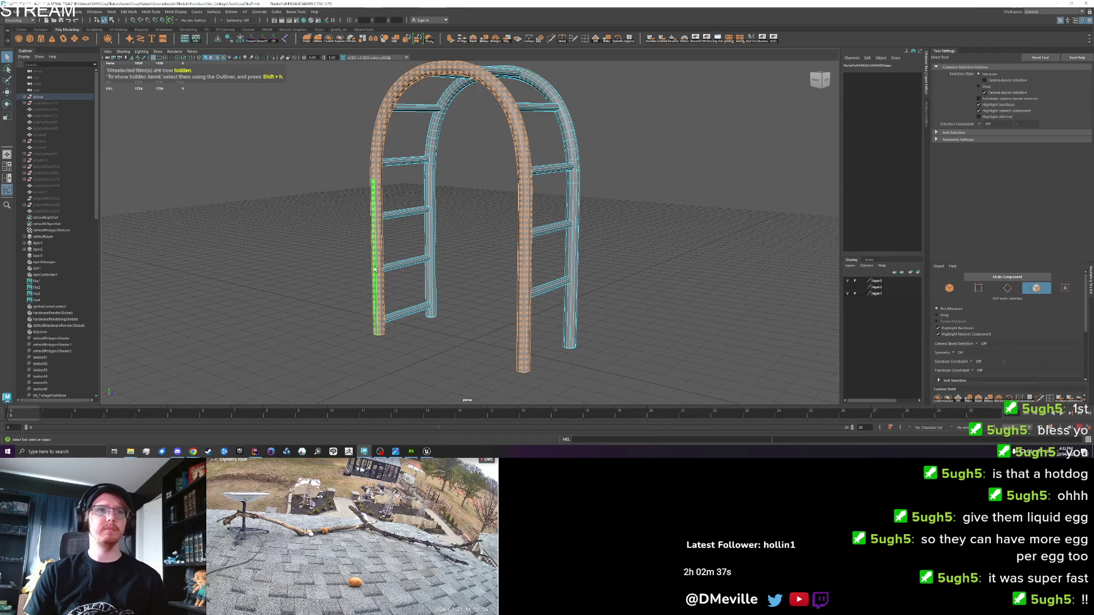
drag(298, 394, 706, 63)
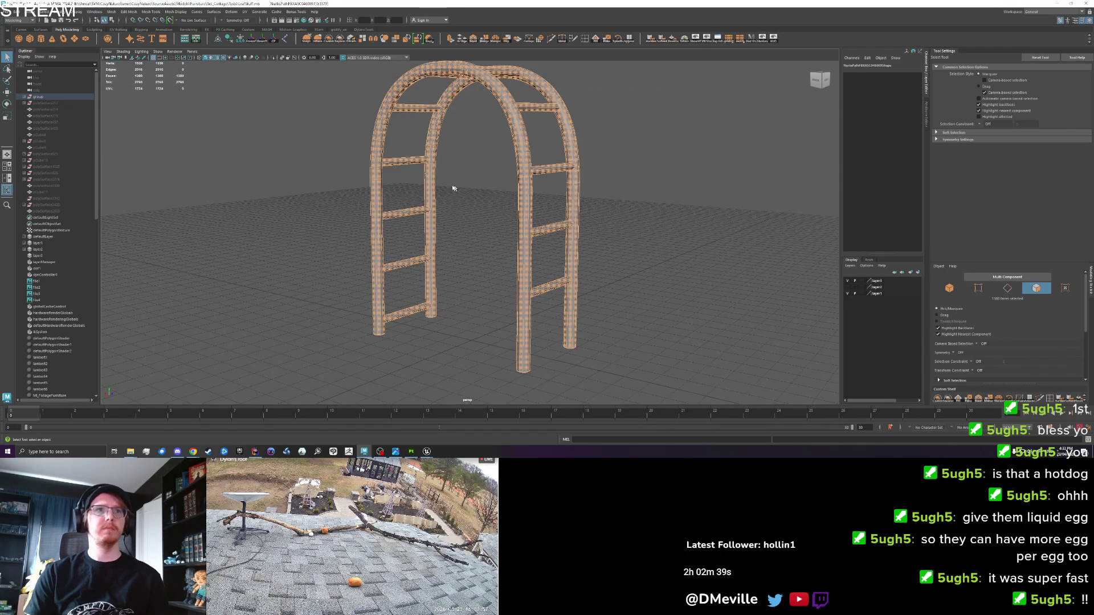
ctrl+double_click(429, 188)
ctrl+double_click(376, 256)
key(r)
mouse_move(468, 267)
mouse_down()
mouse_move(511, 269)
mouse_move(479, 321)
mouse_up()
click(533, 345)
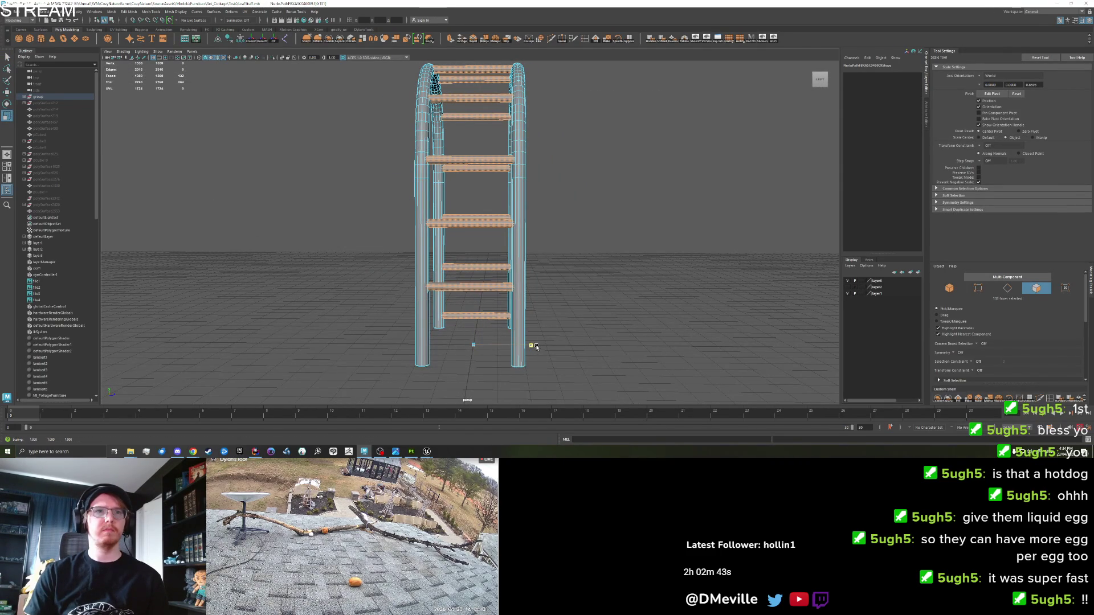
drag(588, 301, 610, 301)
Step: Undo the changes so the vine mesh reappears around the arch frame
key(ctrl+z)
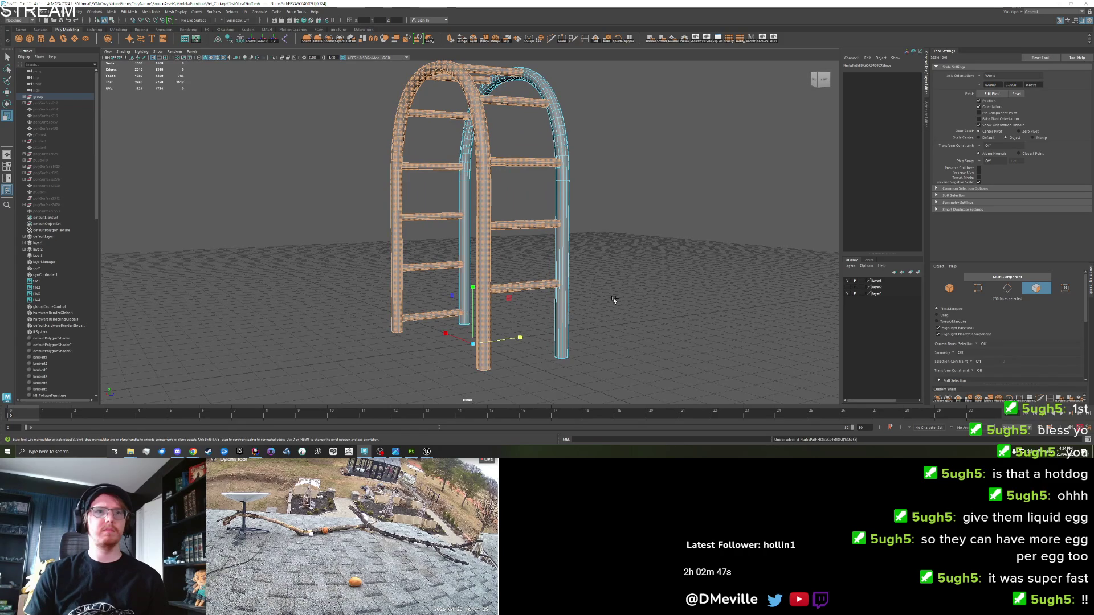
key(ctrl+z)
key(ctrl+z)
key(ctrl+z)
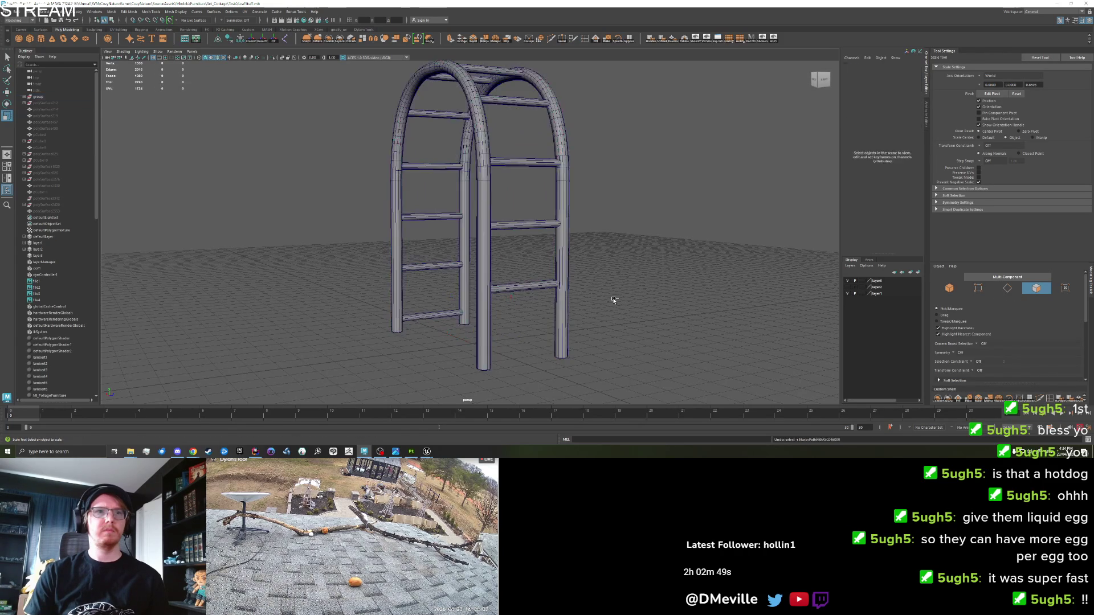
mouse_move(625, 322)
mouse_down()
mouse_move(704, 330)
mouse_move(631, 331)
mouse_move(644, 336)
mouse_move(610, 342)
mouse_move(683, 345)
mouse_move(618, 353)
mouse_move(387, 350)
mouse_up()
Step: Select the vine foliage mesh and hide it with Ctrl+H
click(683, 346)
click(414, 308)
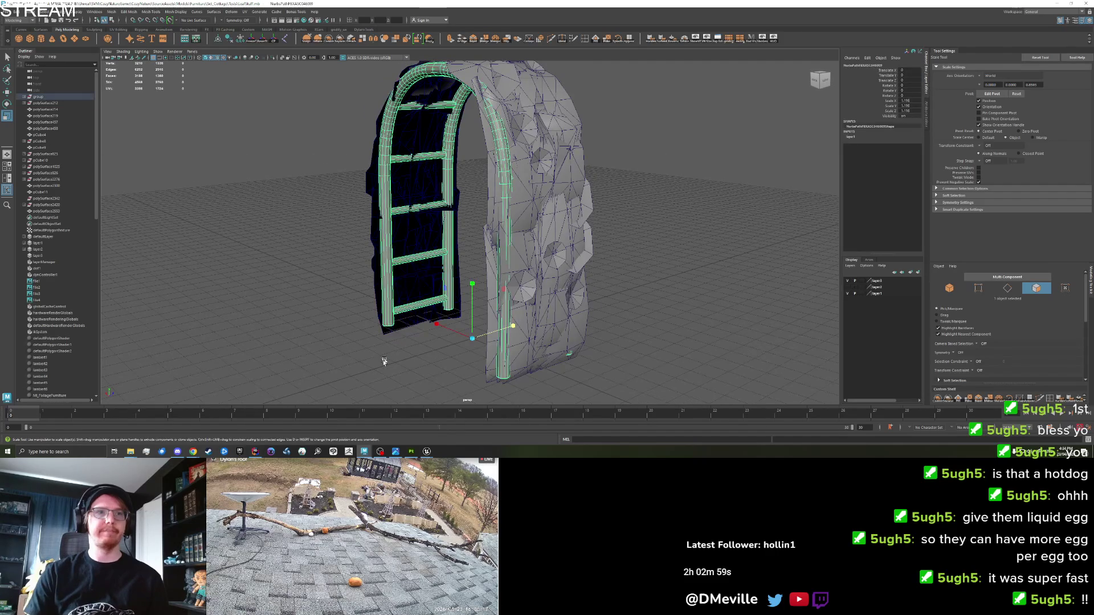
click(342, 84)
key(w)
mouse_move(343, 83)
mouse_down()
mouse_move(438, 333)
mouse_move(577, 303)
mouse_move(614, 314)
mouse_move(406, 337)
mouse_up()
click(406, 337)
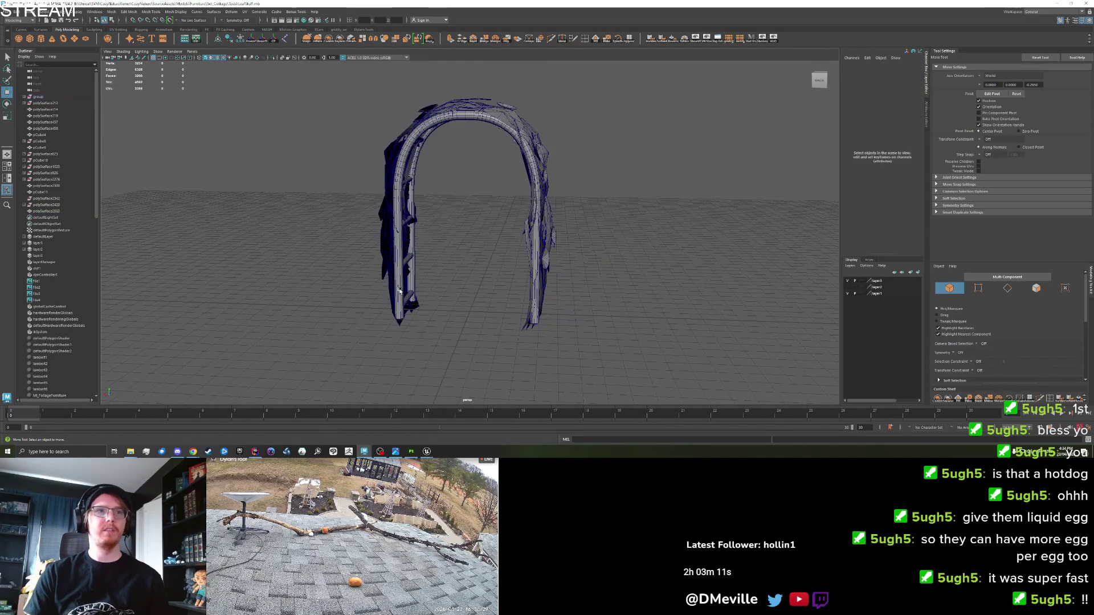
alt+drag(413, 303, 467, 308)
click(427, 315)
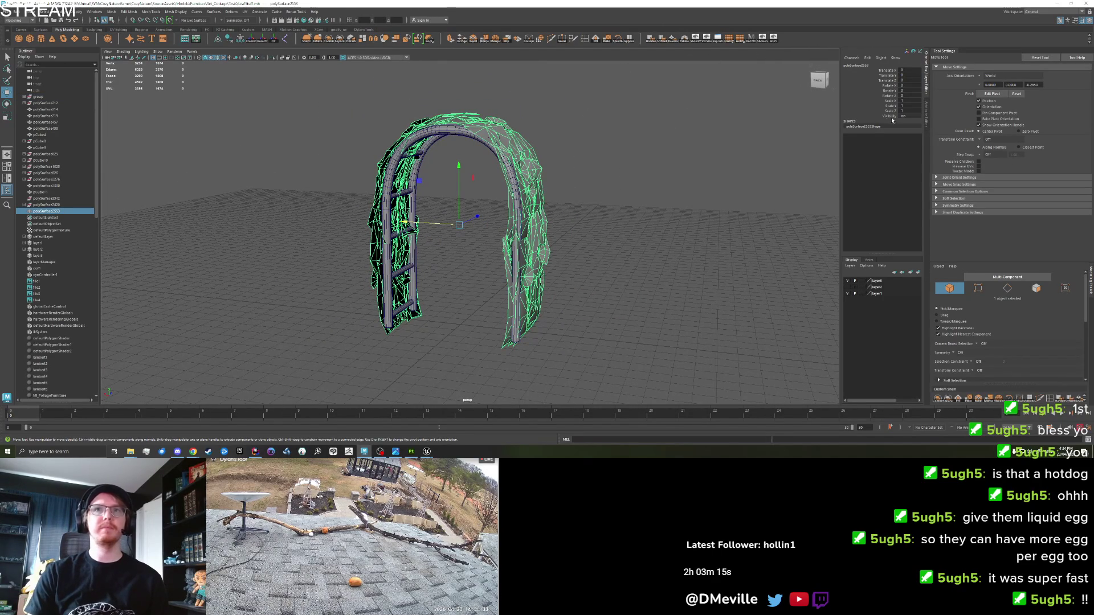
key(ctrl+h)
Step: Marquee-select all the arch pieces and combine them into a single mesh
mouse_move(299, 393)
mouse_down()
mouse_move(505, 244)
mouse_move(627, 97)
mouse_up()
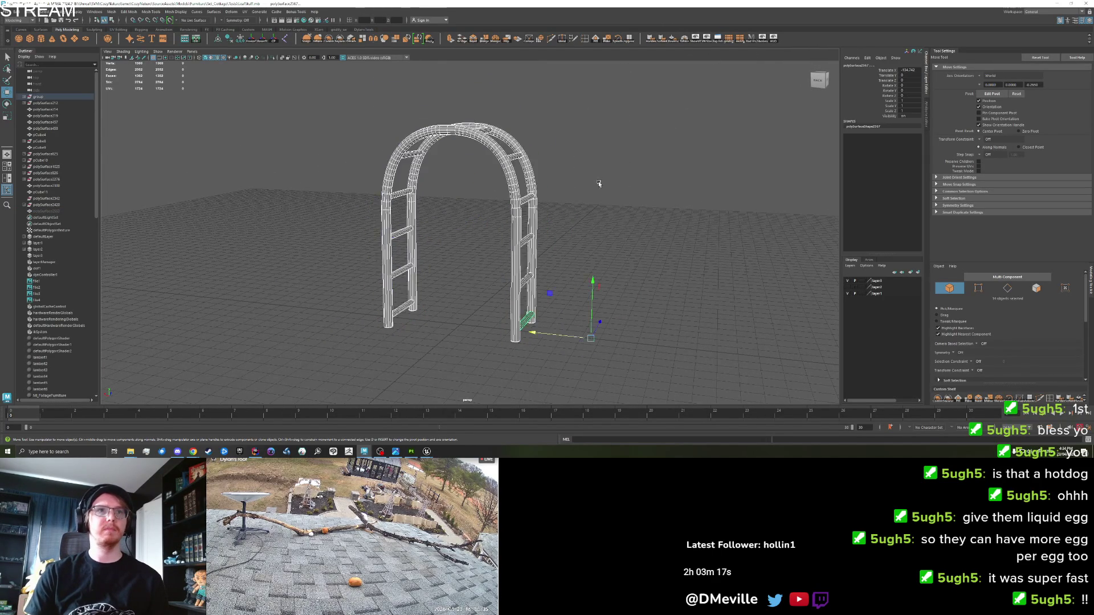
key(f)
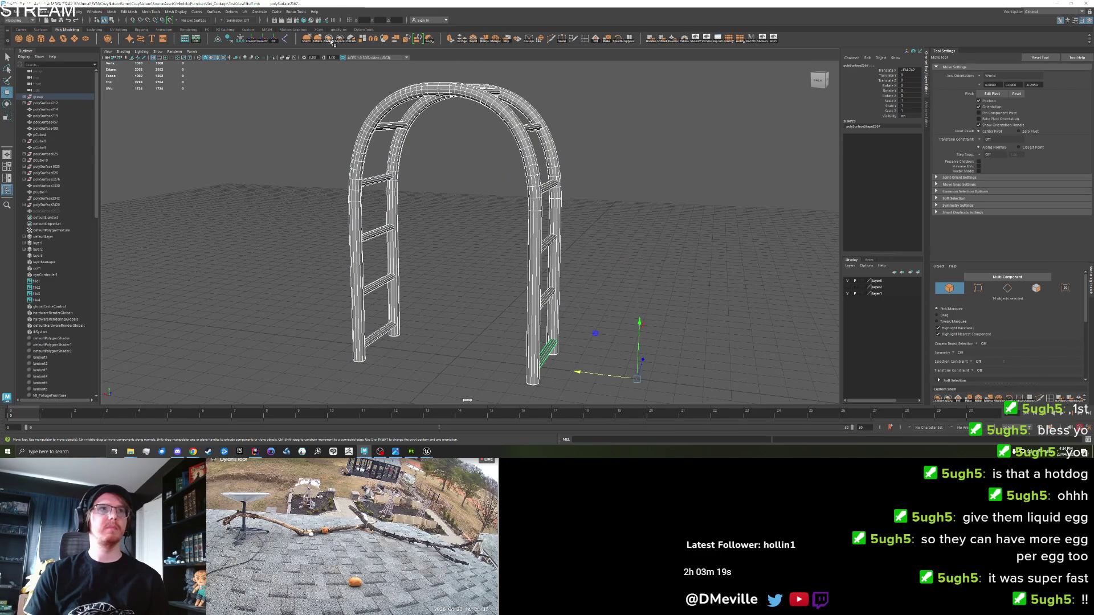
click(329, 38)
Step: Select the arch's rung faces, scale them wider along X, then return to object selection
right_click(354, 195)
click(354, 200)
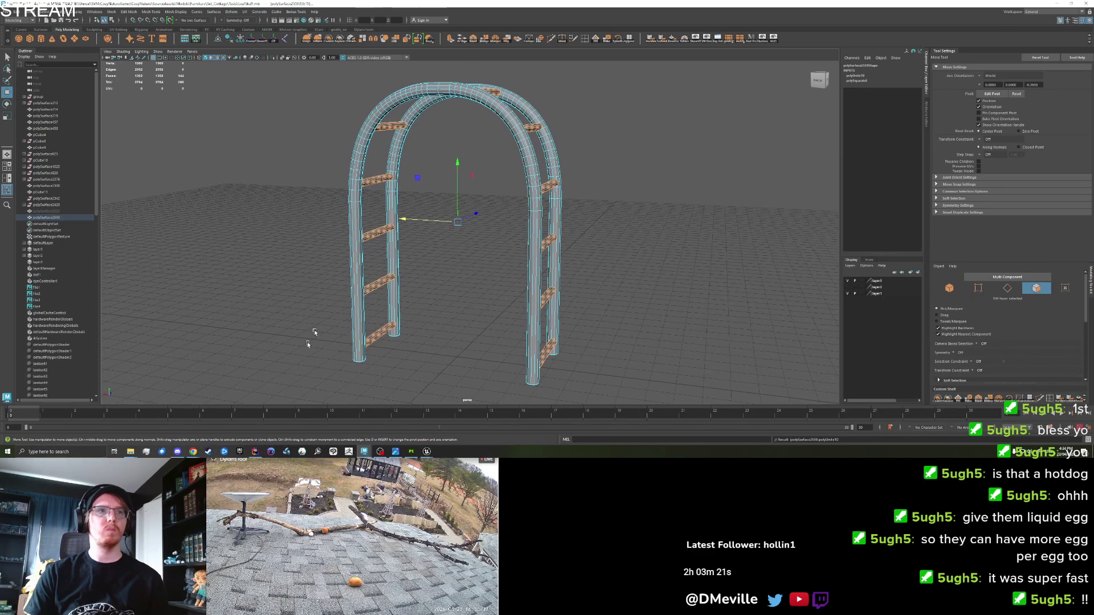
key(r)
drag(393, 333, 446, 273)
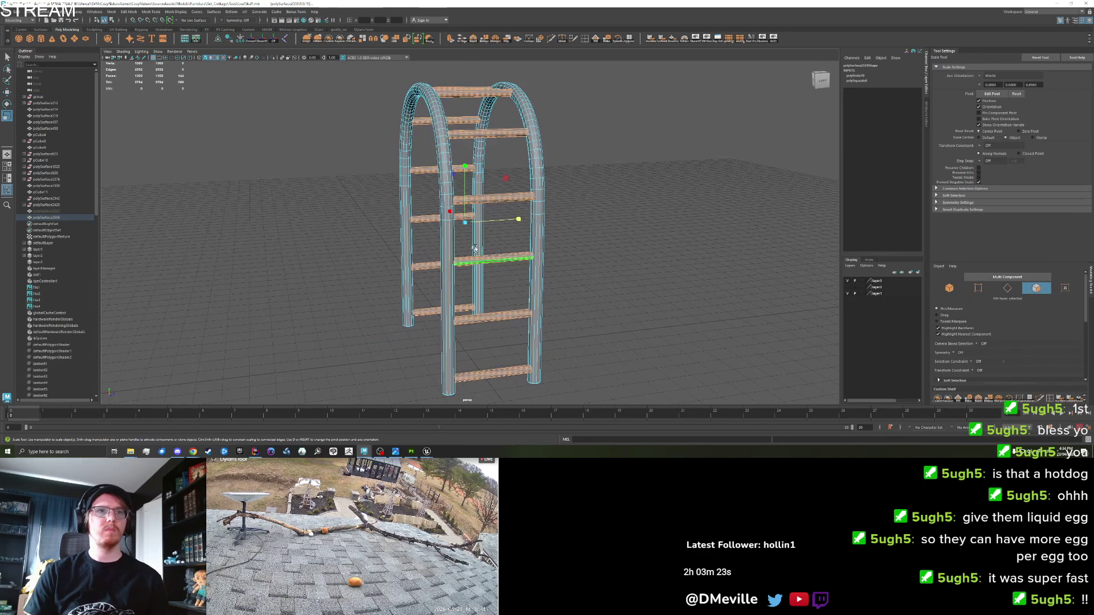
drag(516, 220, 649, 263)
key(w)
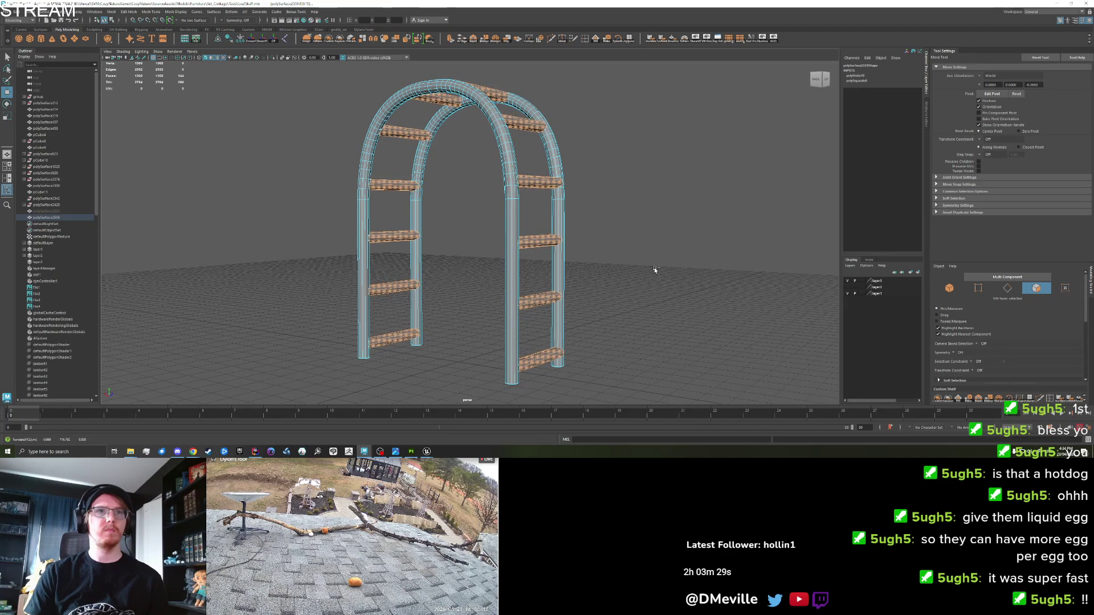
drag(655, 269, 642, 269)
scroll(582, 196, up, 5)
mouse_move(582, 196)
mouse_down()
mouse_move(644, 190)
mouse_move(630, 196)
mouse_move(645, 233)
mouse_move(644, 266)
mouse_move(581, 268)
mouse_move(597, 273)
mouse_move(581, 288)
mouse_up()
middle_click(647, 228)
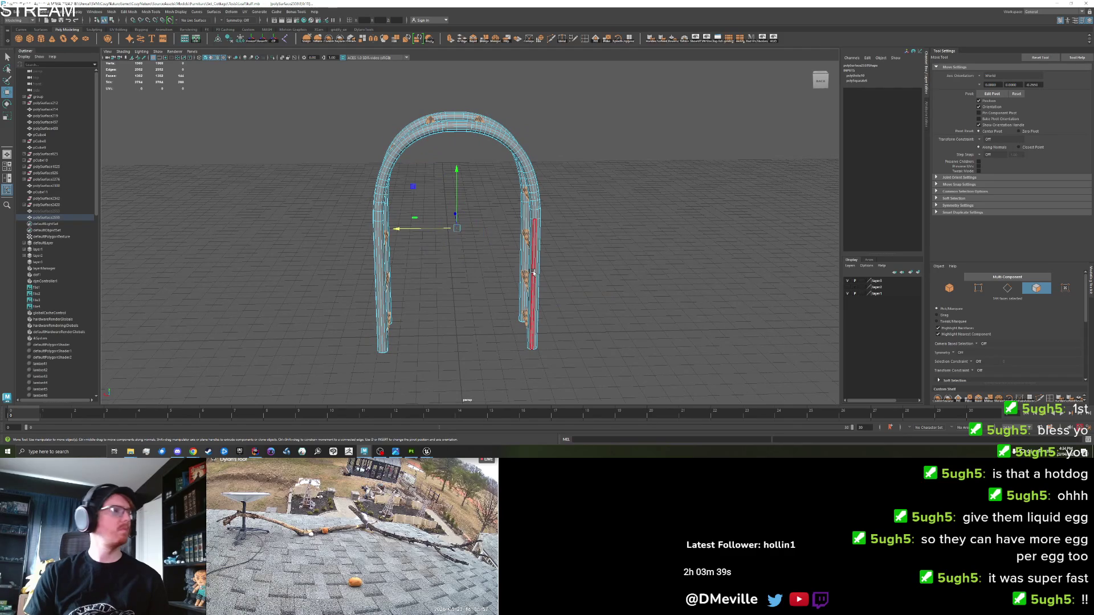
key(F8)
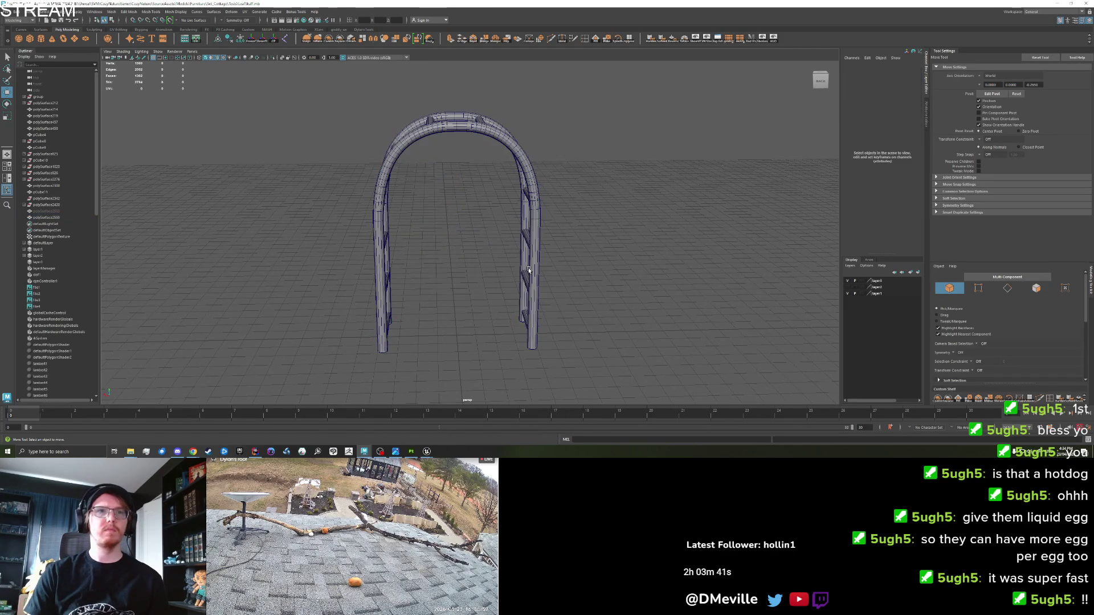
Step: In the UV Editor, try an automatic projection, undo it, and reselect the arch mesh
click(195, 38)
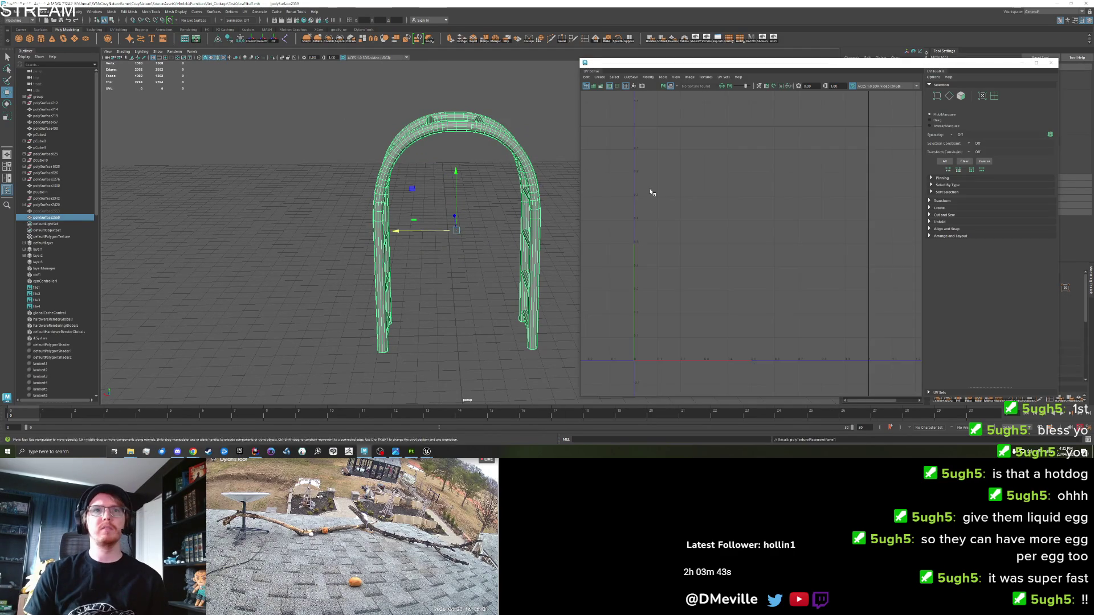
click(599, 77)
click(609, 87)
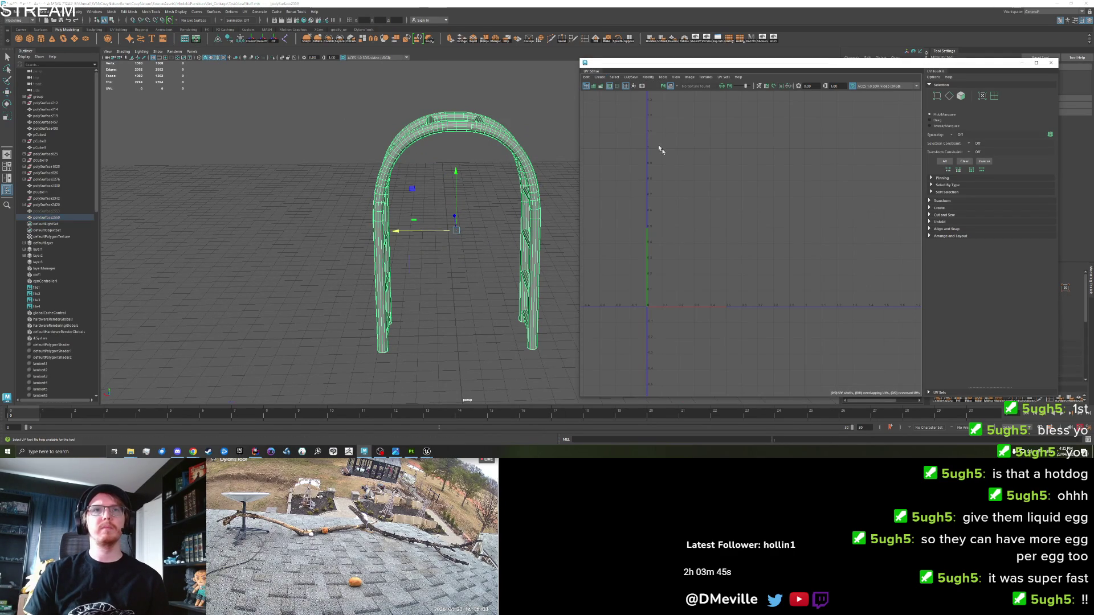
key(ctrl+z)
mouse_move(433, 256)
mouse_down()
mouse_move(458, 280)
mouse_move(371, 228)
mouse_move(530, 273)
mouse_up()
click(512, 271)
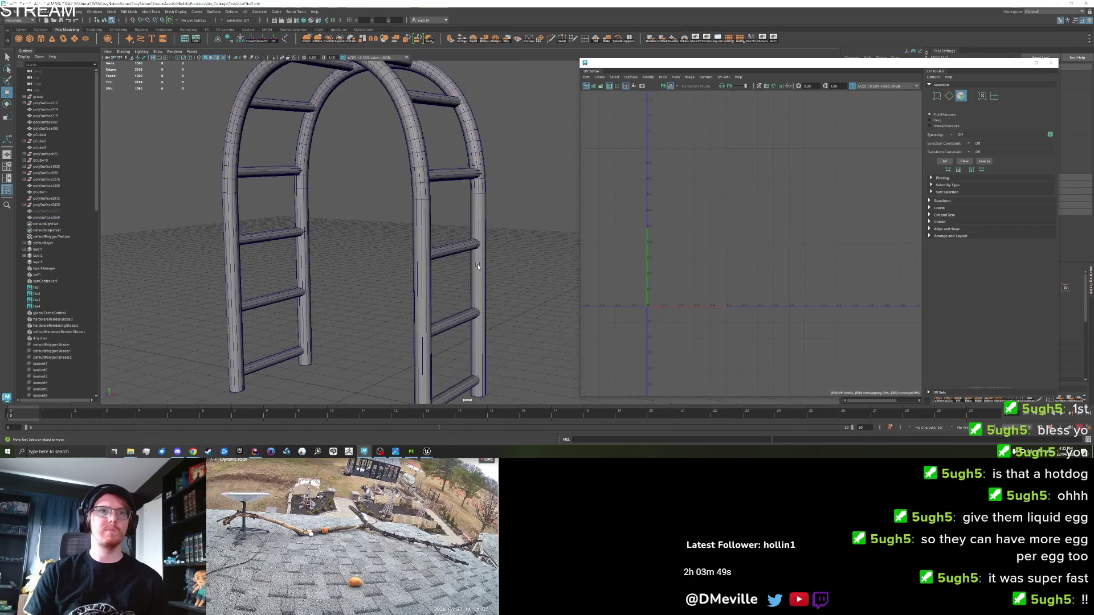
click(479, 227)
drag(479, 227, 352, 260)
Step: Select the edge loops along the right leg and each rung of the arch
key(F10)
shift+double_click(533, 251)
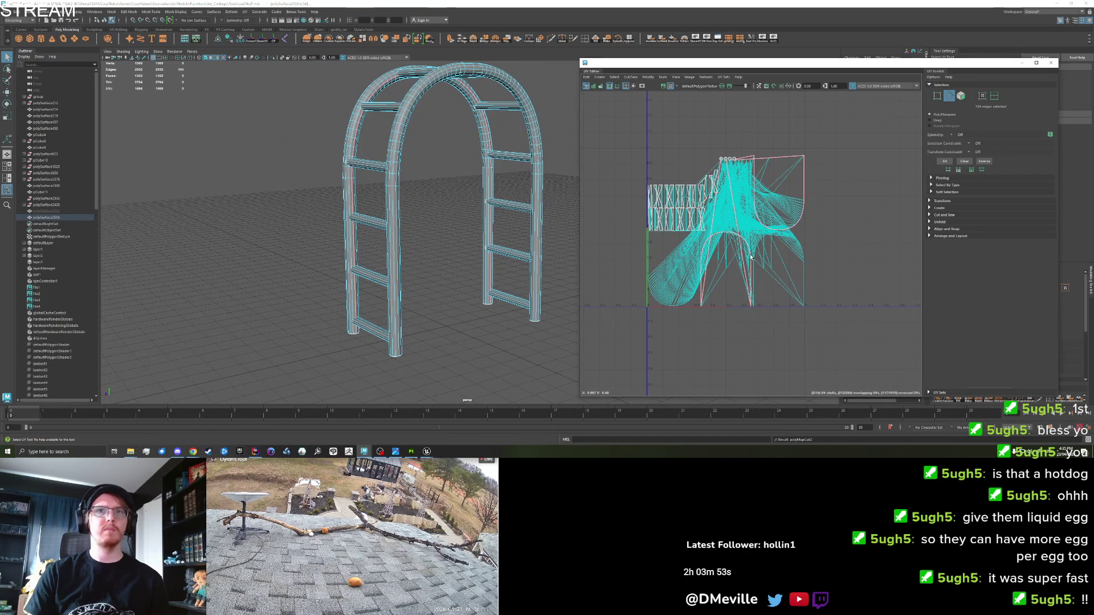
mouse_move(440, 270)
mouse_down()
mouse_move(445, 288)
mouse_move(318, 337)
mouse_up()
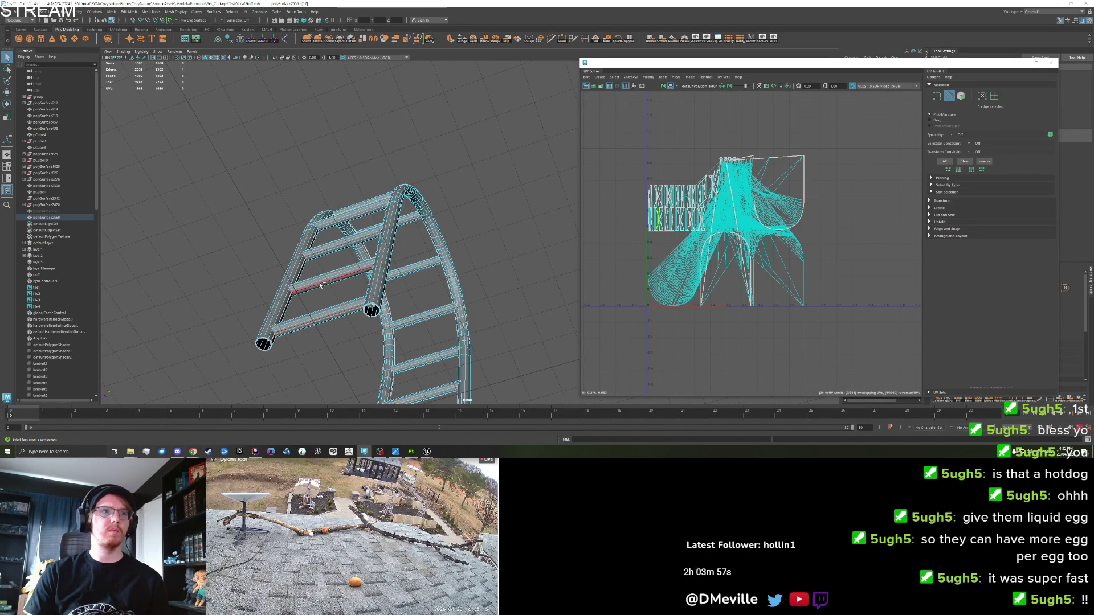
click(332, 242)
double_click(335, 222)
drag(335, 222, 368, 241)
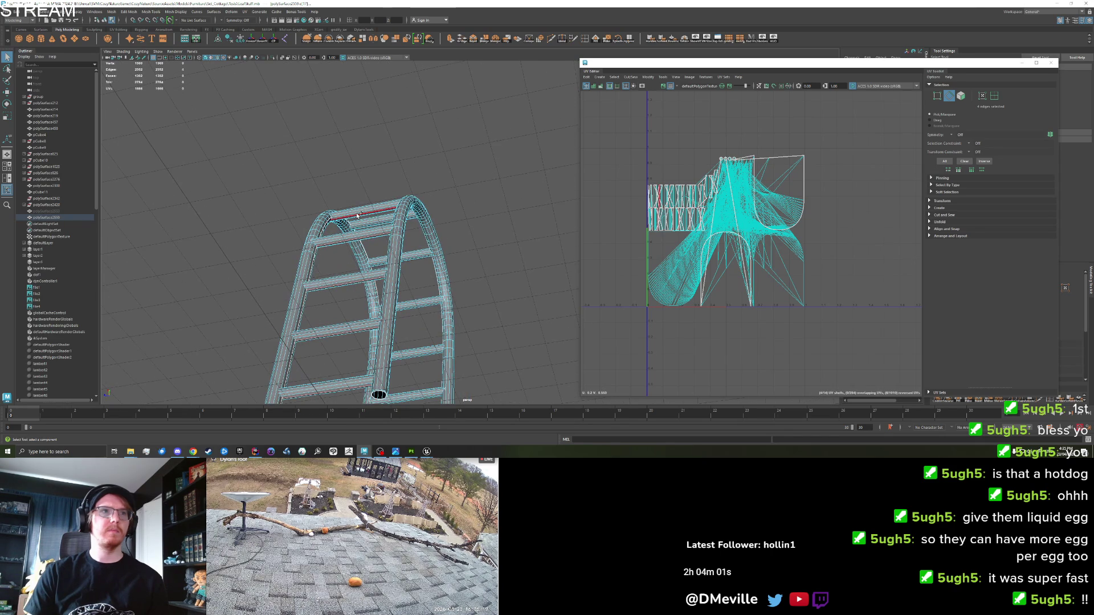
mouse_move(431, 262)
mouse_down()
mouse_move(383, 247)
mouse_move(359, 269)
mouse_up()
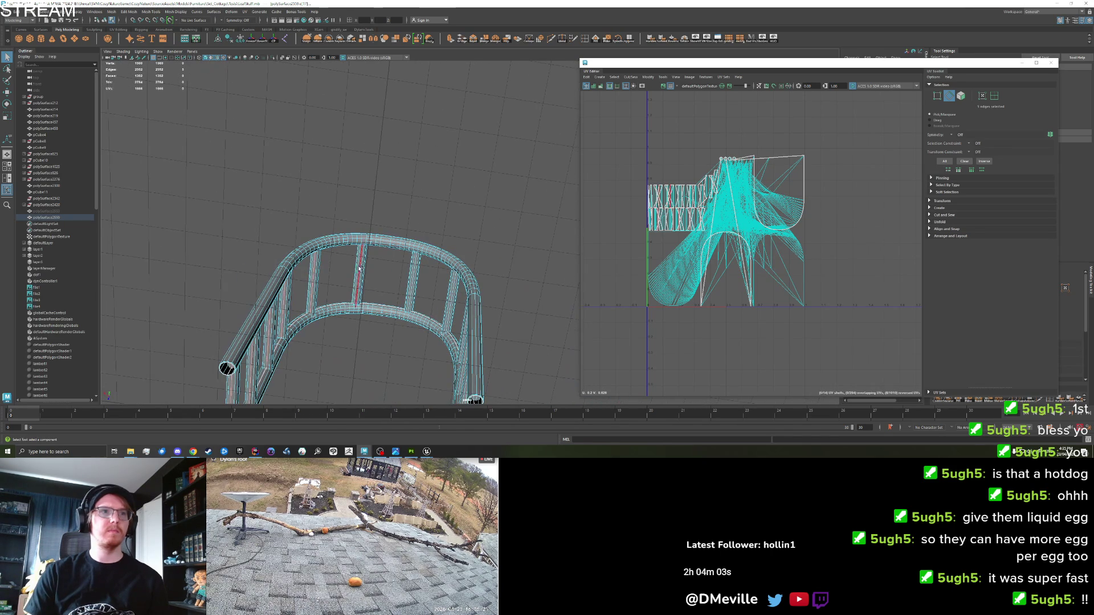
shift+double_click(414, 279)
shift+double_click(454, 303)
drag(454, 303, 415, 272)
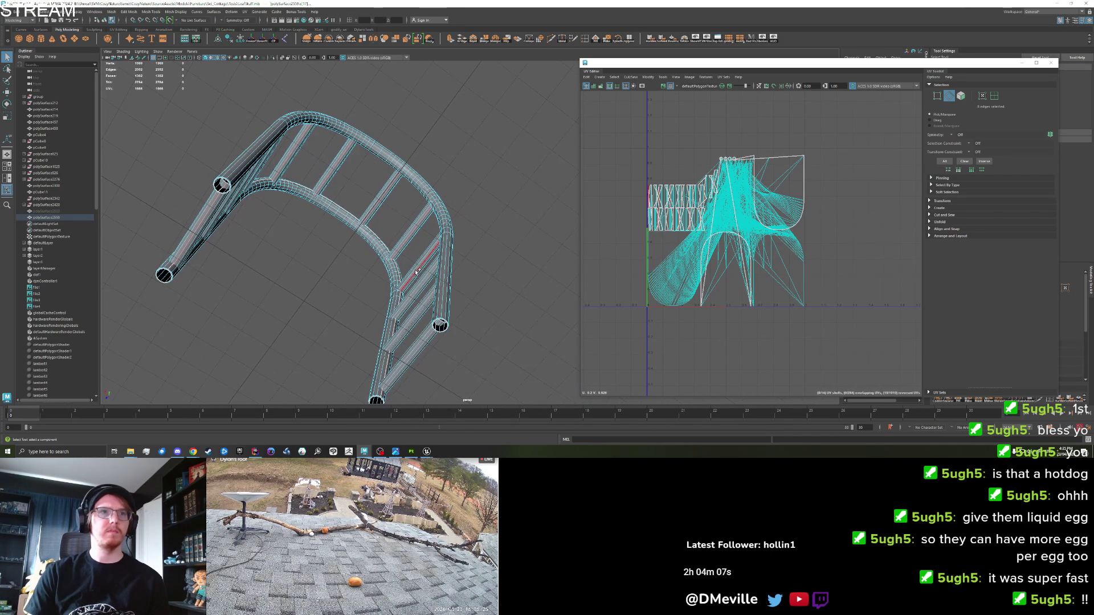
shift+double_click(412, 303)
Step: Unfold the arch UVs into flat strips, straighten them and orient them horizontally
right_click(715, 239)
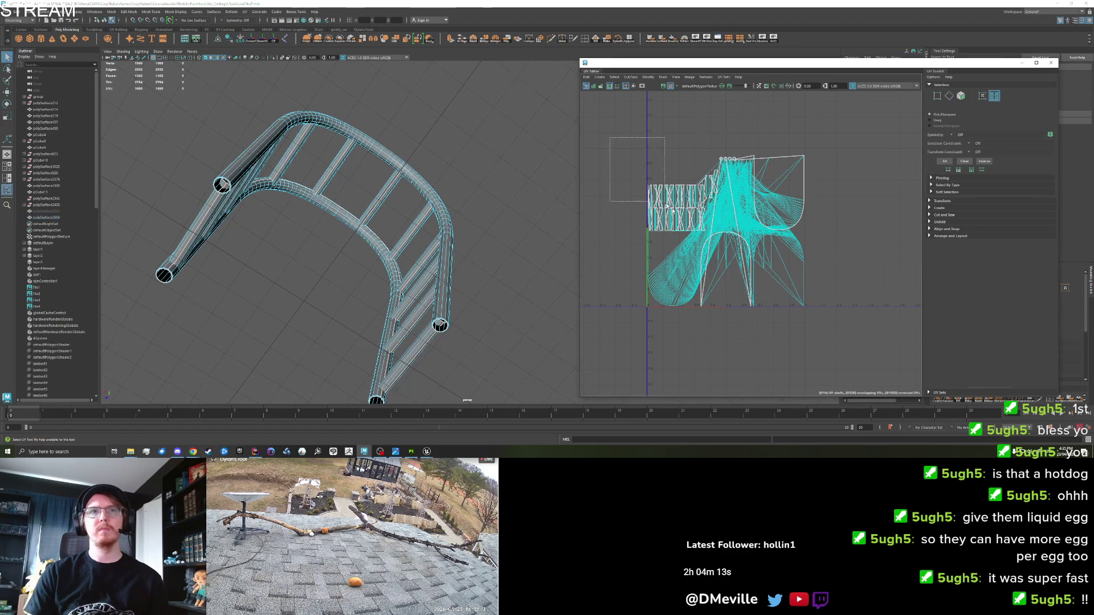
click(950, 223)
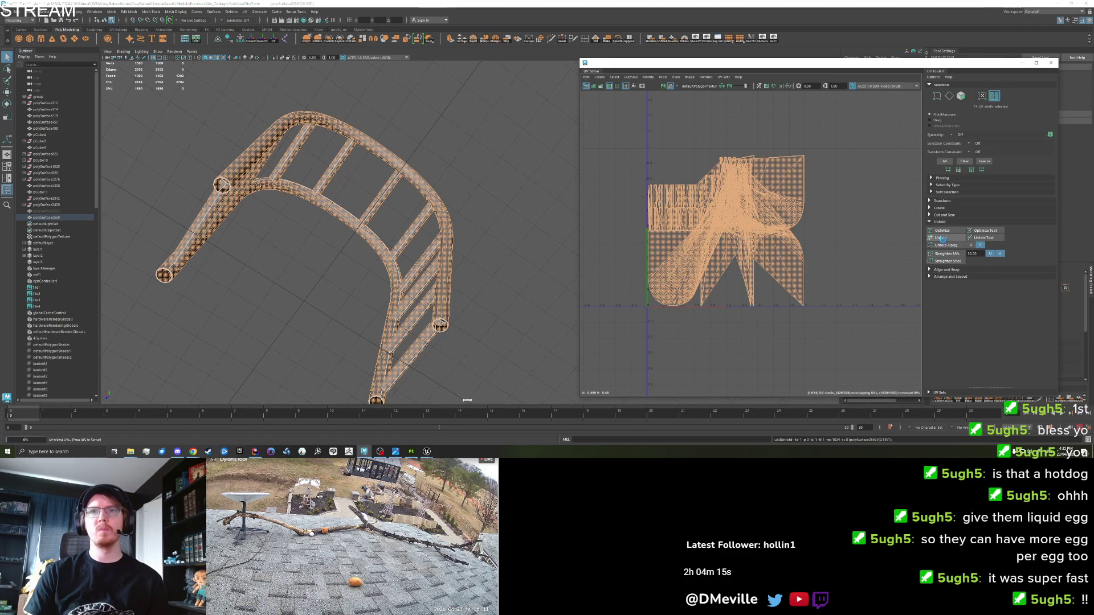
click(941, 238)
click(797, 246)
click(766, 279)
key(f)
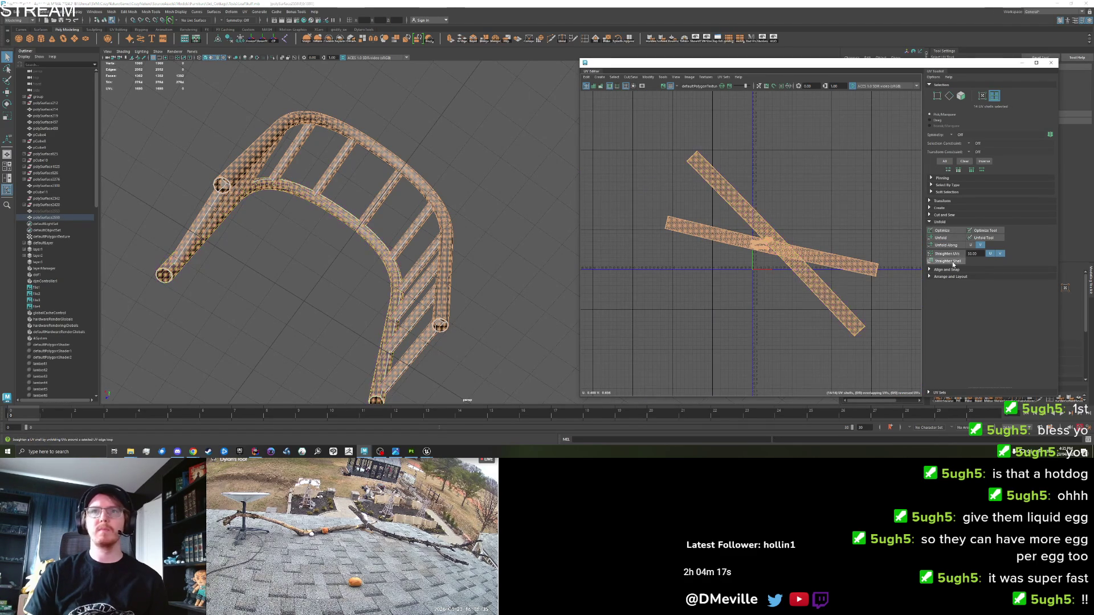
click(949, 276)
click(951, 313)
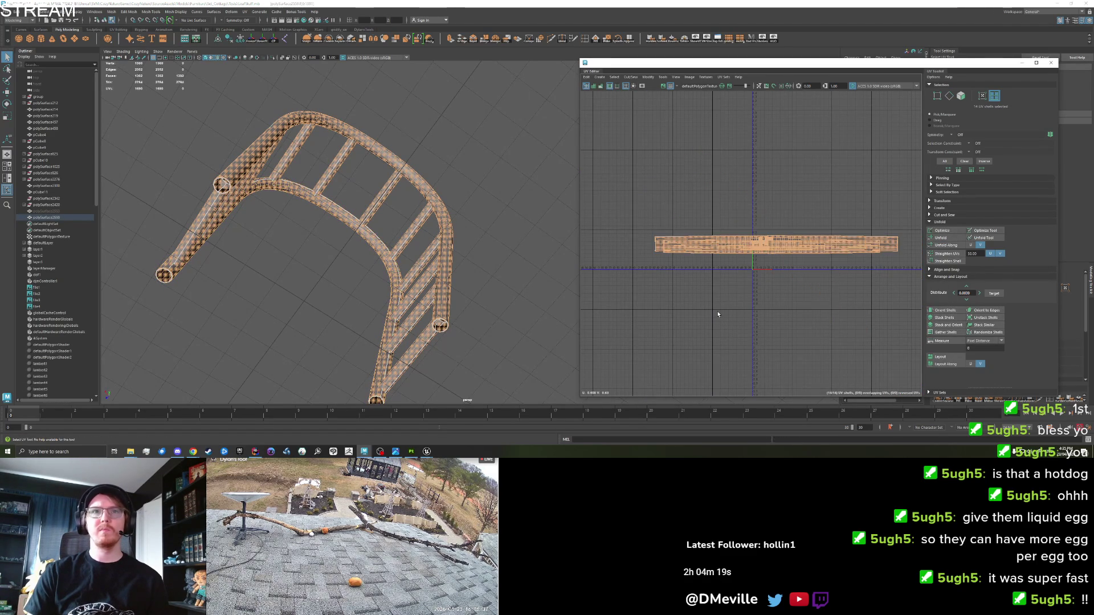
Step: Rotate the three small vertical UV shells so they lie exactly horizontal
click(764, 231)
mouse_move(764, 230)
mouse_down()
mouse_move(825, 166)
mouse_move(825, 288)
mouse_up()
key(w)
scroll(696, 195, up, 2)
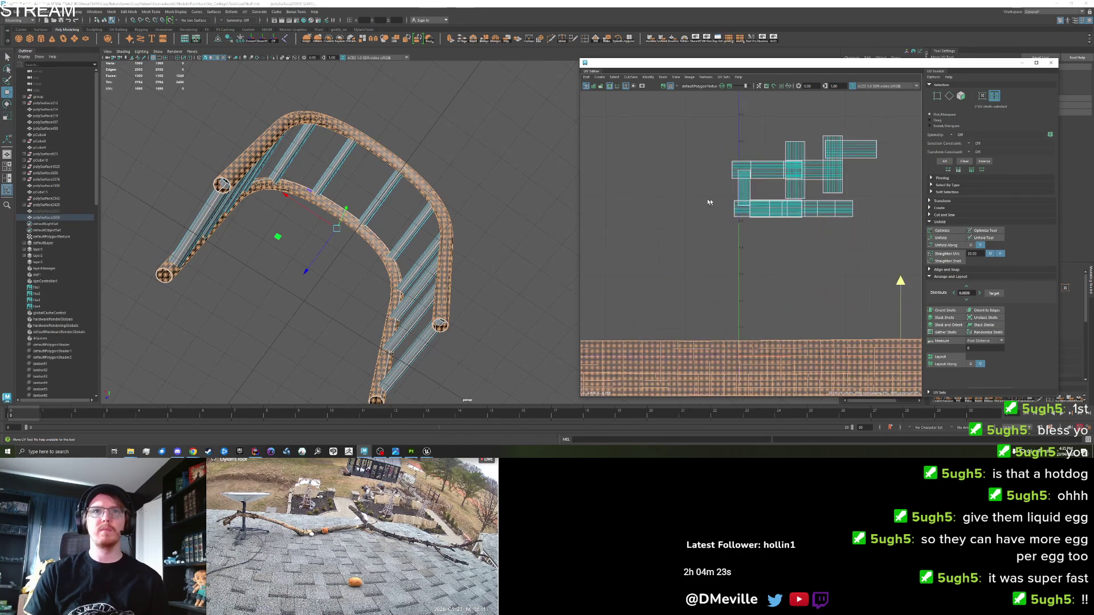
click(743, 188)
shift+click(794, 171)
shift+click(832, 165)
key(e)
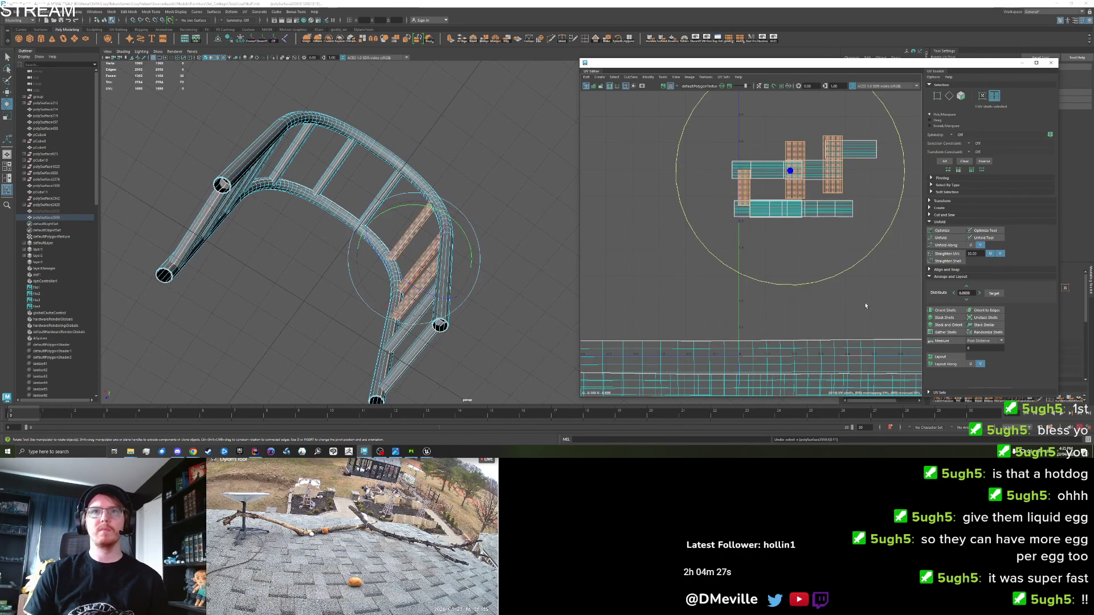
drag(893, 184, 826, 94)
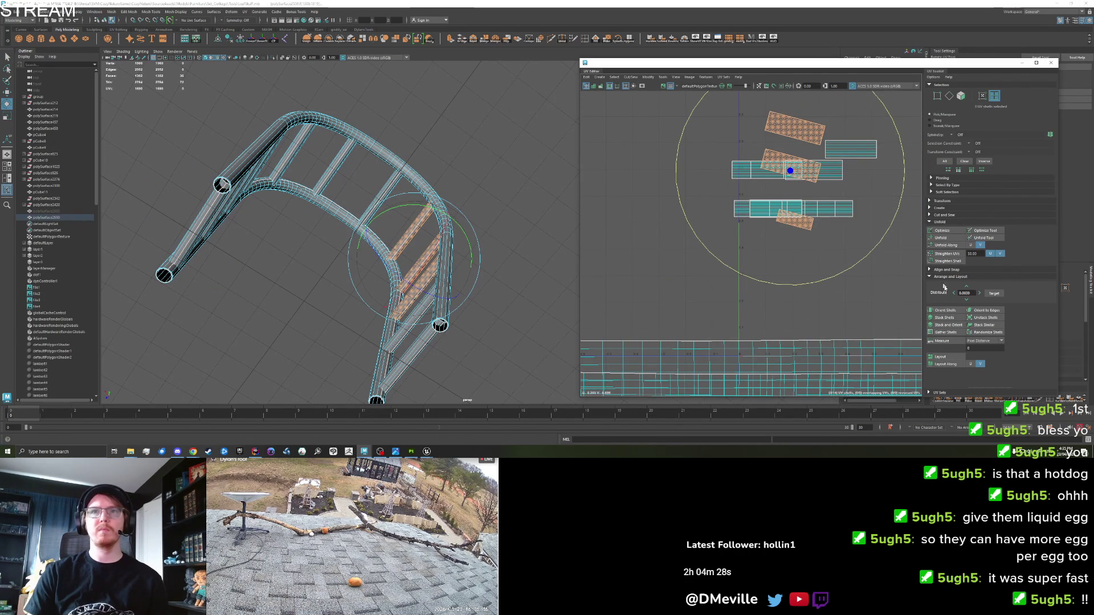
click(941, 310)
Step: Pack all UV shells into an L-shaped layout, then select the arch as an object
click(940, 357)
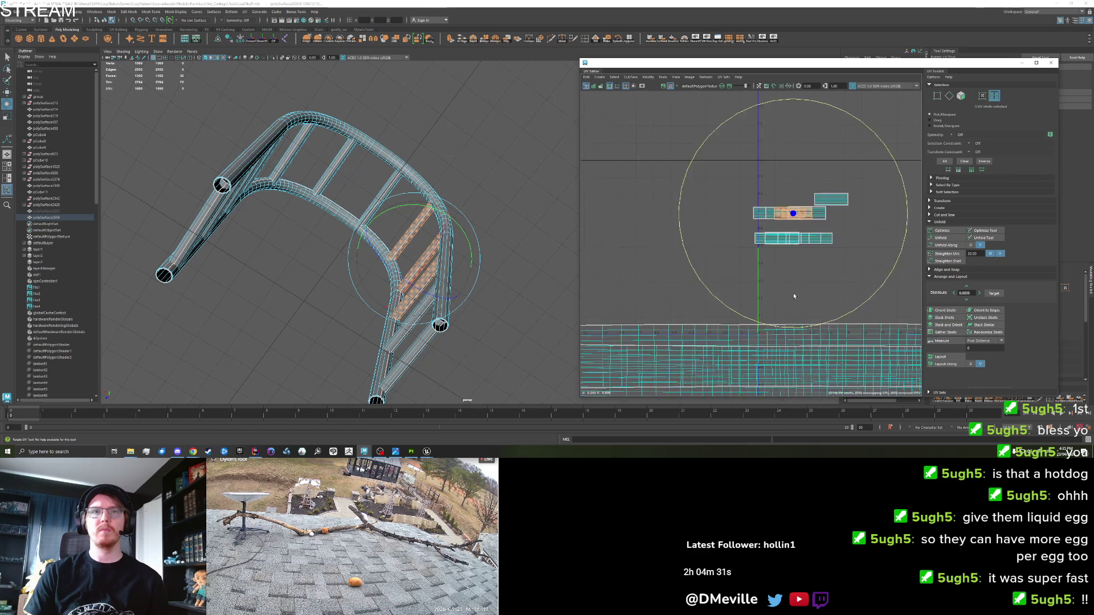
key(ctrl+a)
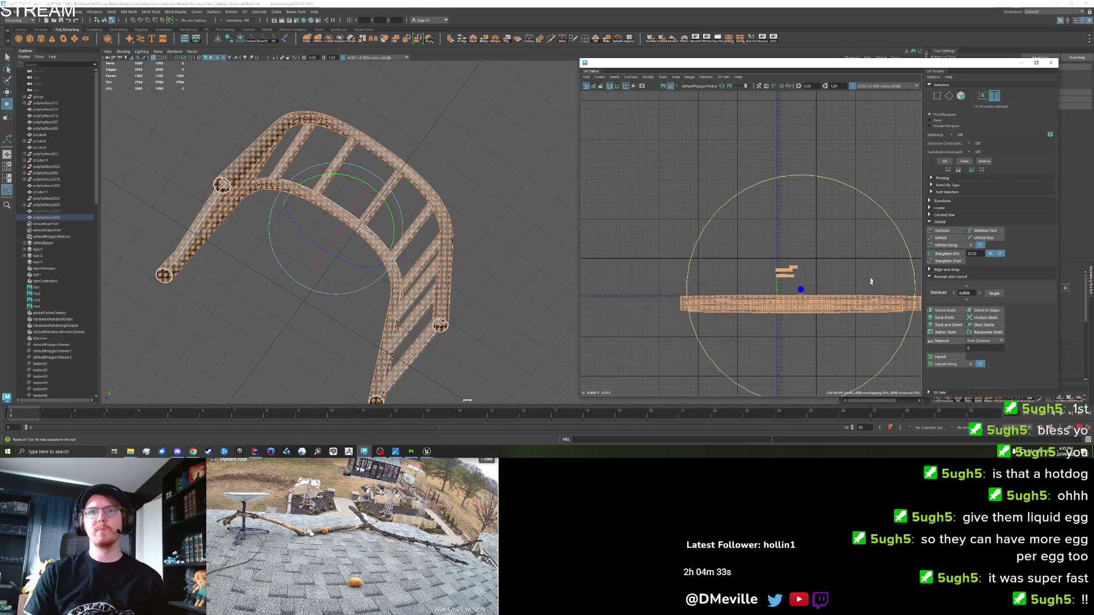
mouse_move(901, 241)
mouse_down()
mouse_move(892, 354)
mouse_move(848, 390)
mouse_move(907, 302)
mouse_up()
click(942, 309)
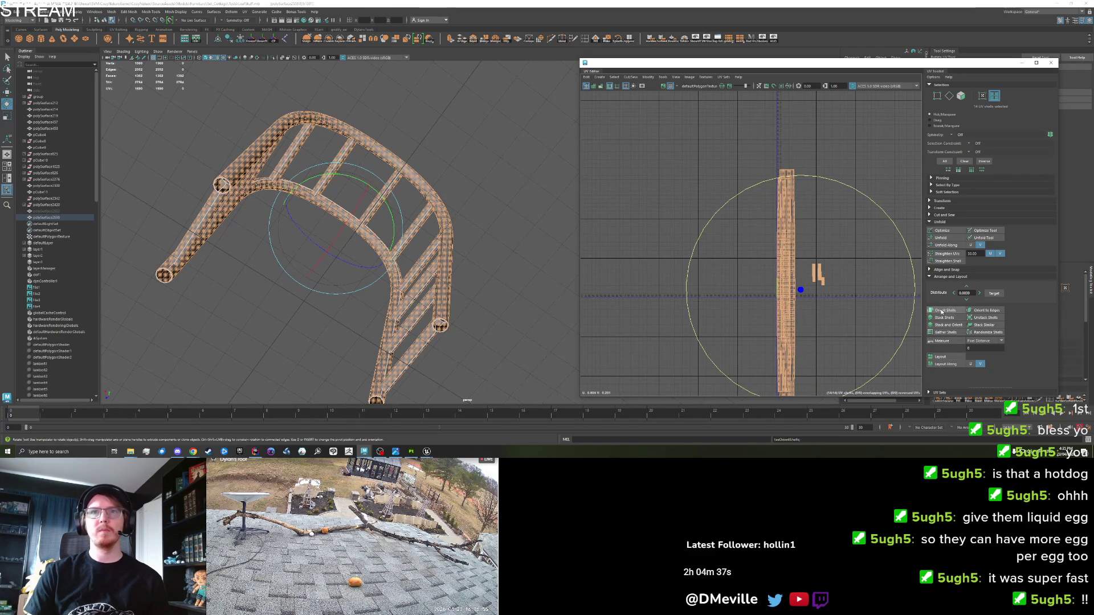
click(950, 356)
click(795, 303)
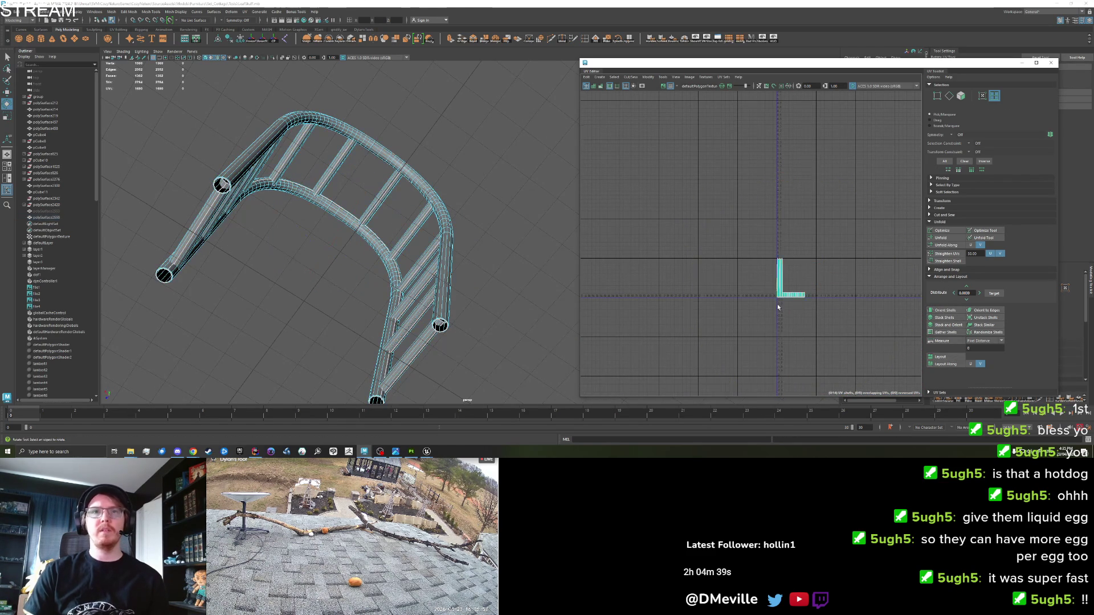
key(f)
drag(796, 302, 742, 338)
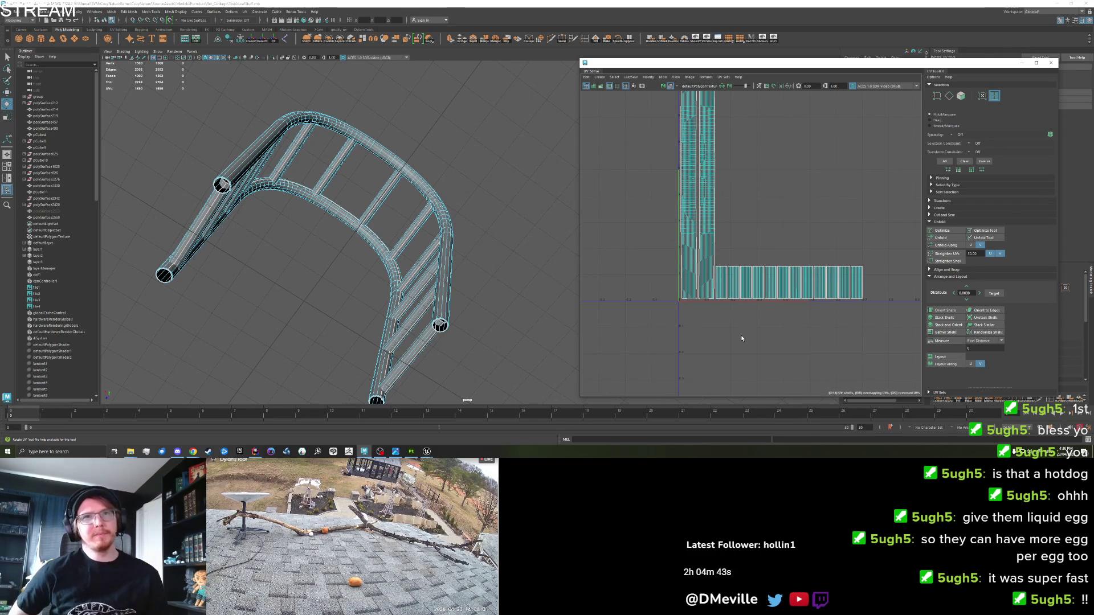
scroll(741, 339, down, 2)
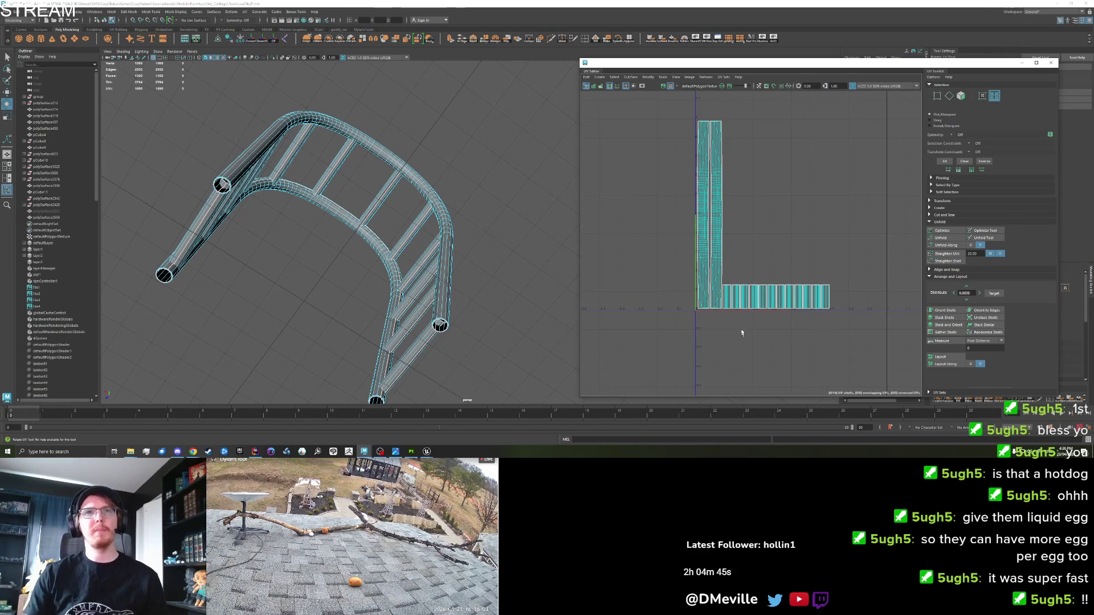
click(702, 243)
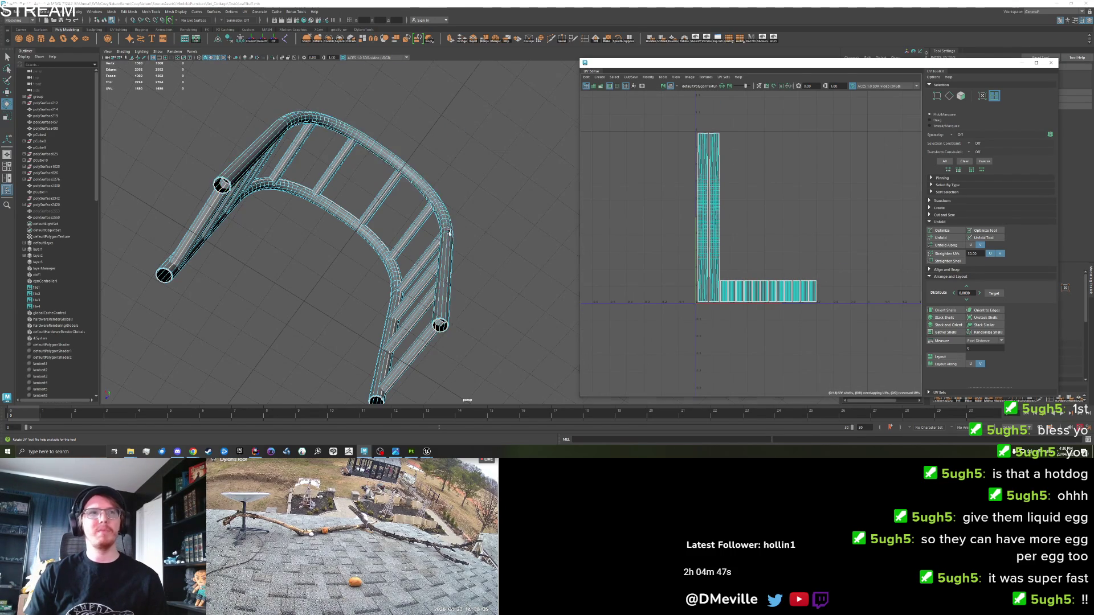
right_click(319, 171)
click(391, 202)
Step: Close the UV Editor, unhide the vine foliage and select both the arch and the foliage
key(e)
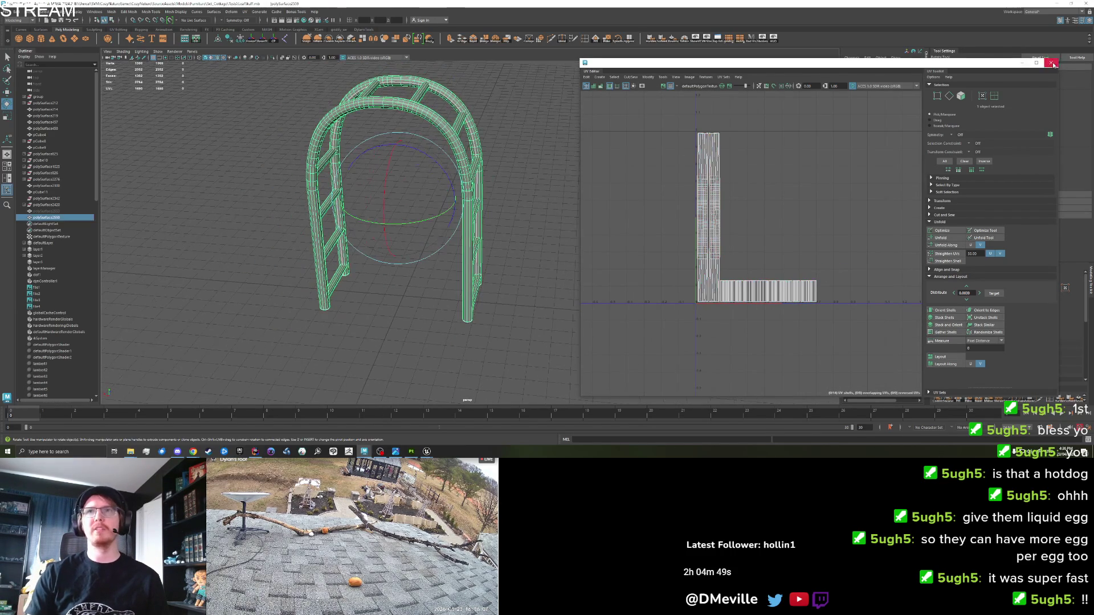
click(1051, 63)
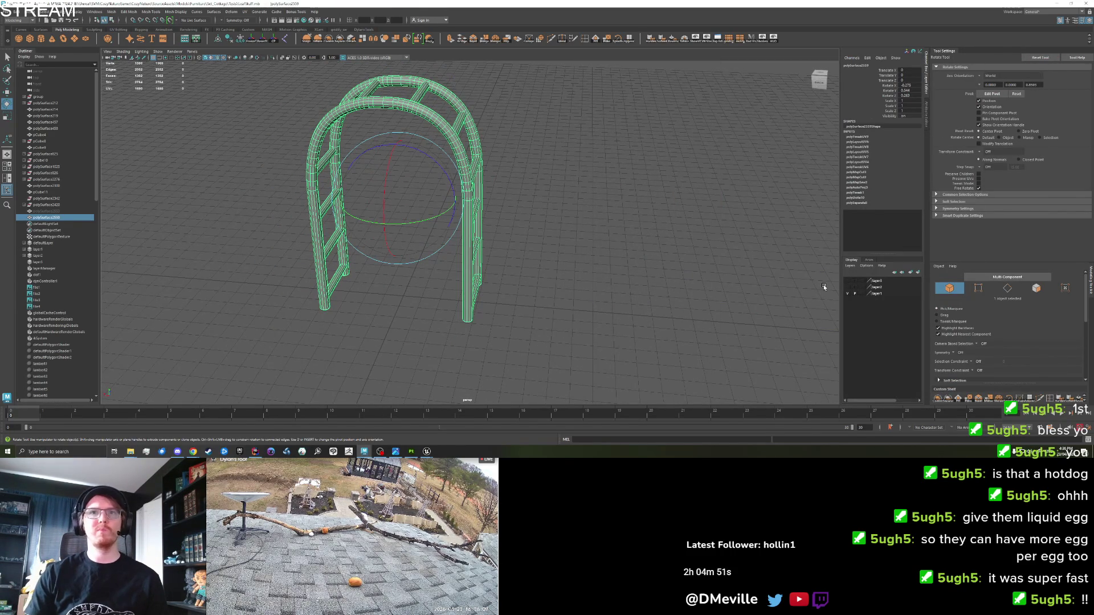
click(776, 40)
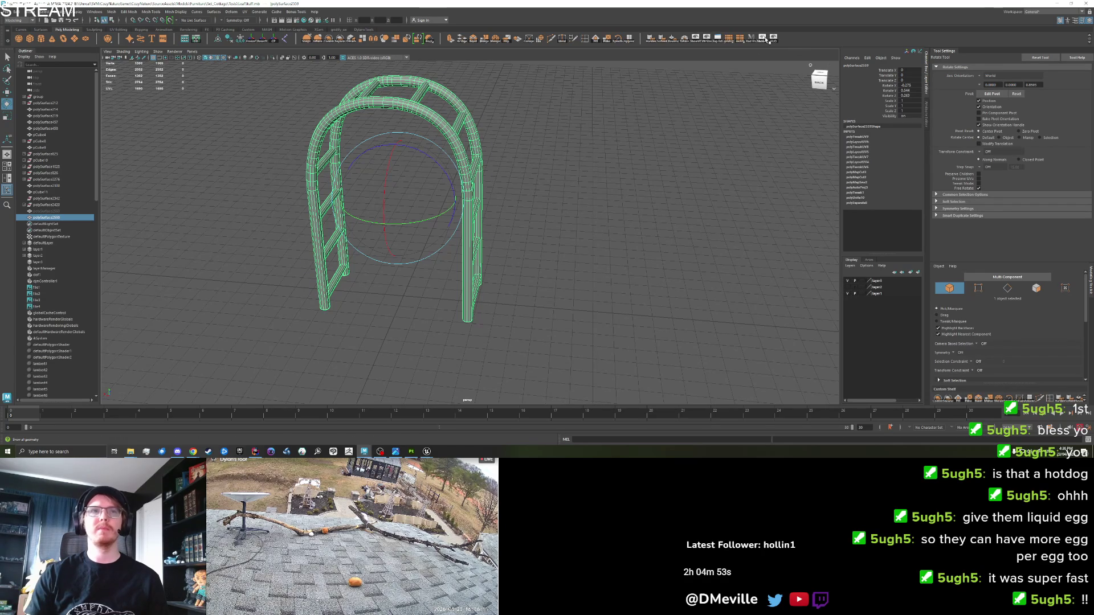
click(491, 221)
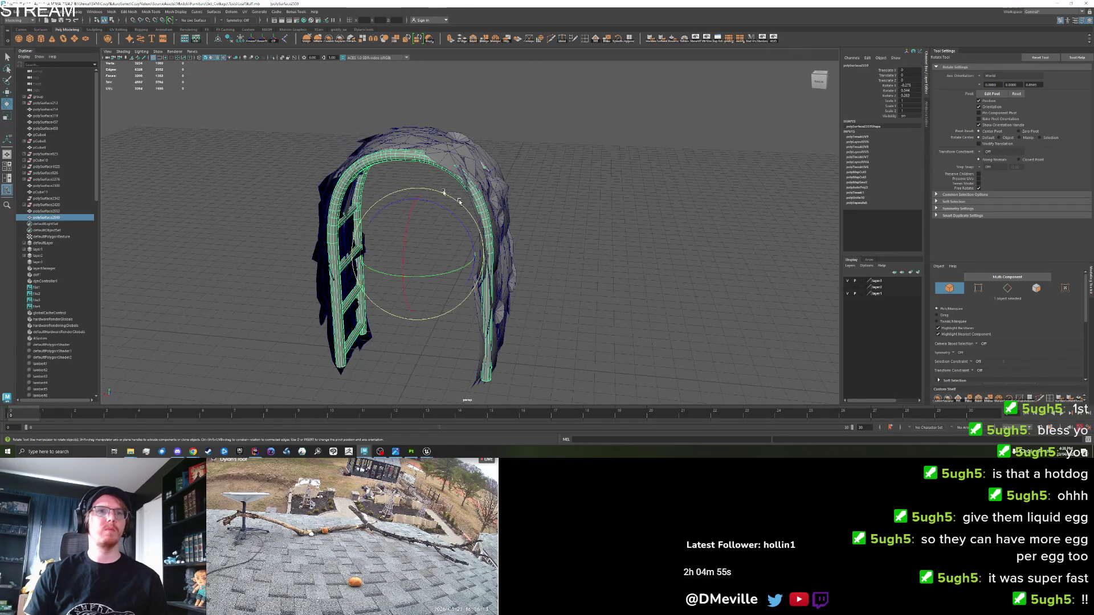
key(q)
shift+click(356, 142)
Step: Compare the UV sets of the arch and the foliage in the UV Editor
click(197, 39)
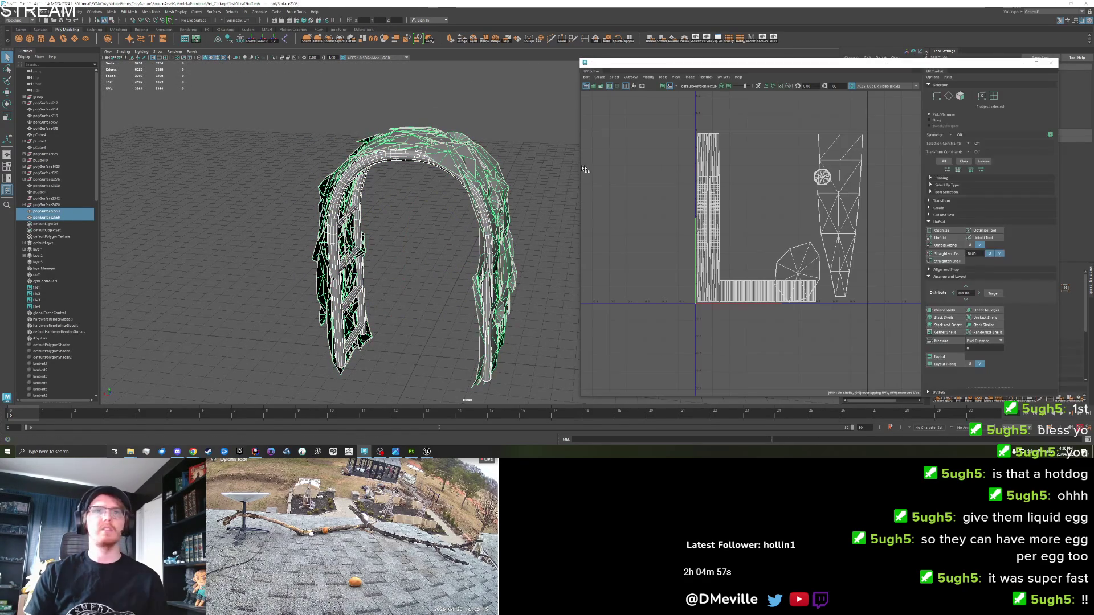
click(721, 80)
click(640, 107)
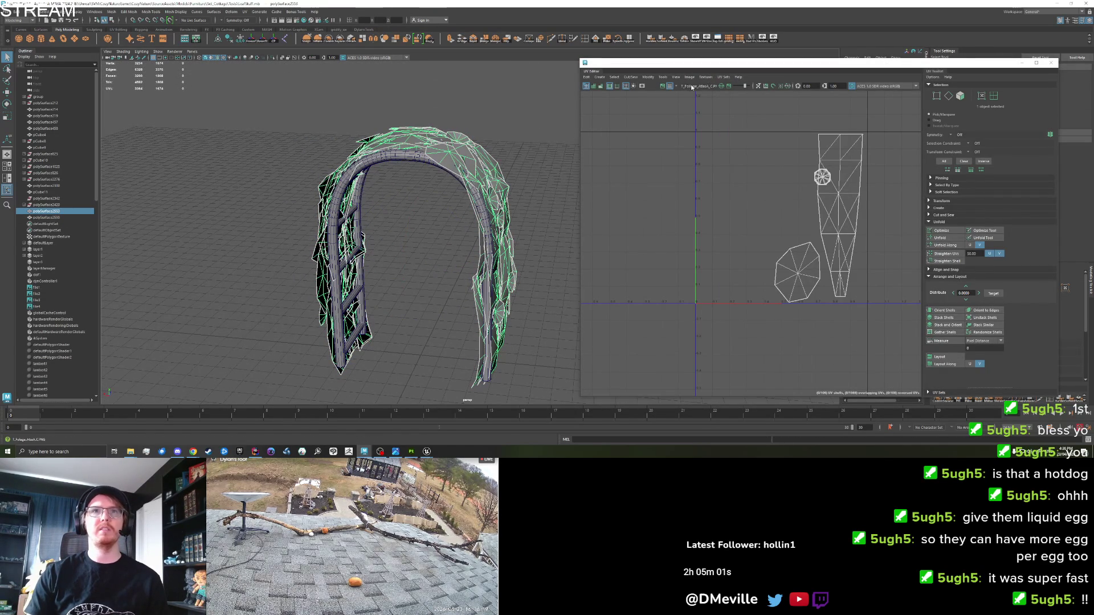
click(720, 79)
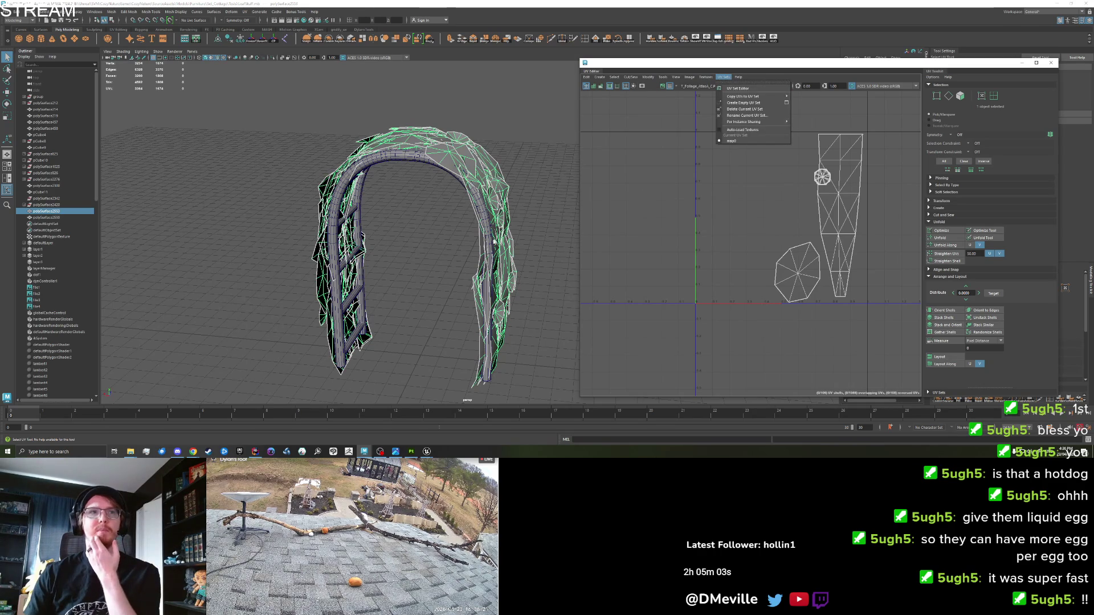
click(489, 242)
click(726, 79)
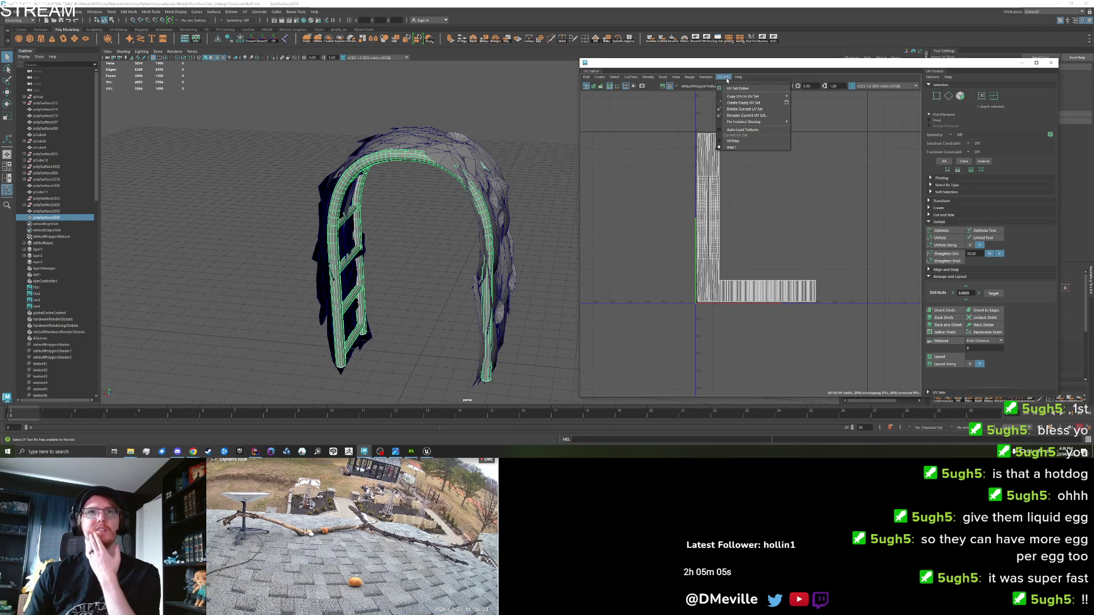
click(546, 215)
click(487, 222)
click(485, 224)
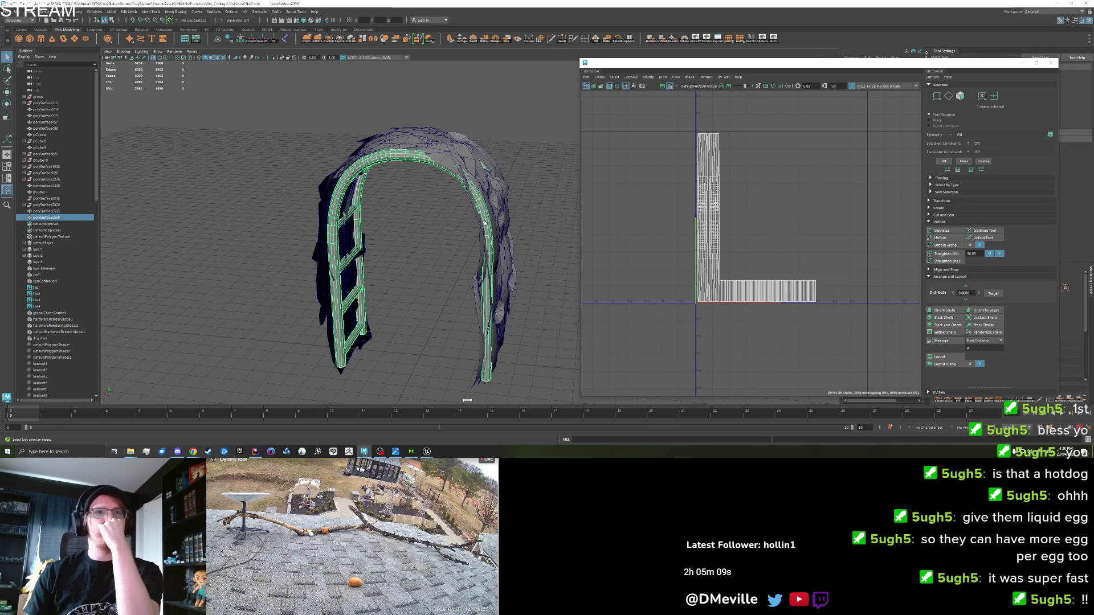
click(493, 164)
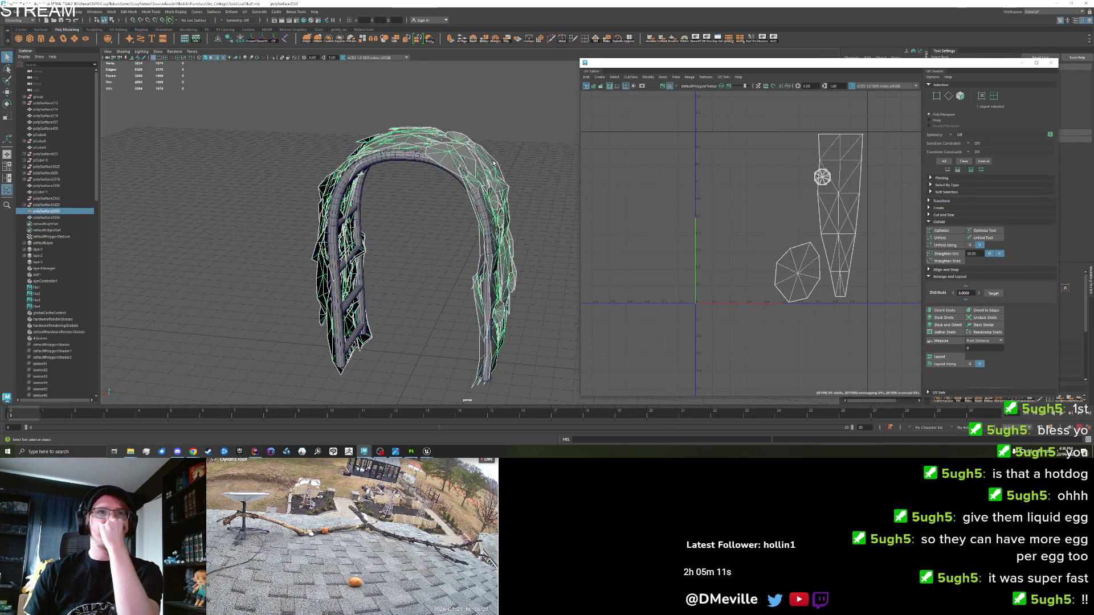
click(722, 77)
click(574, 197)
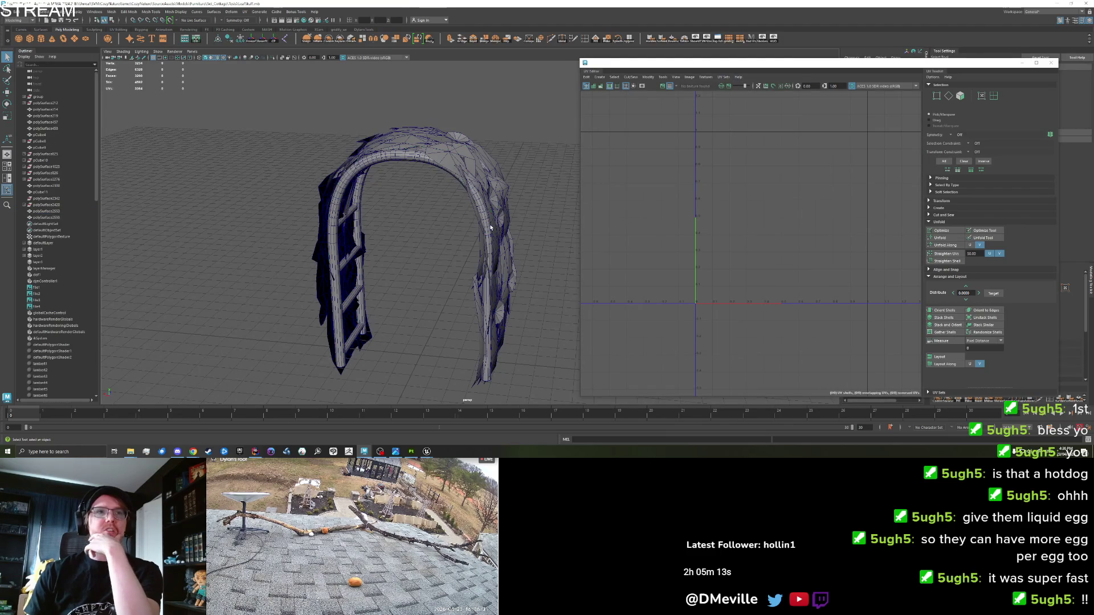
click(486, 223)
Step: Copy the arch's UVs into UVMap, rename the set to map0, and delete map1
click(724, 77)
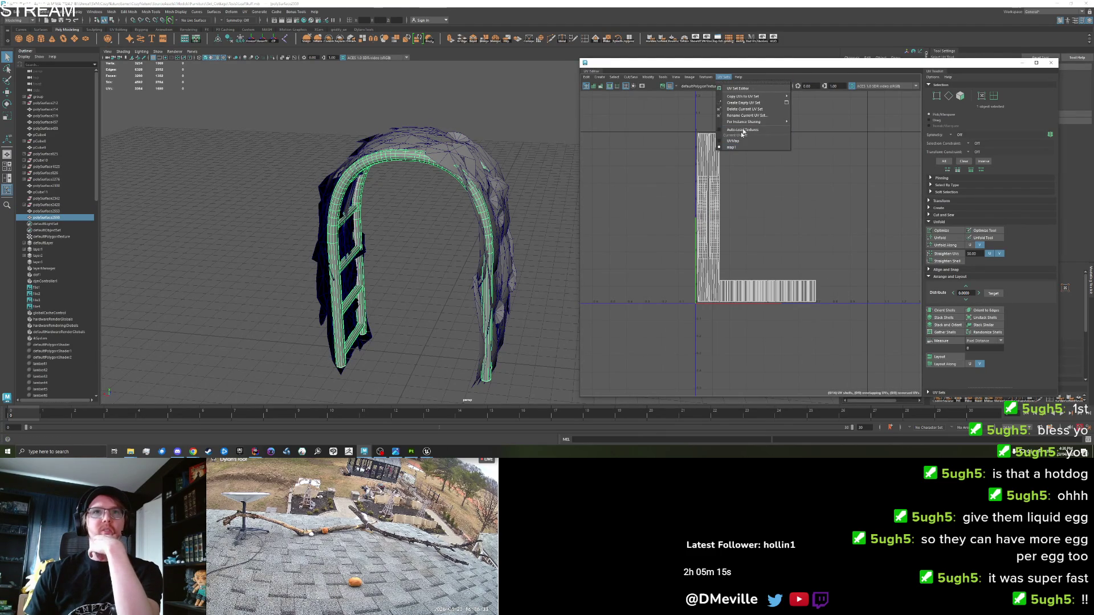
mouse_move(748, 101)
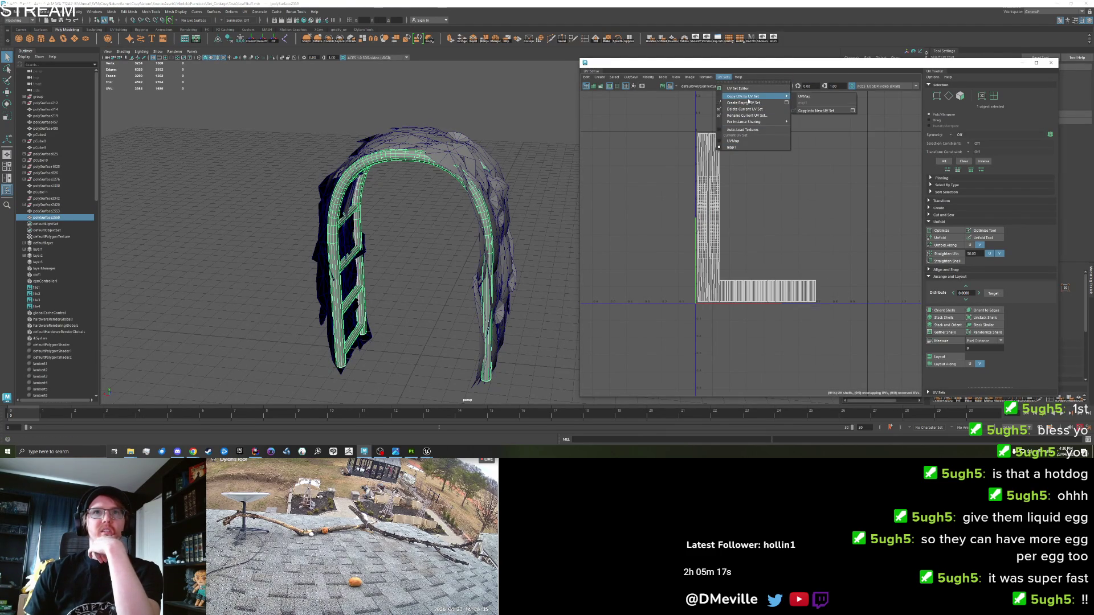
click(825, 98)
click(721, 77)
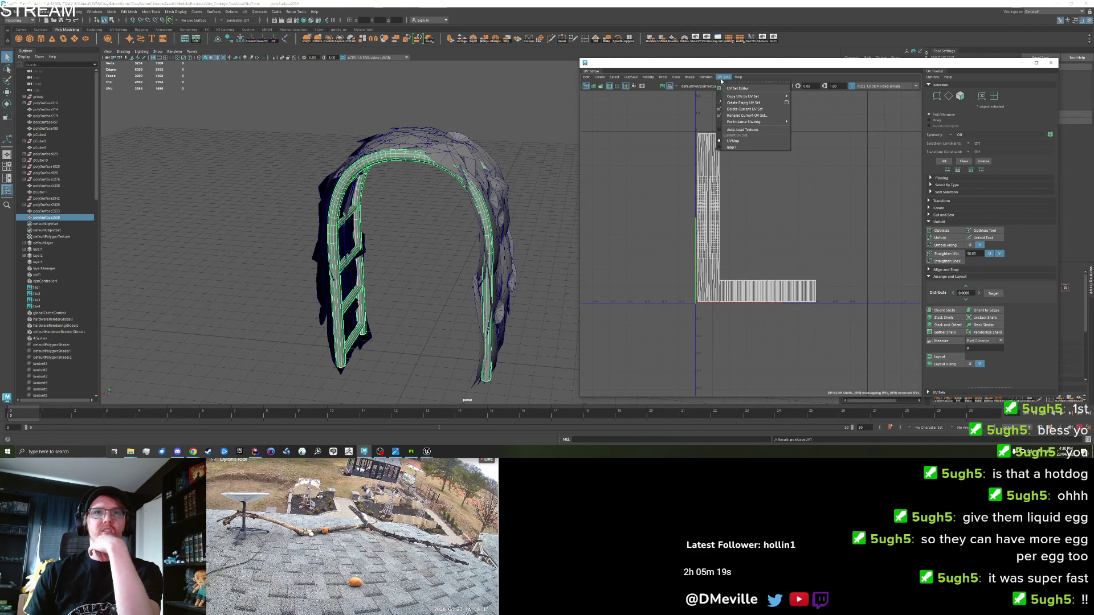
click(747, 116)
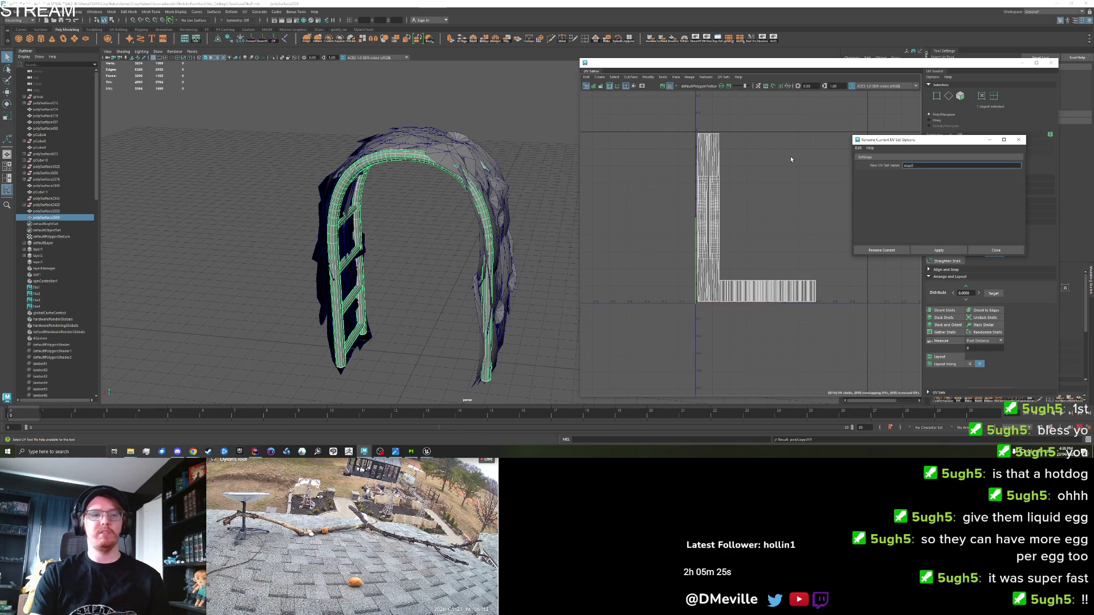
click(881, 250)
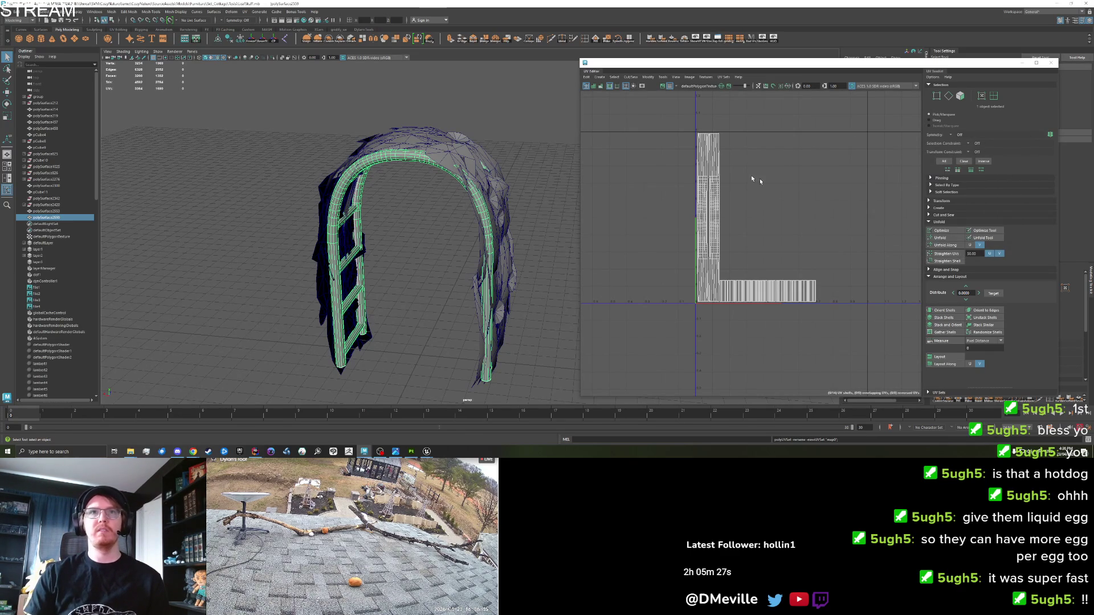
click(724, 78)
click(743, 146)
click(722, 76)
click(746, 109)
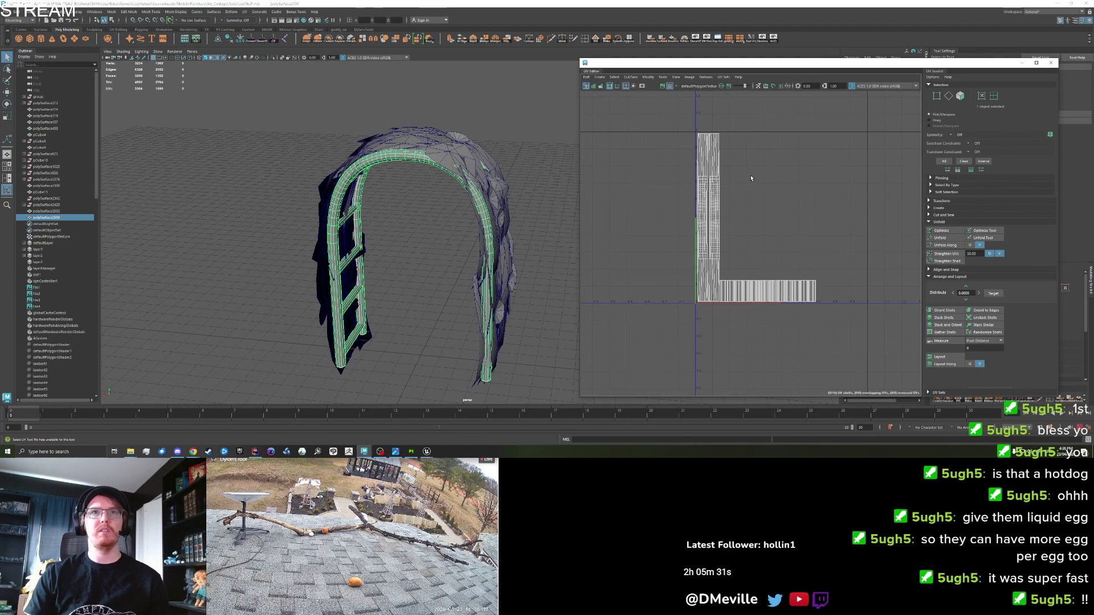
Step: Add the foliage to the selection and combine it with the arch into one mesh
shift+click(401, 142)
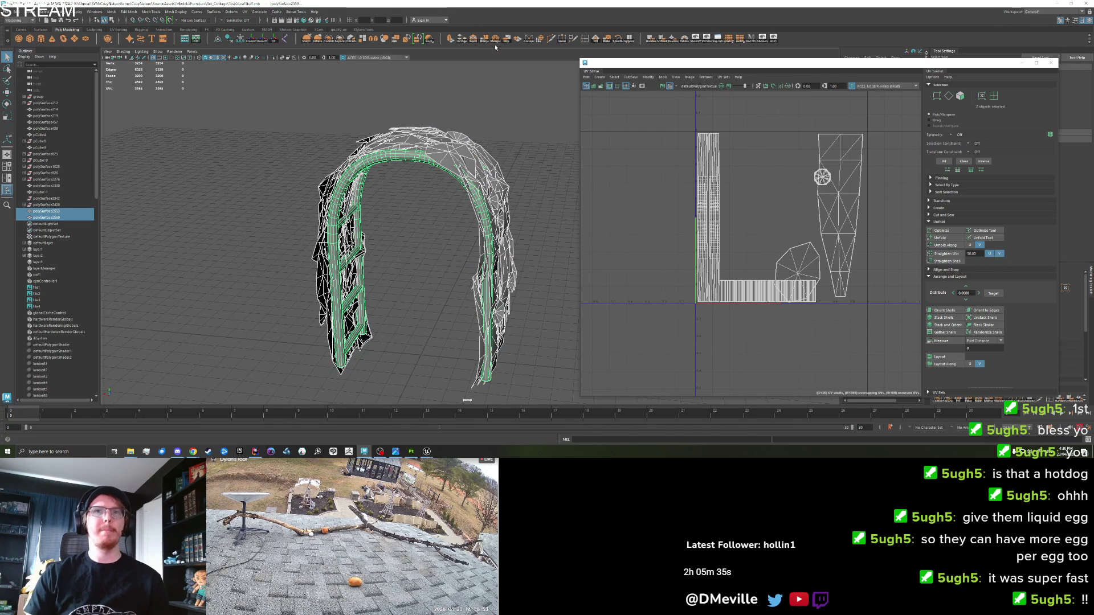
click(330, 40)
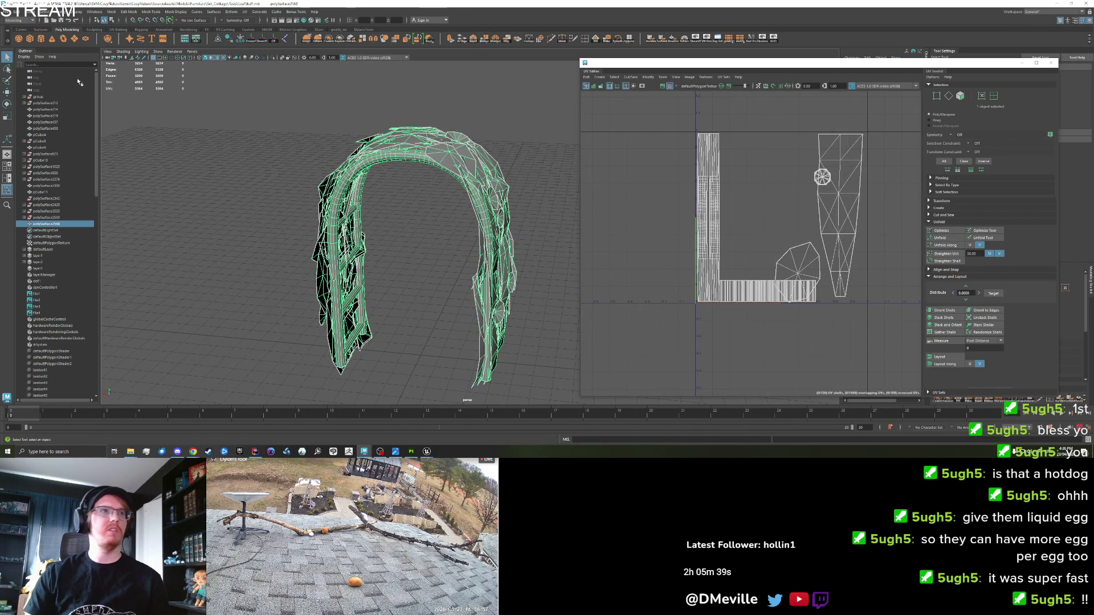
click(8, 11)
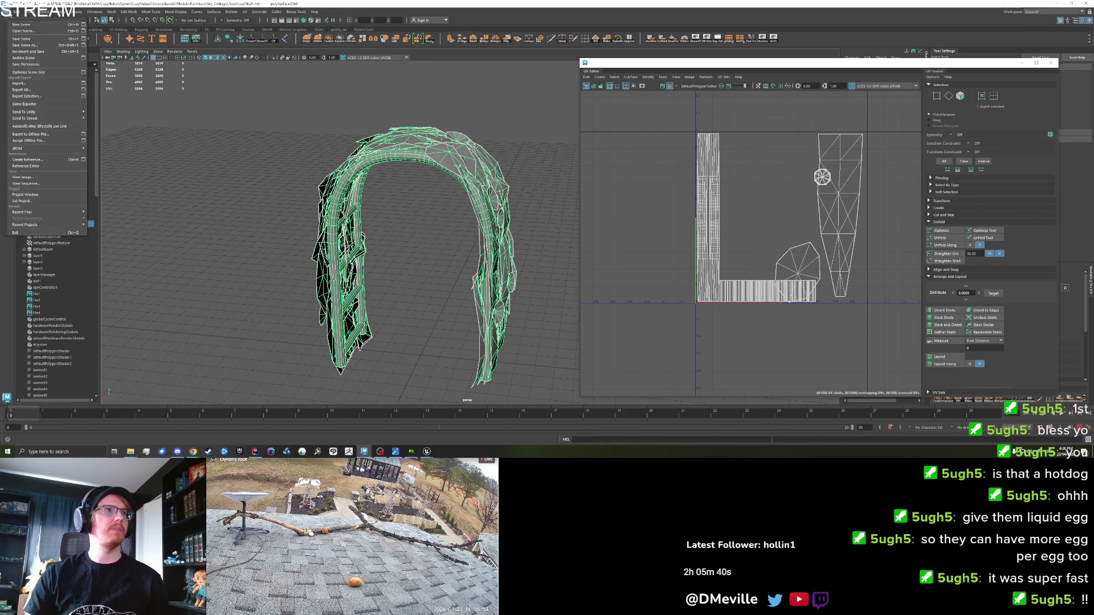
Step: Export the selection over Furniture\Set_Cottage\cottage_arch.fbx, replacing it, then switch to Unreal Engine
click(25, 100)
double_click(642, 146)
double_click(649, 129)
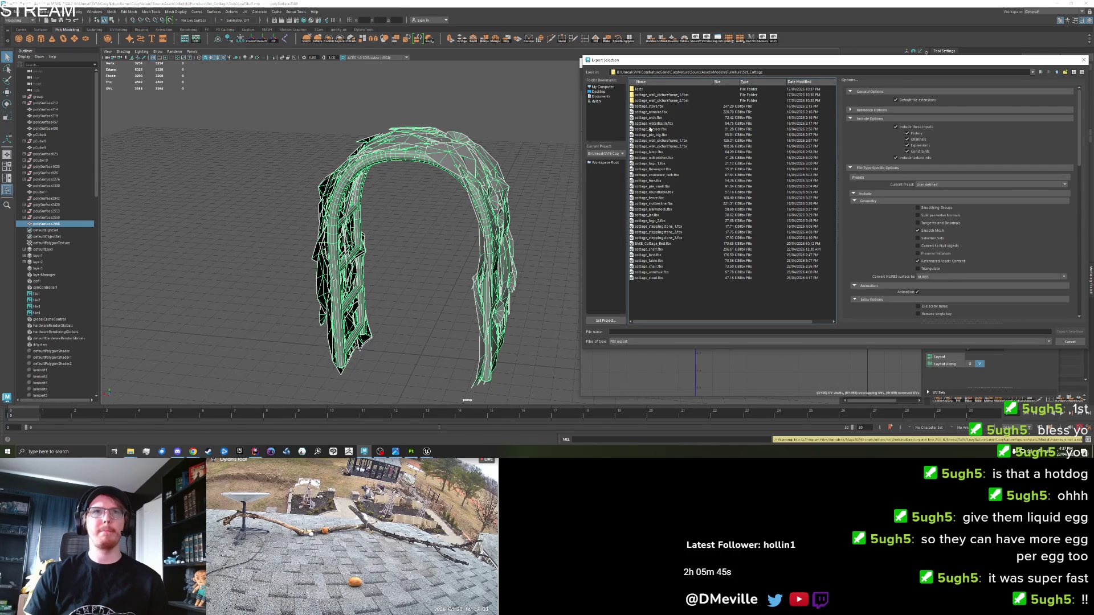
click(658, 118)
click(1071, 332)
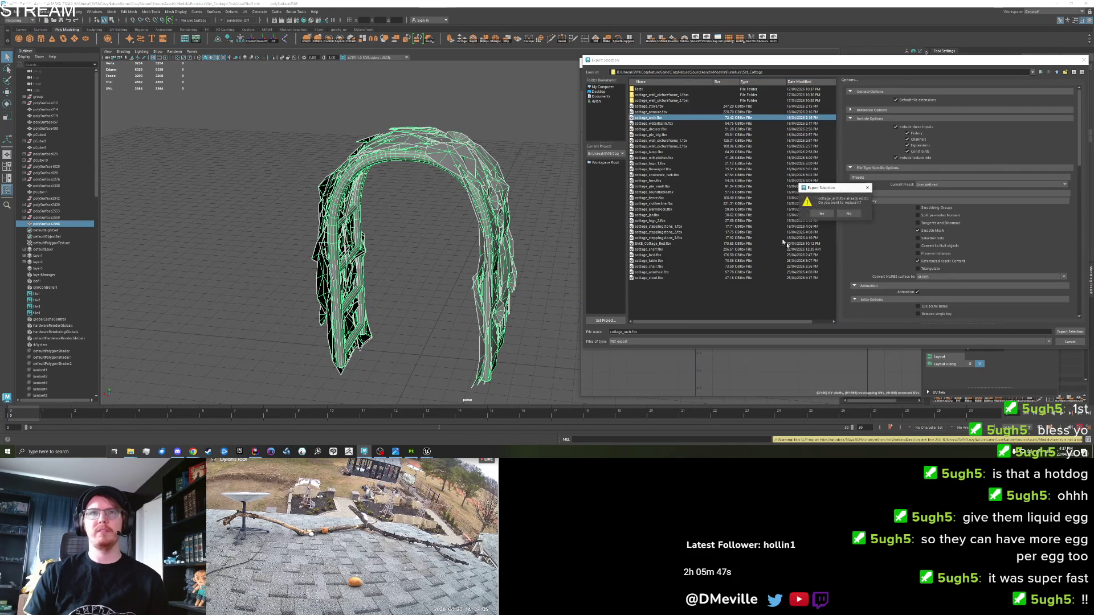
click(821, 214)
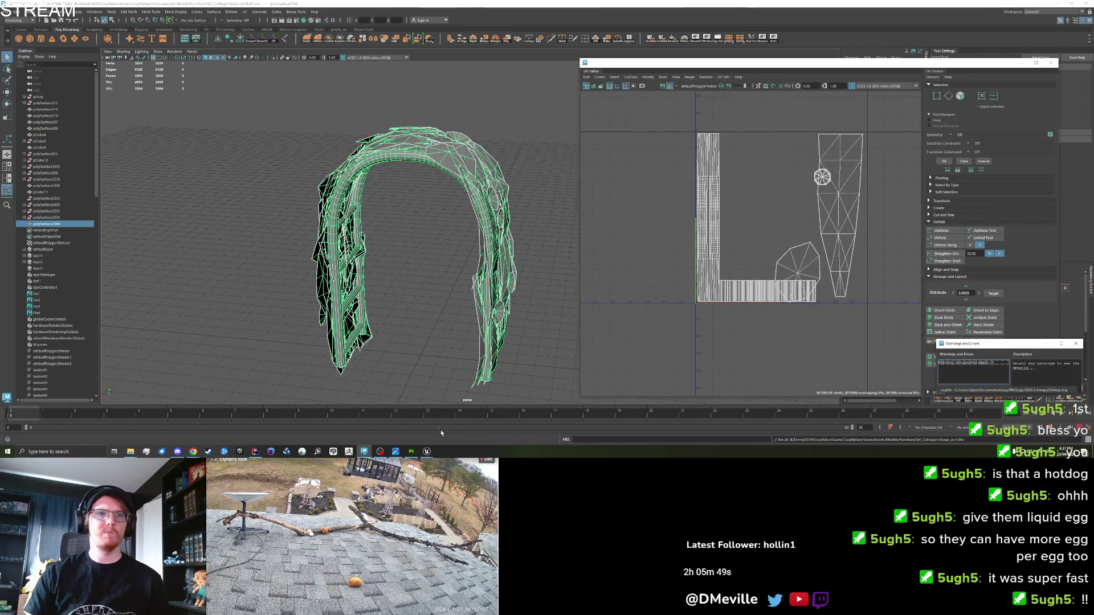
click(426, 451)
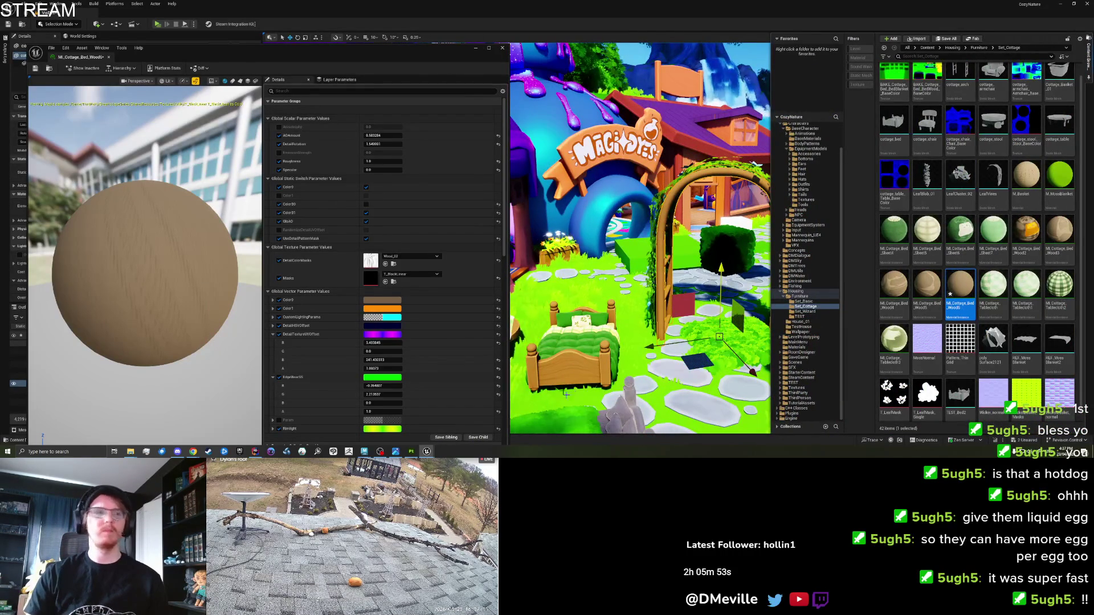
Step: Drag the cottage_arch asset into the level and frame the view on it
mouse_move(130, 451)
mouse_move(156, 432)
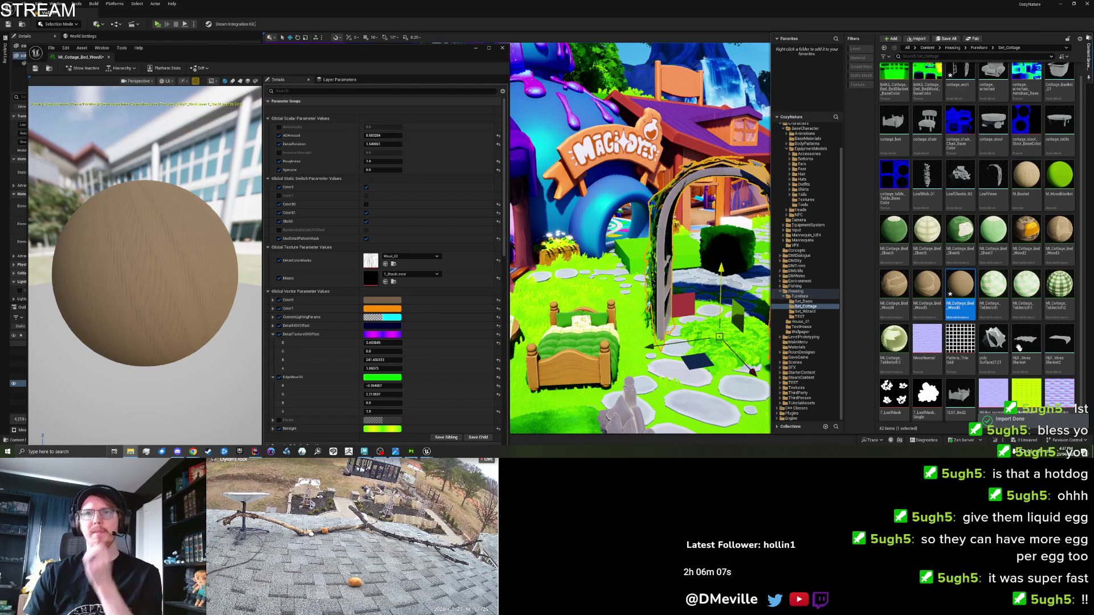
scroll(985, 264, up, 1)
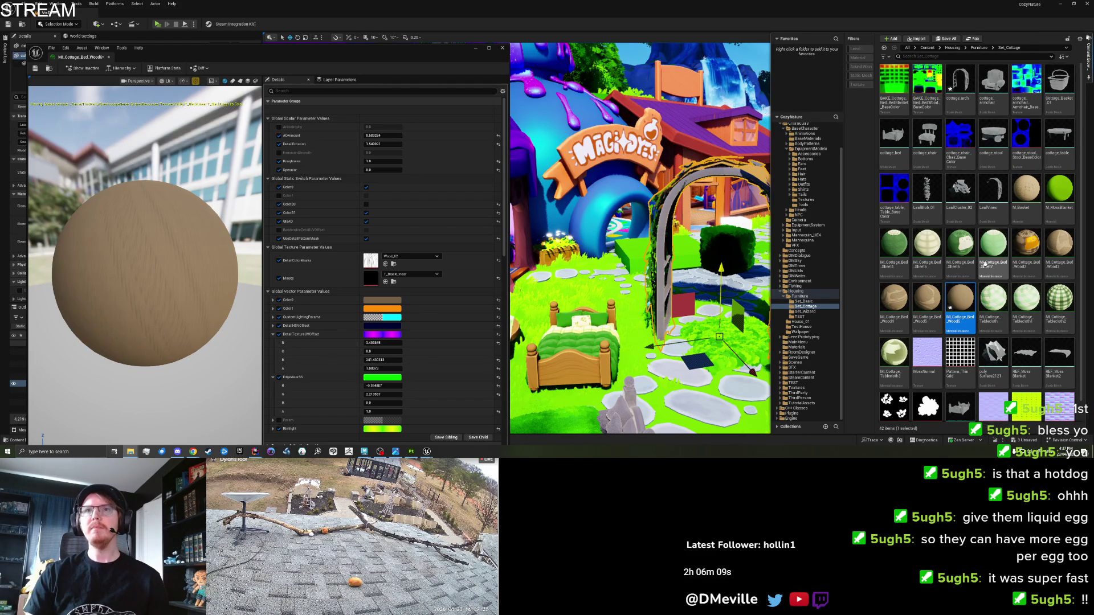
click(956, 76)
mouse_move(956, 76)
mouse_down()
mouse_move(883, 200)
mouse_move(612, 356)
mouse_up()
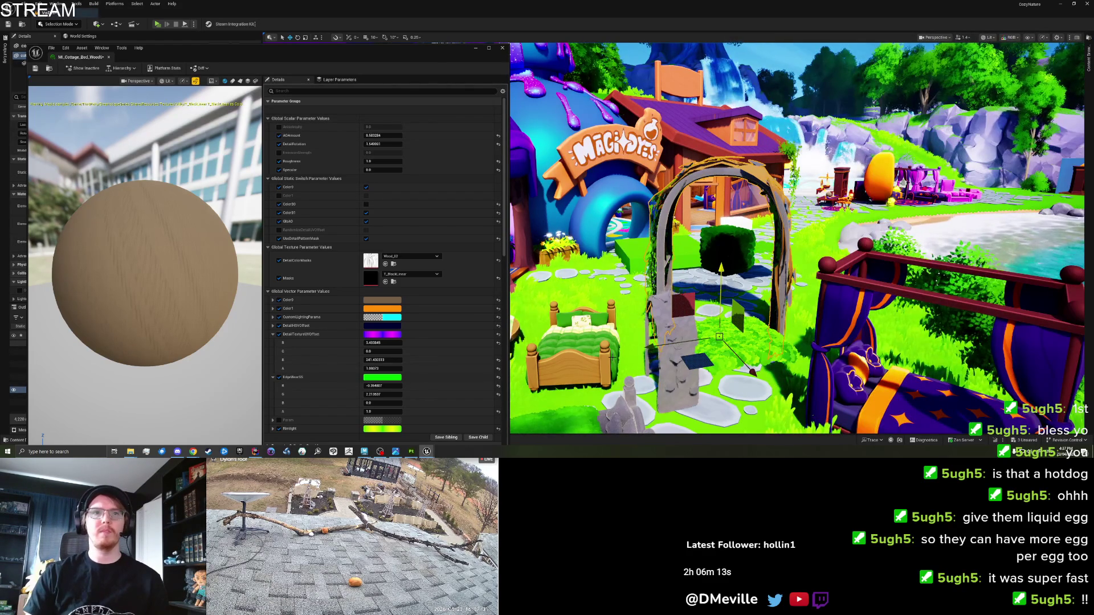
key(f)
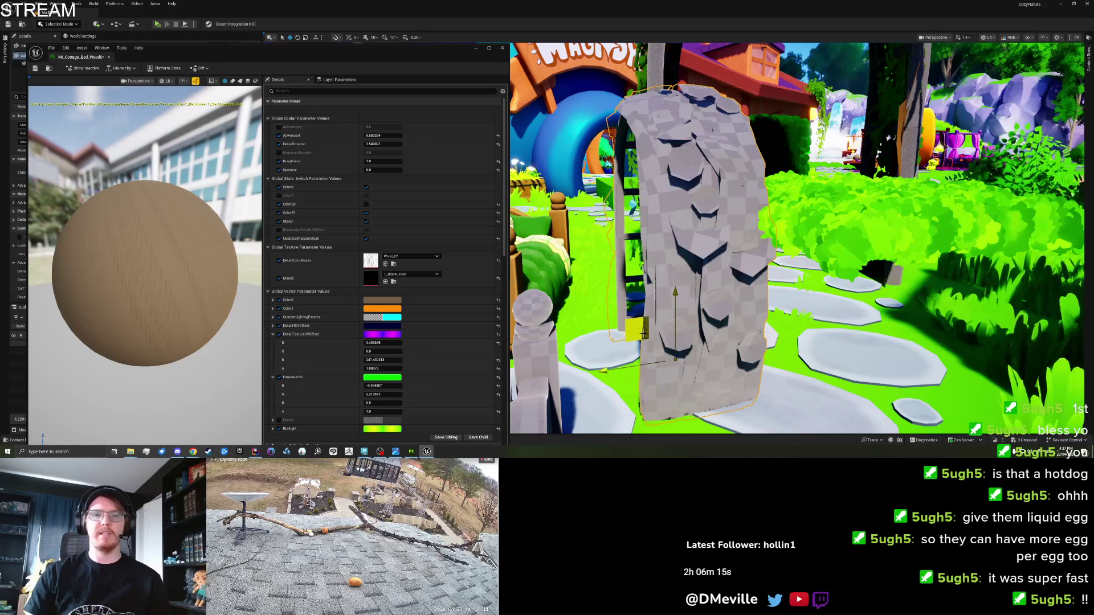
Step: Slide the arch along the ground, fly through it, and close the MI_Cottage_Bed_Wood editor
drag(659, 334, 659, 302)
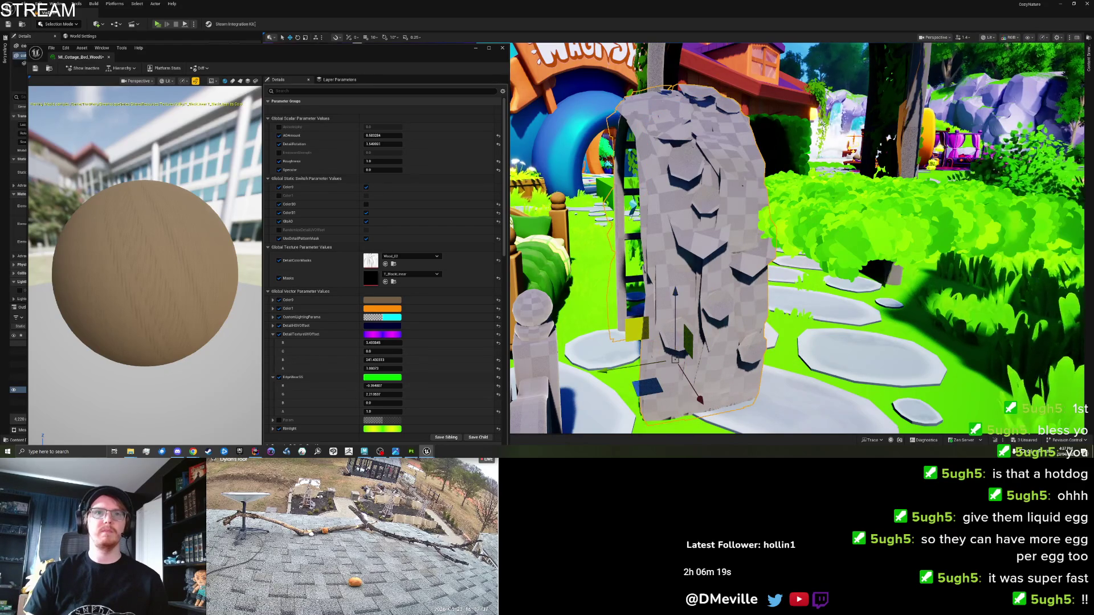
scroll(674, 359, down, 5)
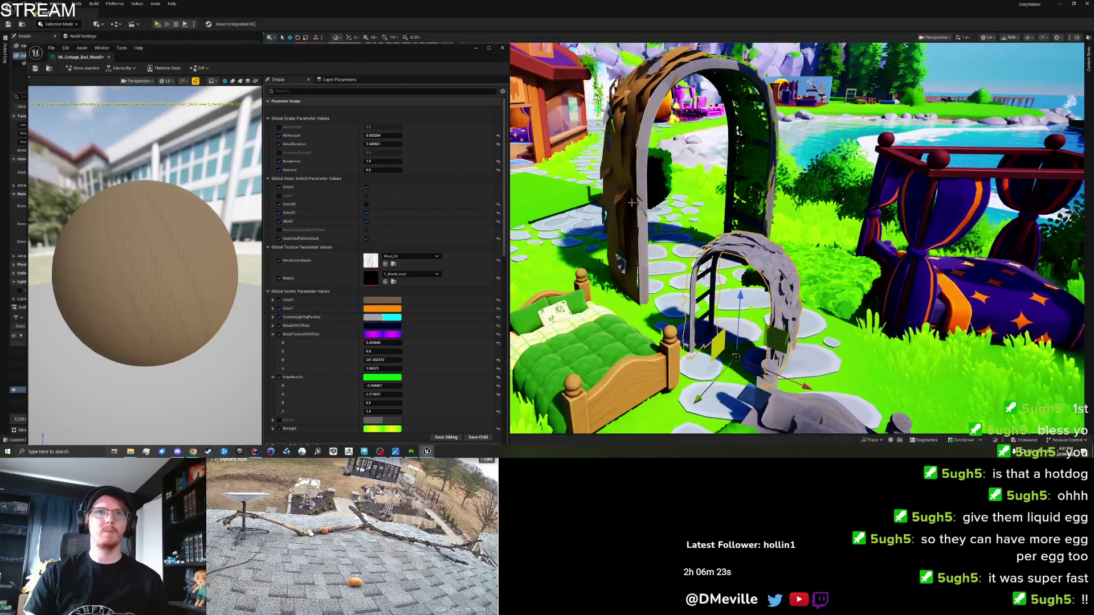
mouse_move(739, 132)
mouse_down()
mouse_move(1036, 133)
mouse_move(763, 137)
mouse_up()
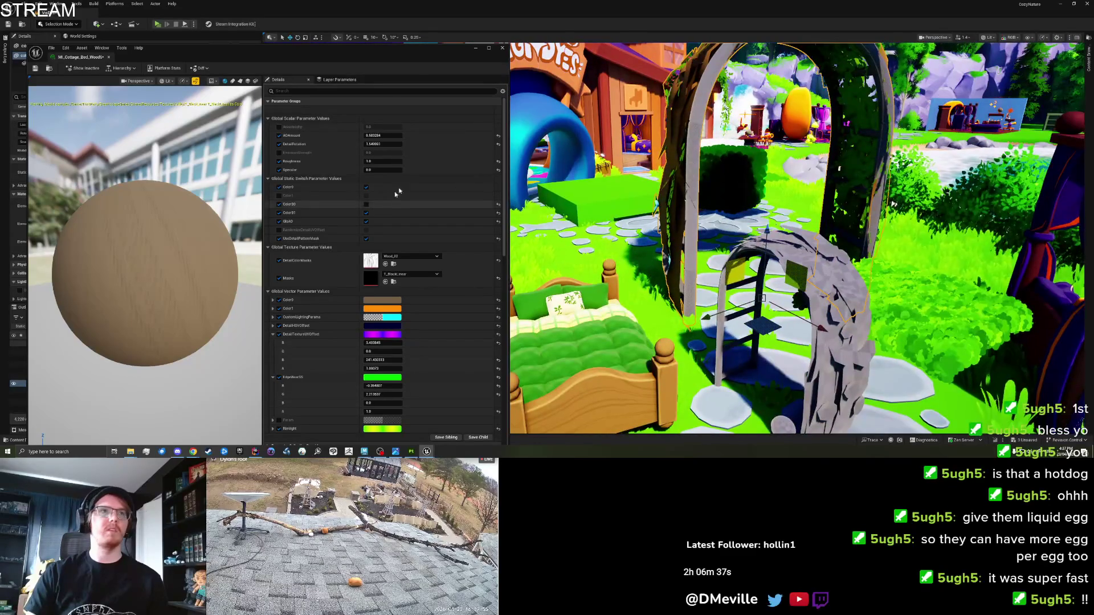
click(502, 48)
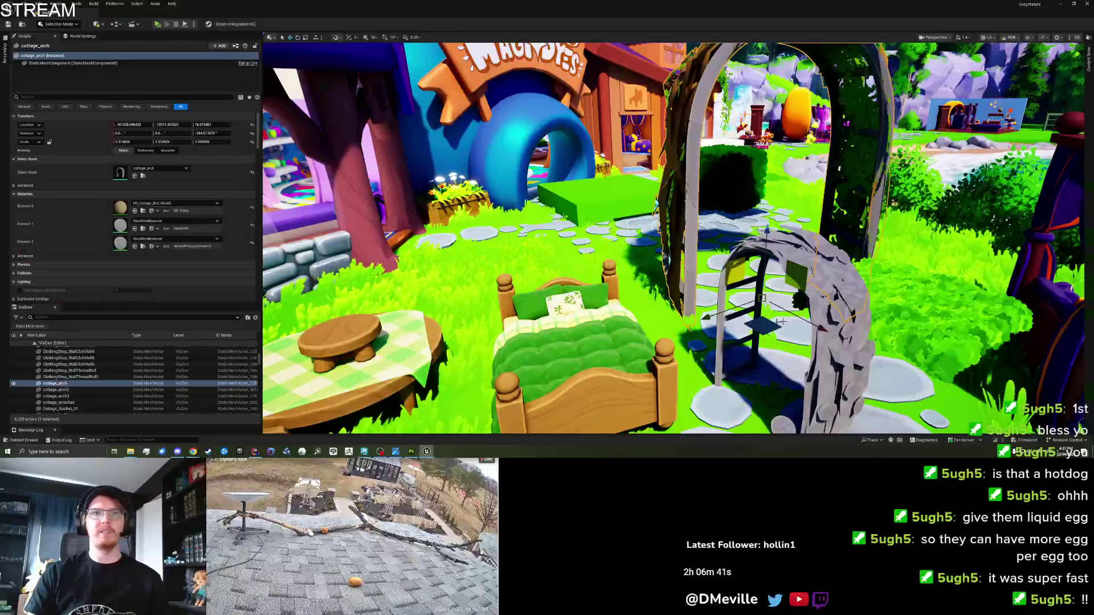
Step: On cottage_arch2, try MI_Cottage_Bed_Wood on Elements 0 and 1, then keep it on Element 2
click(720, 334)
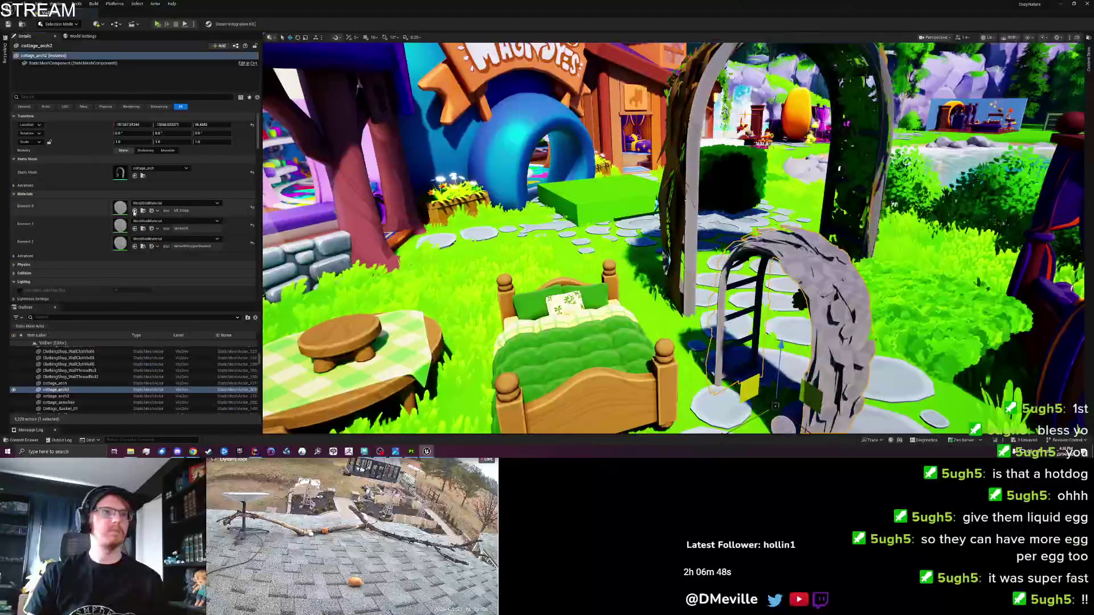
click(135, 211)
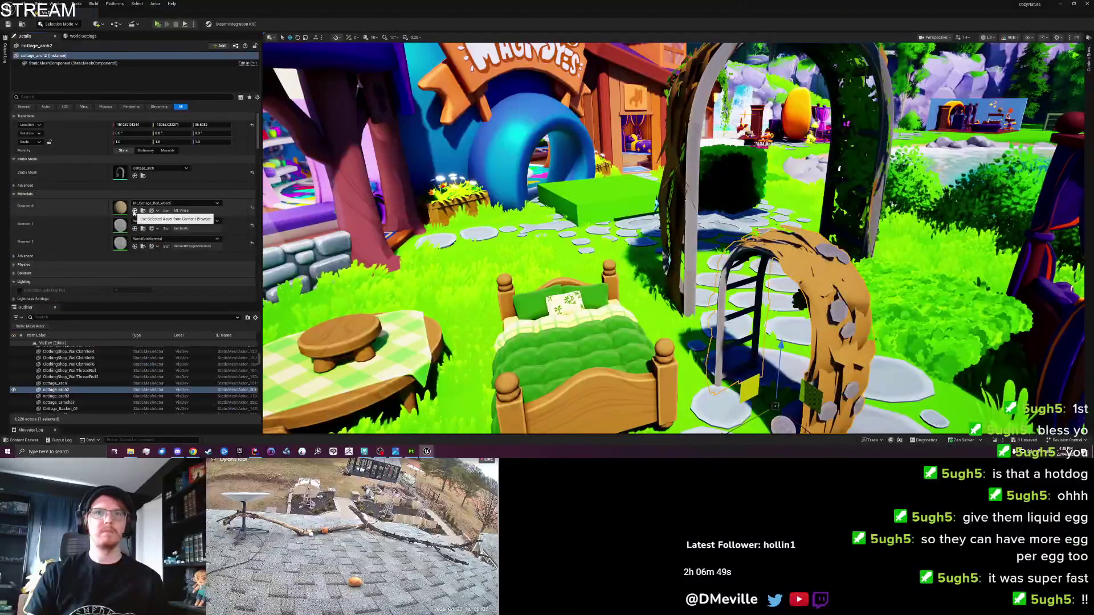
key(ctrl+z)
click(135, 229)
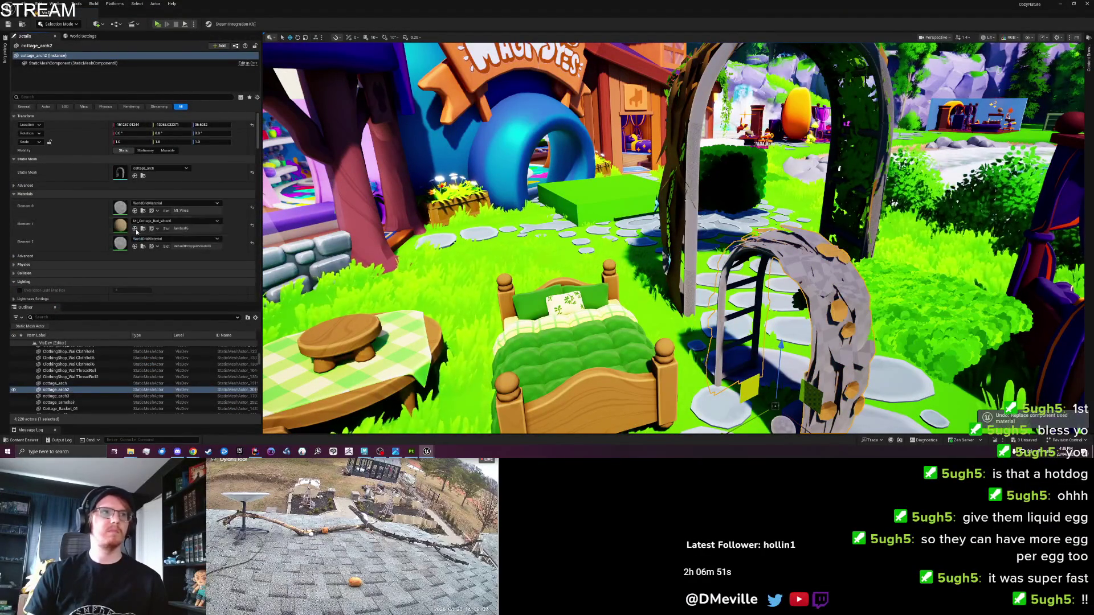
key(ctrl+z)
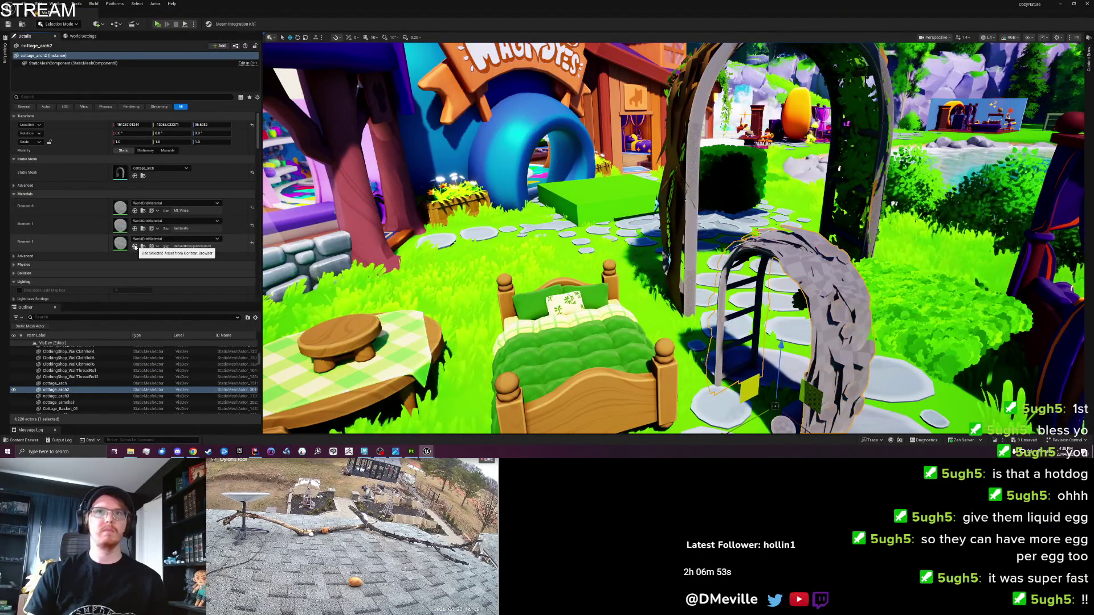
click(135, 247)
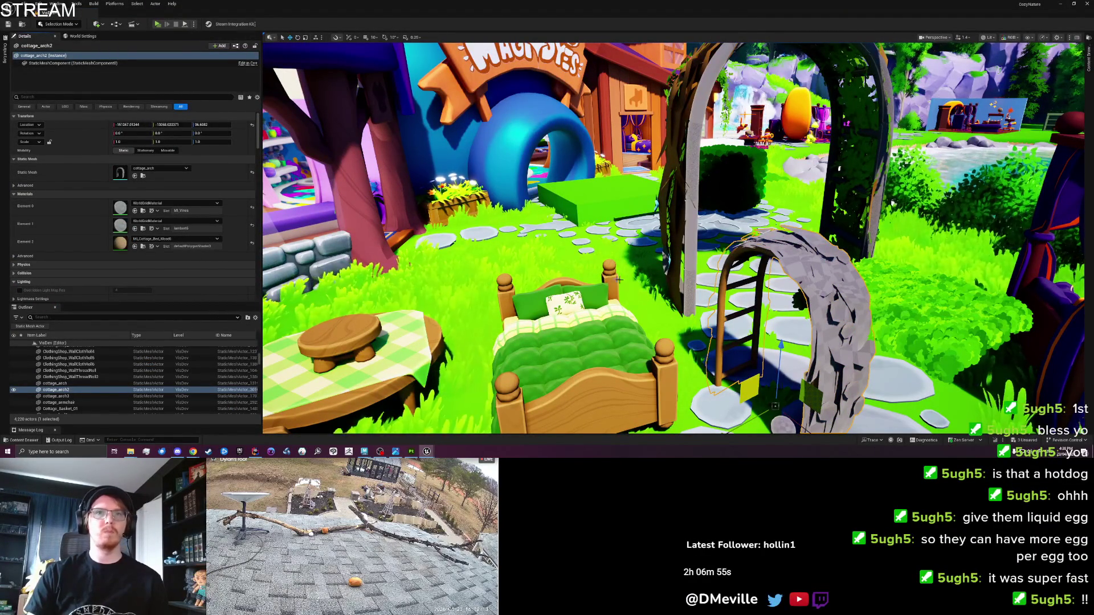
key(w)
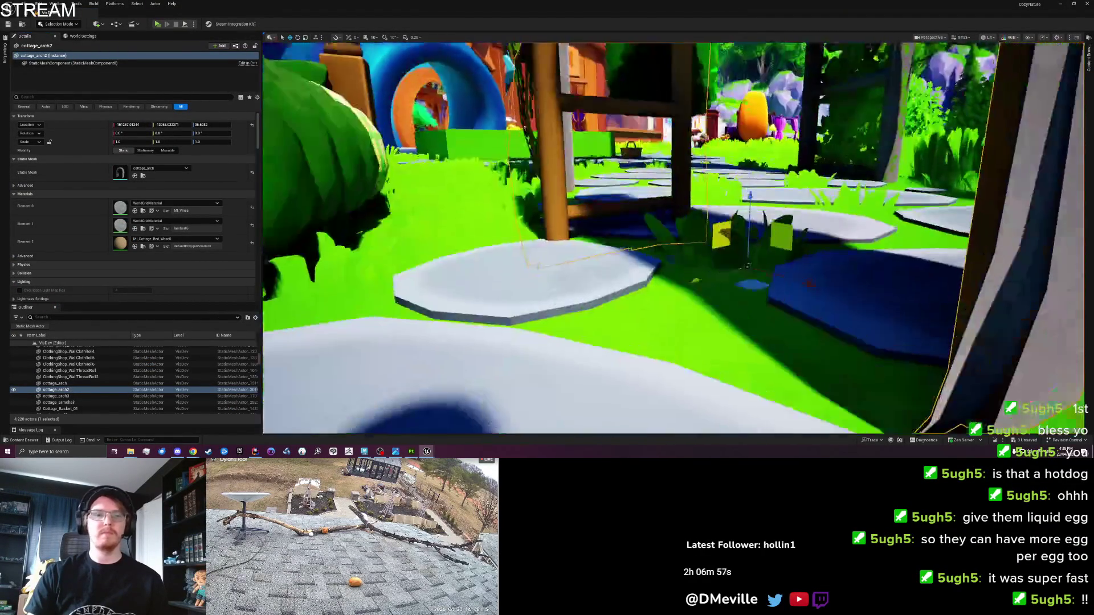
scroll(672, 238, down, 2)
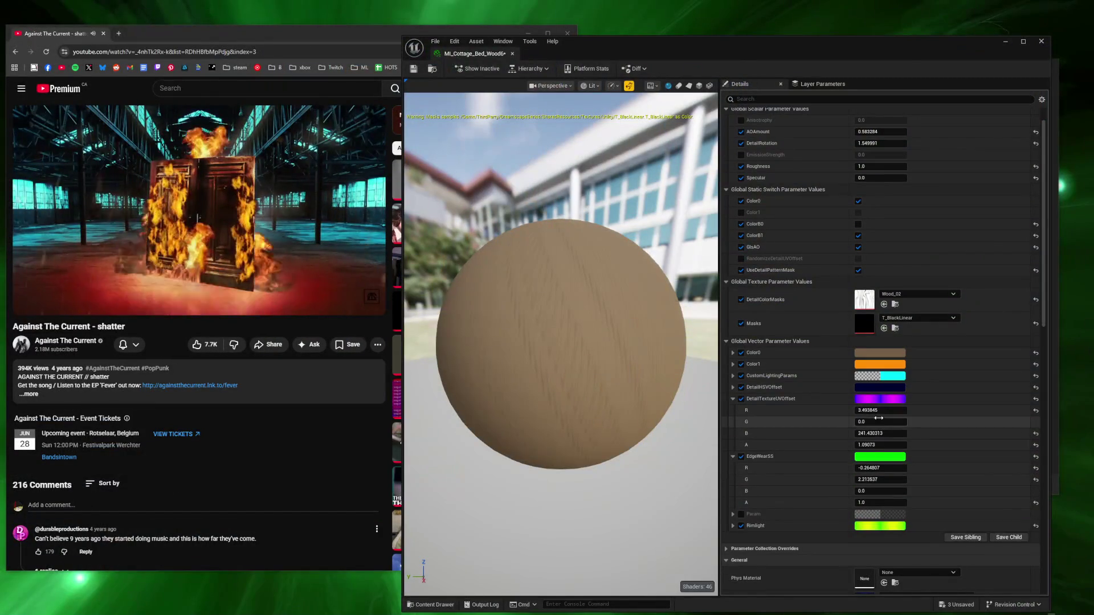
Step: Enter new DetailTextureUVOffset B and A values (1 and 10) in MI_Cottage_Bed_Wood
click(876, 434)
text(1)
click(880, 444)
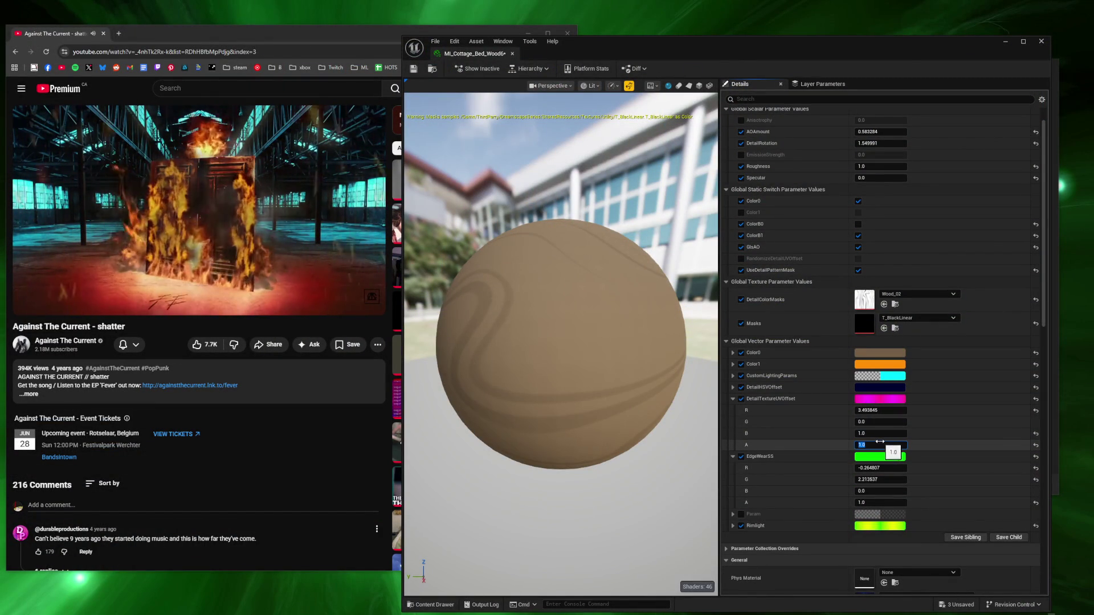
text(10)
click(878, 433)
text(10)
key(Tab)
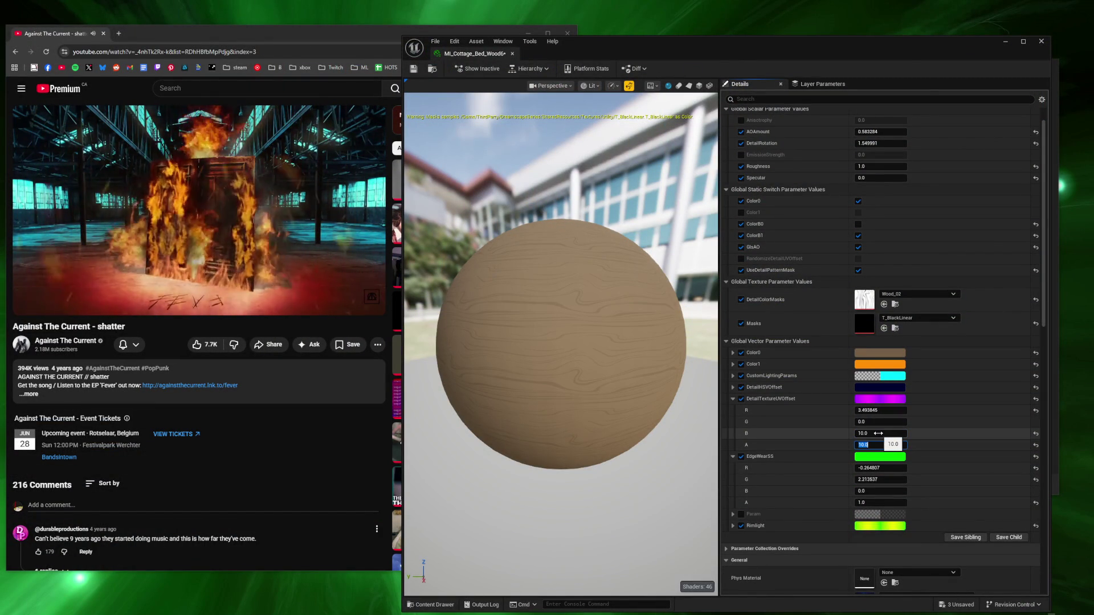
key(Return)
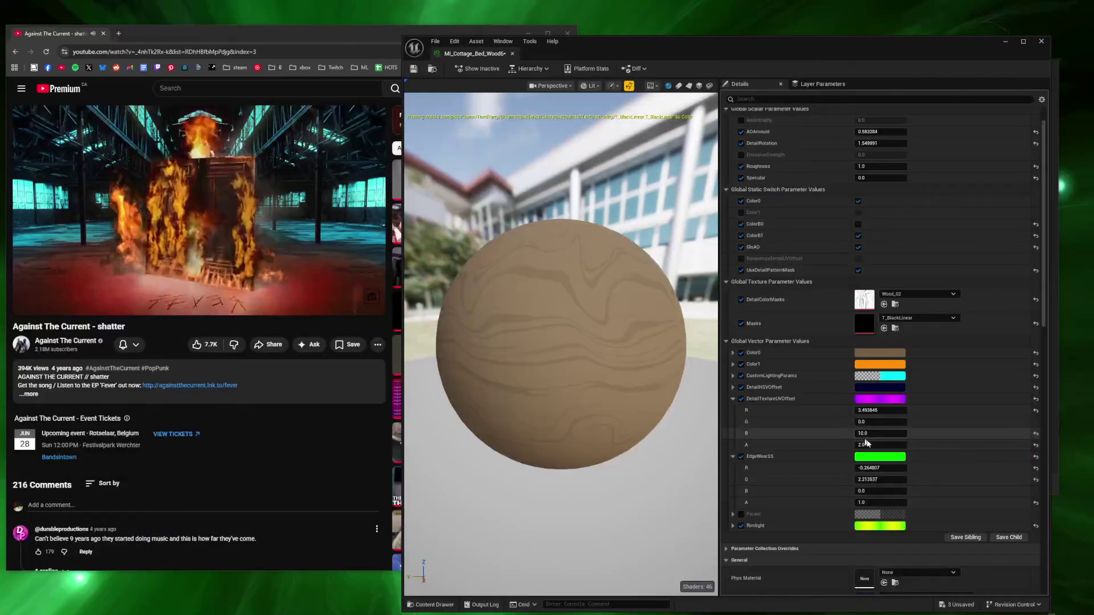
Step: Turn off the EdgeWearSS override, then set offset A to 10.0 and raise B
key(ctrl+z)
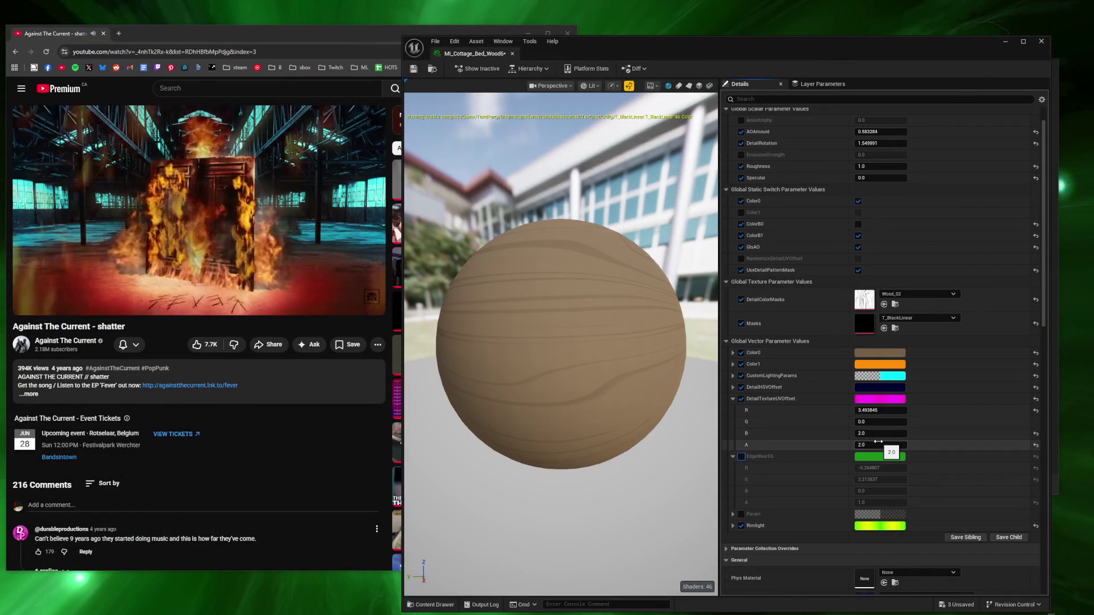
click(878, 444)
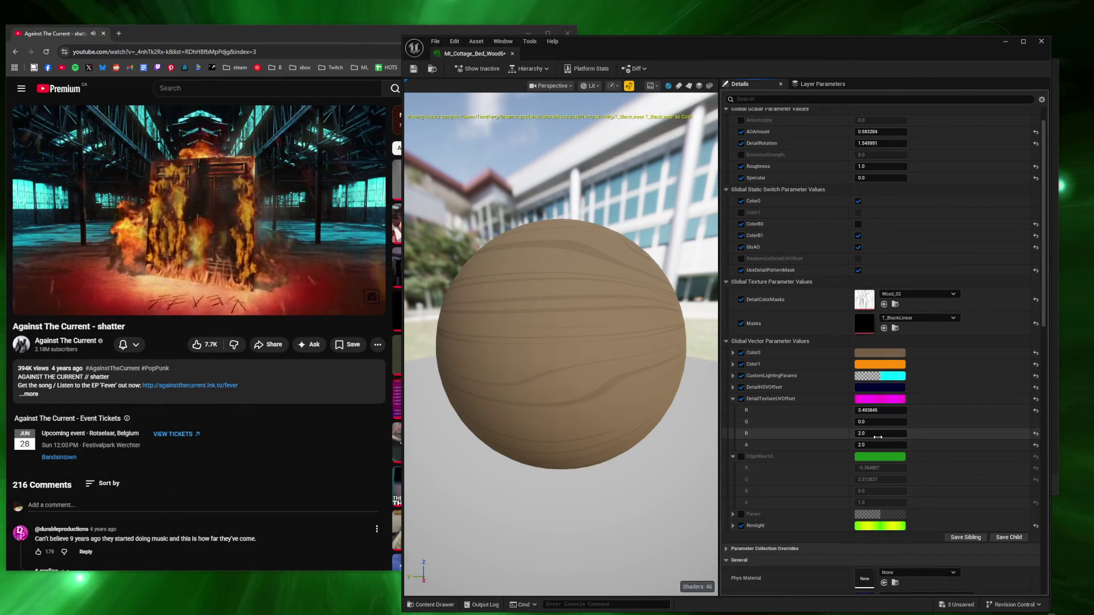
text(10)
key(Return)
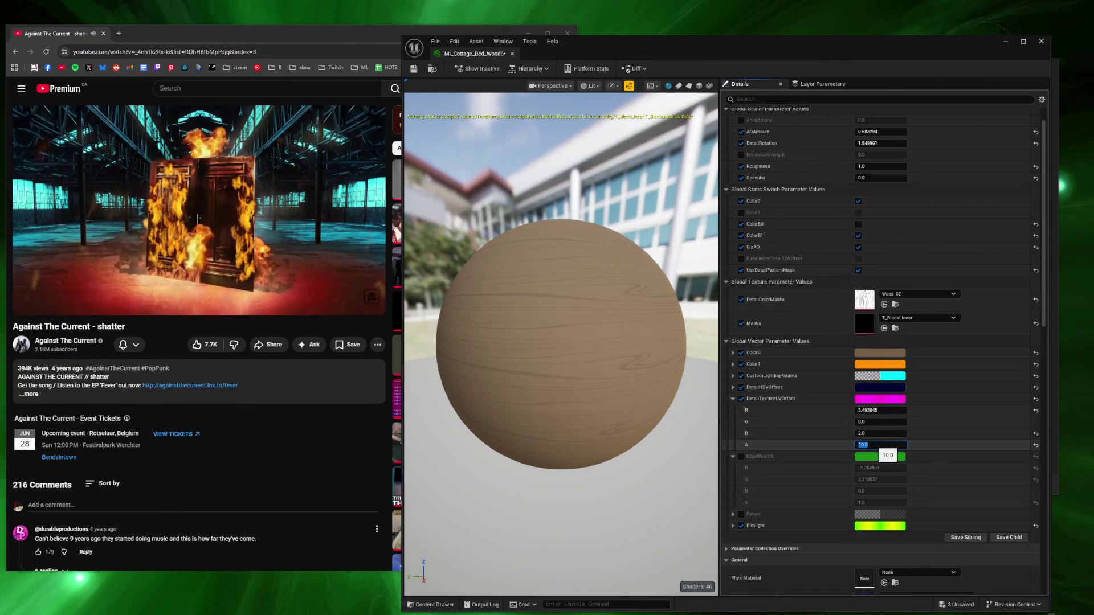
drag(870, 436, 867, 433)
text(15)
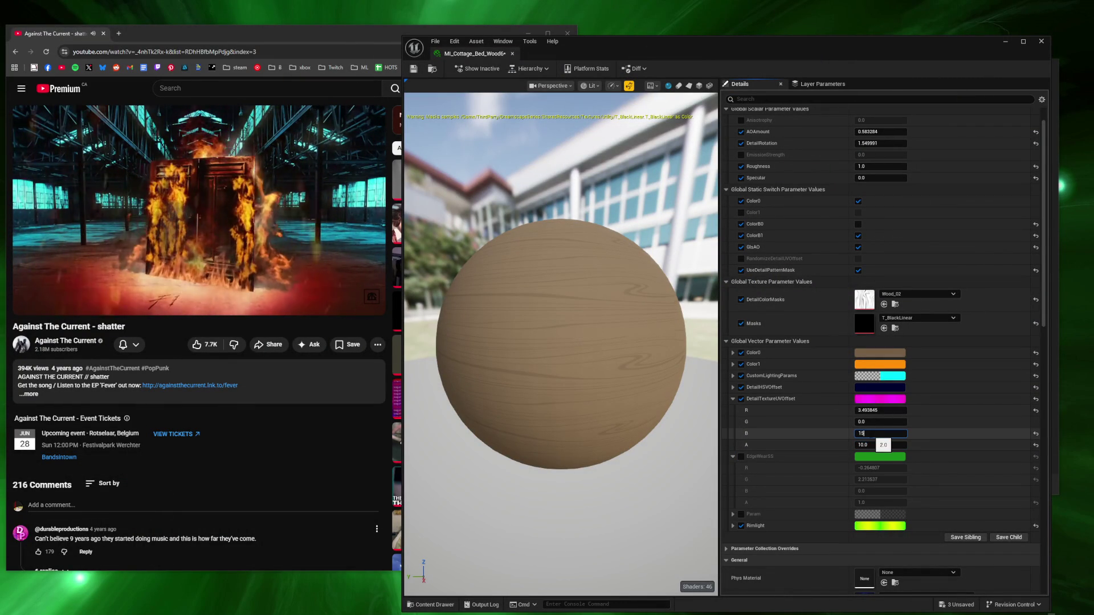
text(2)
key(Return)
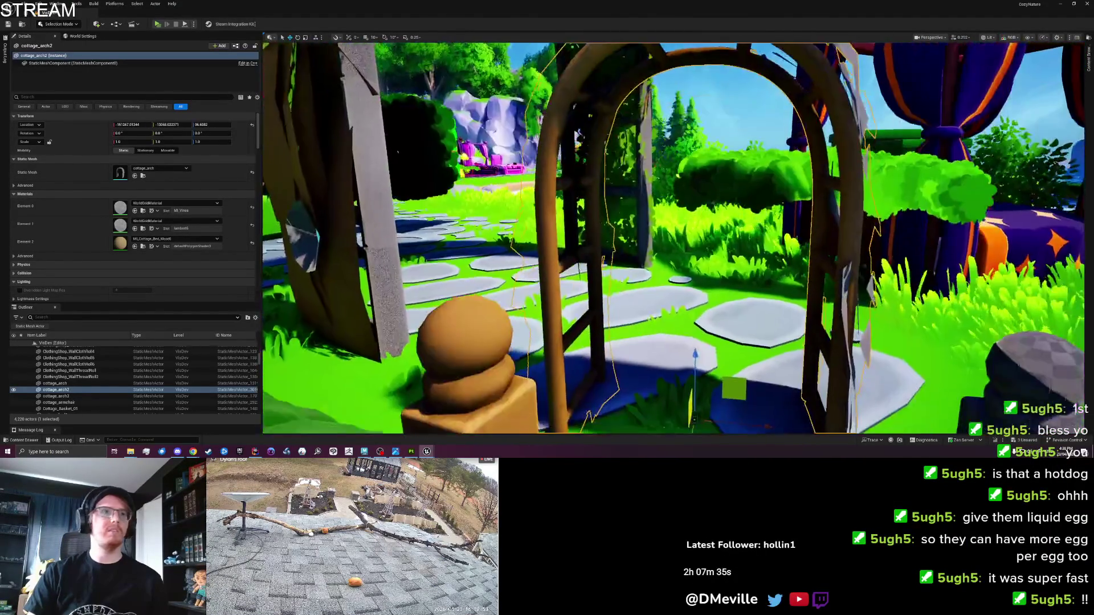
Step: Assign the SM_Vines_Tall_10 vine material to cottage_arch's Element 0 slot
double_click(55, 382)
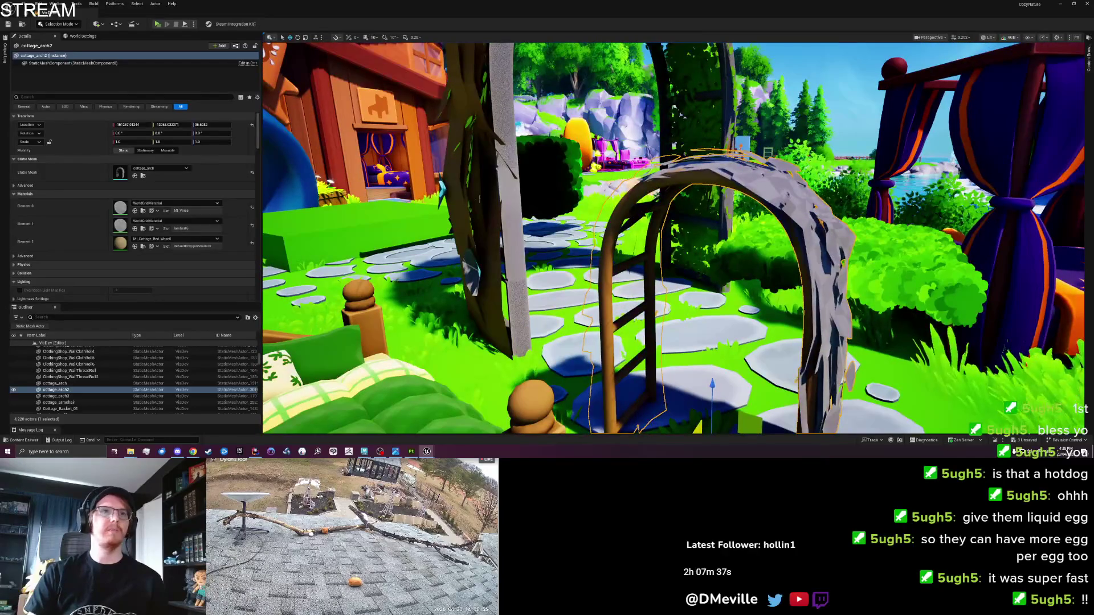
click(143, 228)
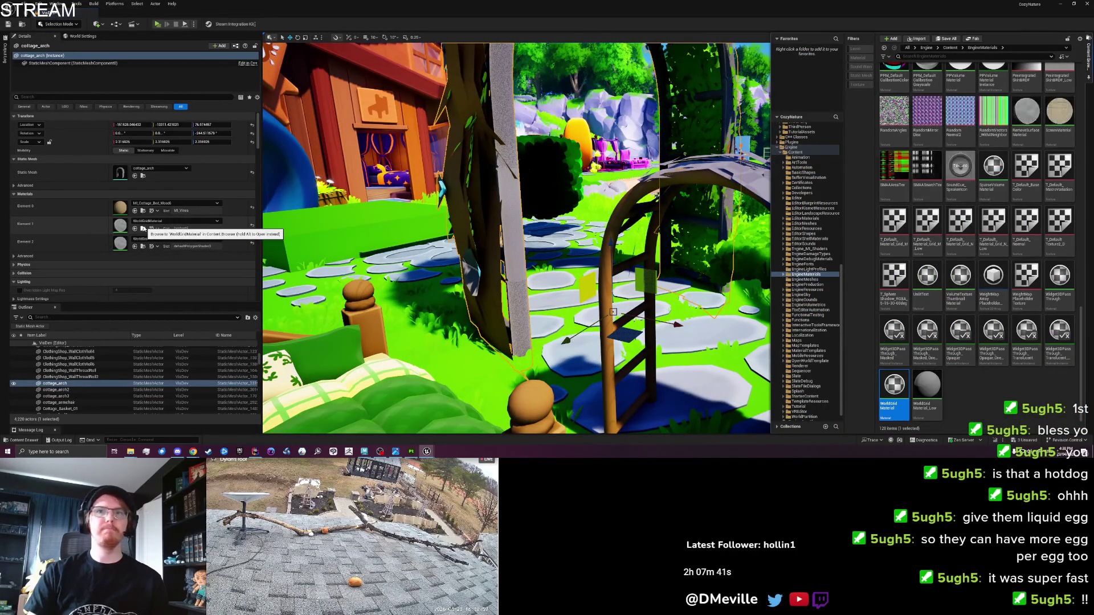
mouse_move(410, 274)
mouse_down()
mouse_move(348, 278)
mouse_move(342, 256)
mouse_up()
click(451, 171)
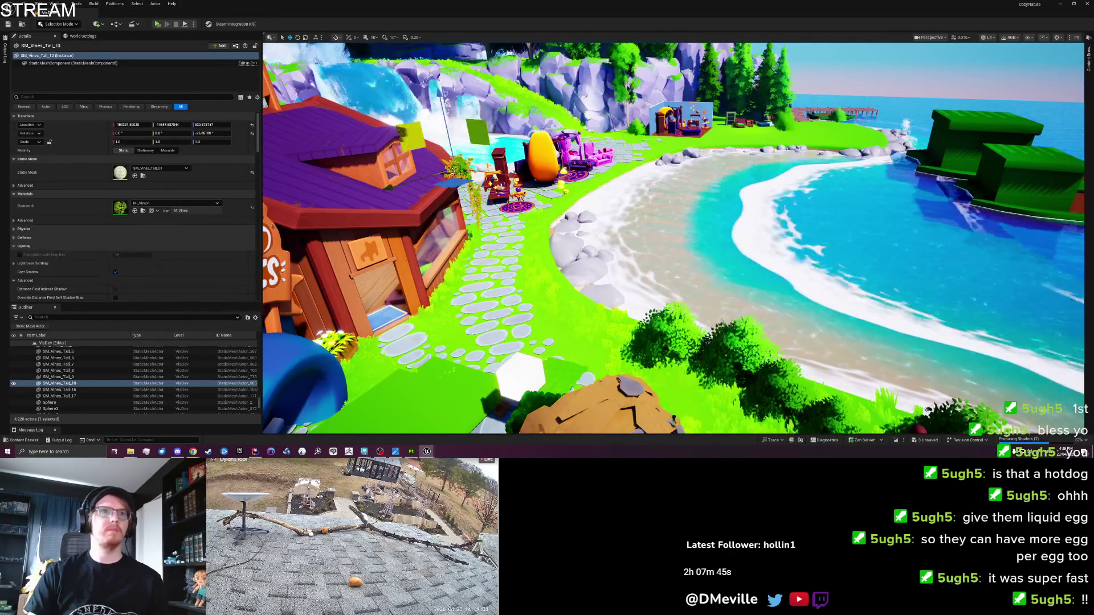
click(143, 211)
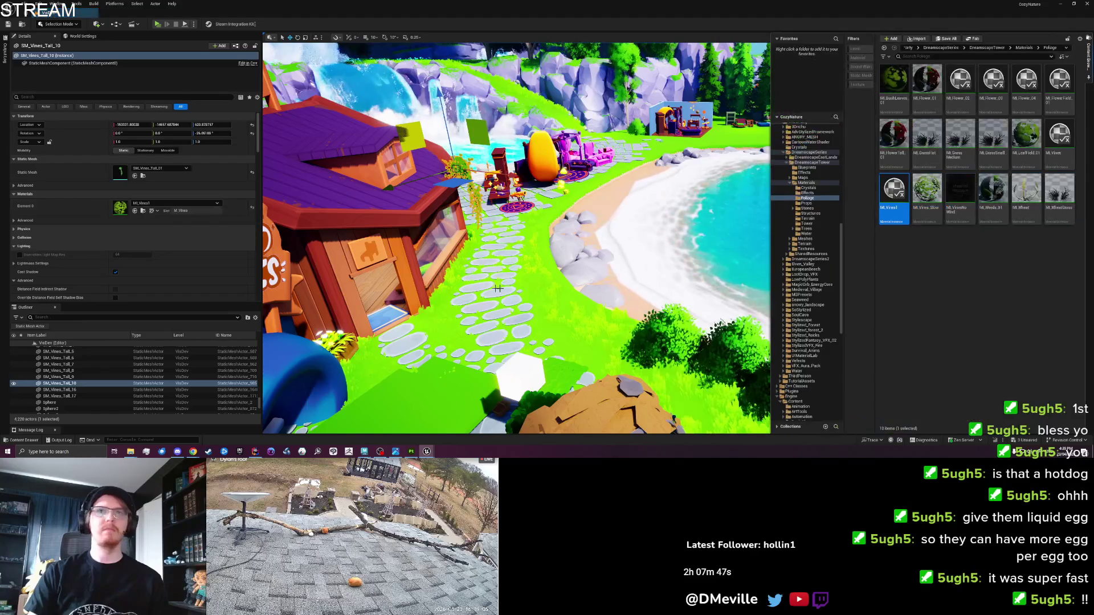
key(f)
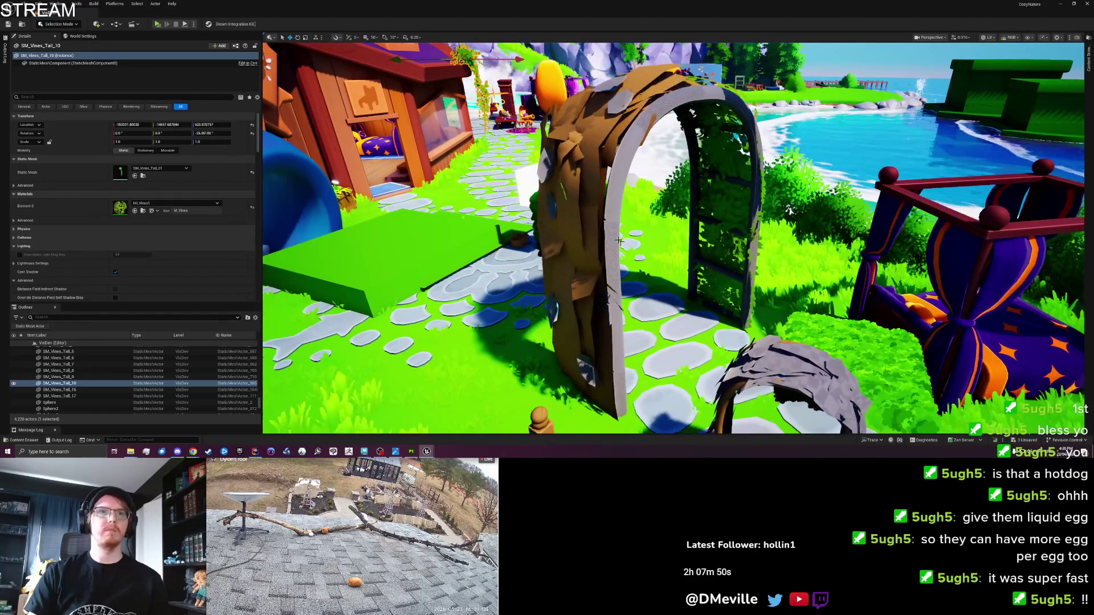
click(615, 188)
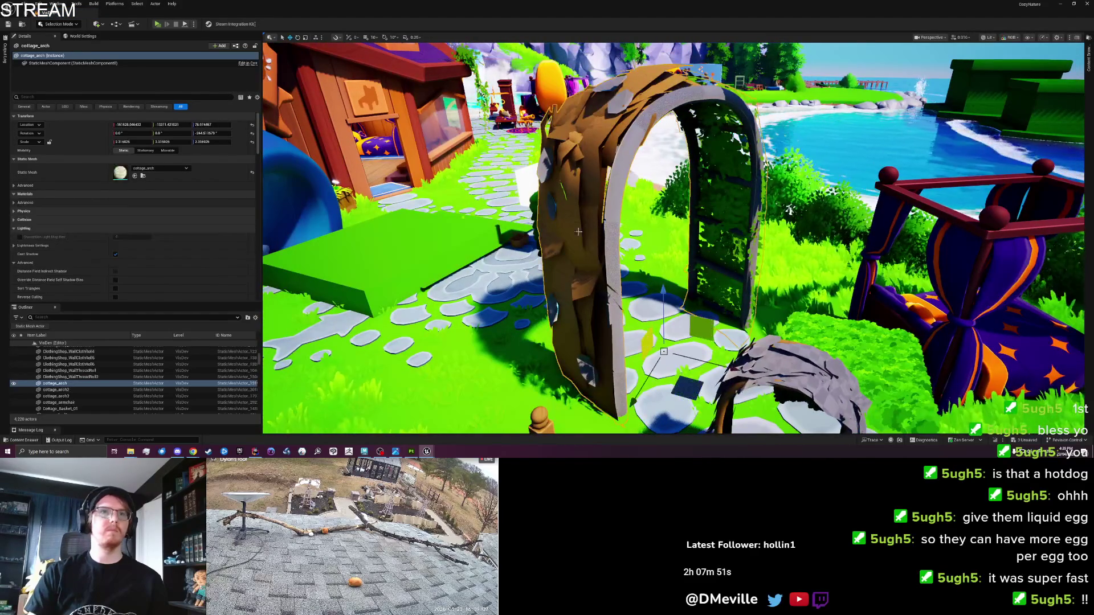
click(135, 211)
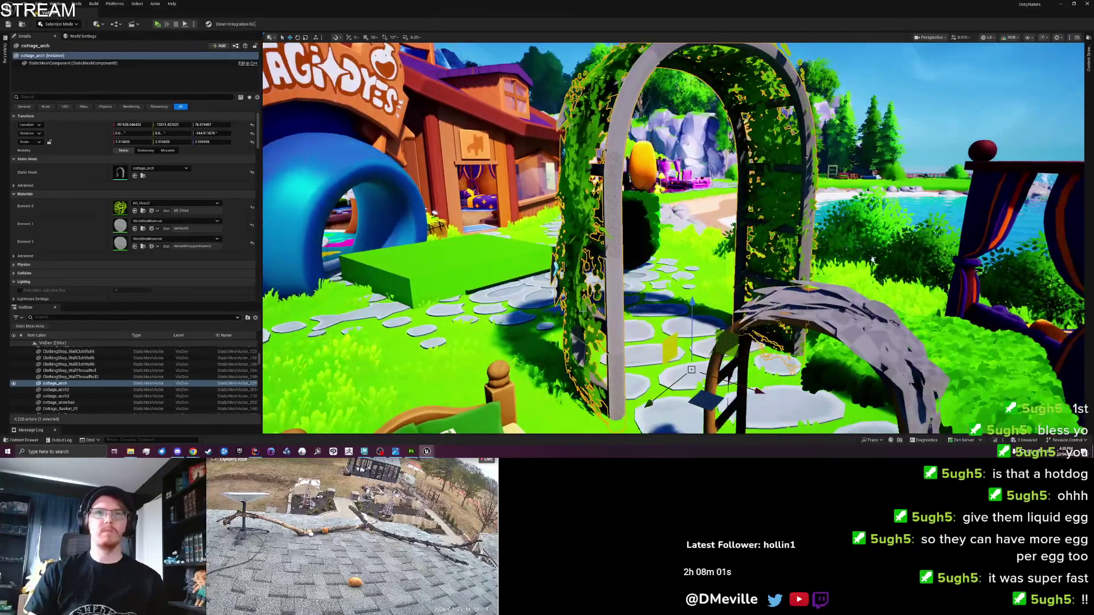
Step: Apply the vine material to both slots of the wooden second arch and frame the vine arch
click(856, 298)
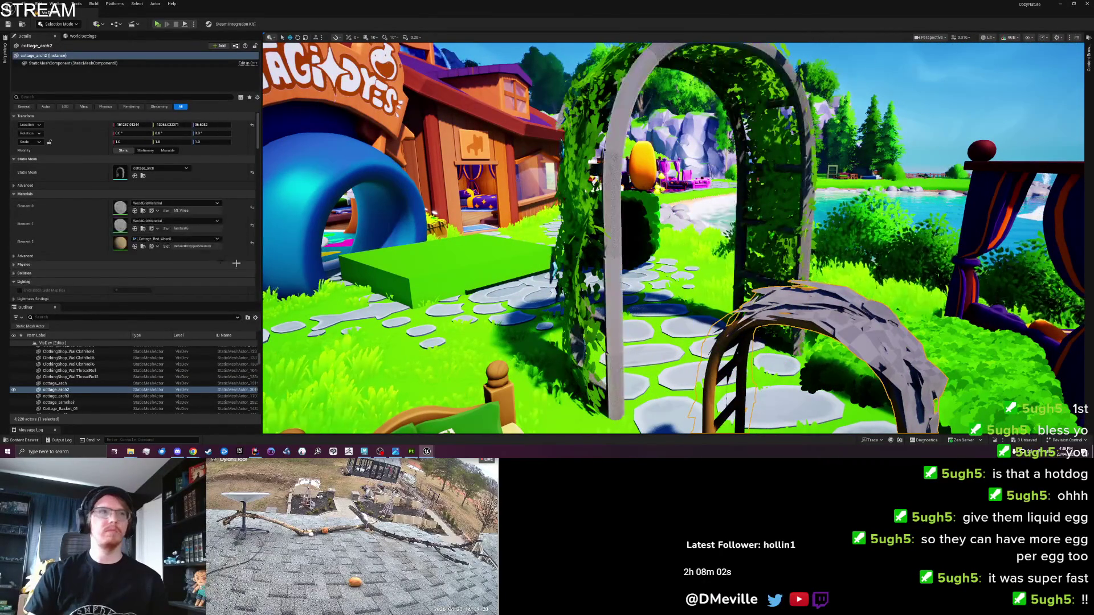
click(135, 228)
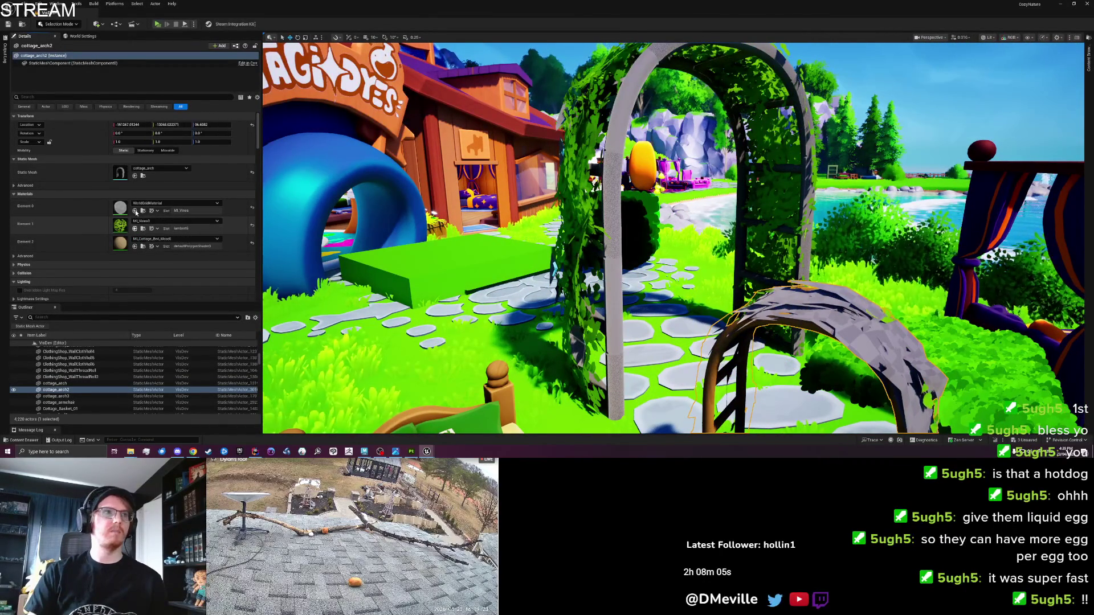
click(135, 211)
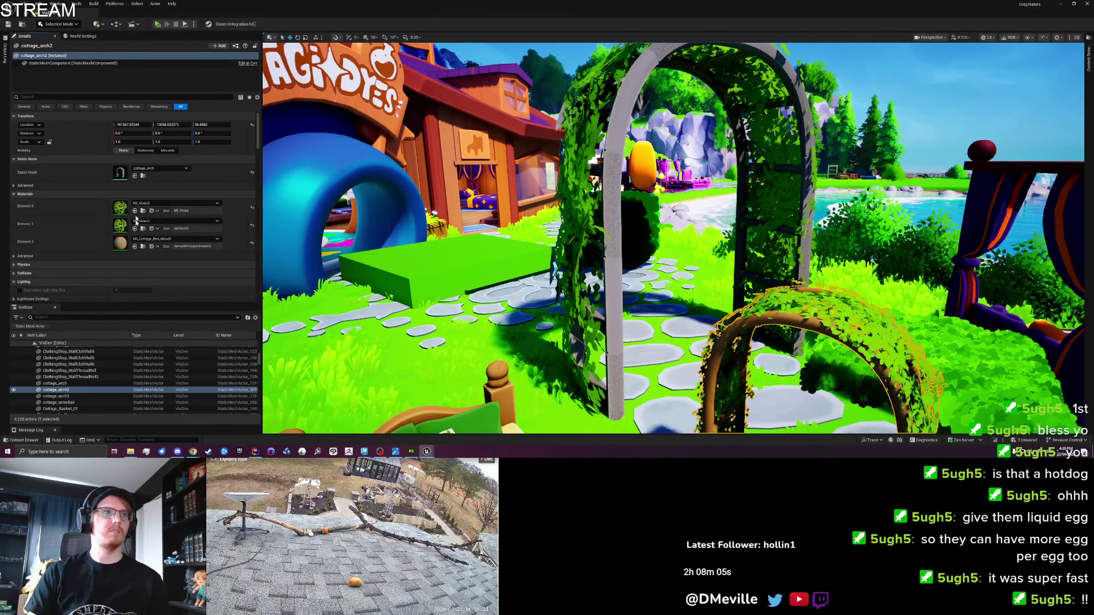
click(556, 268)
mouse_move(302, 235)
mouse_down()
mouse_move(302, 217)
mouse_move(274, 217)
mouse_up()
key(f)
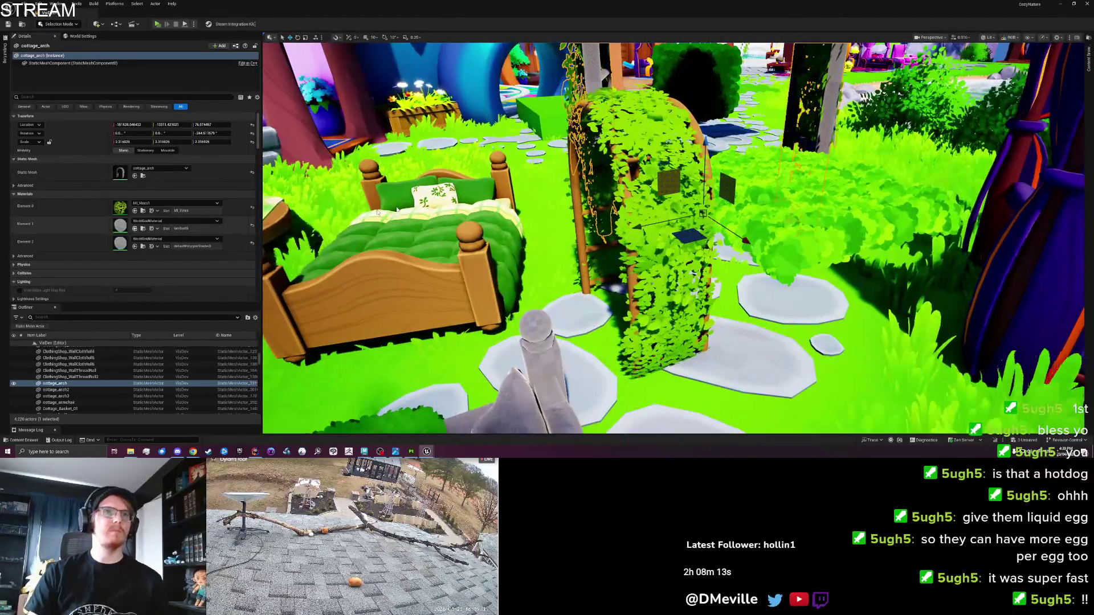
drag(398, 228, 342, 228)
Step: Select cottage_arch2 and browse to its MI_Vines1 material among the Foliage assets
click(55, 390)
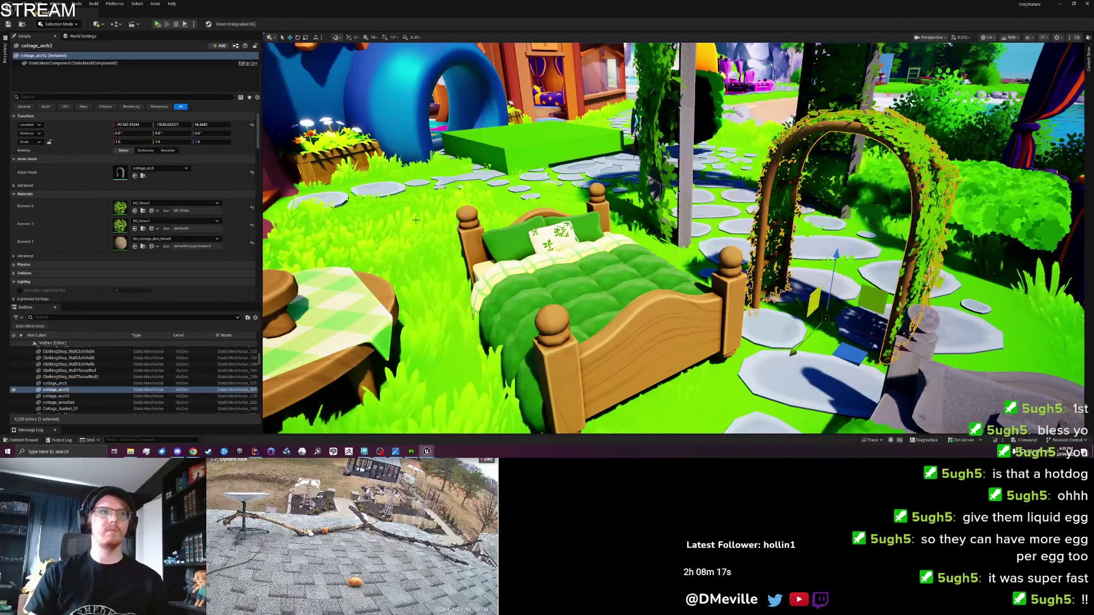
drag(497, 202, 510, 191)
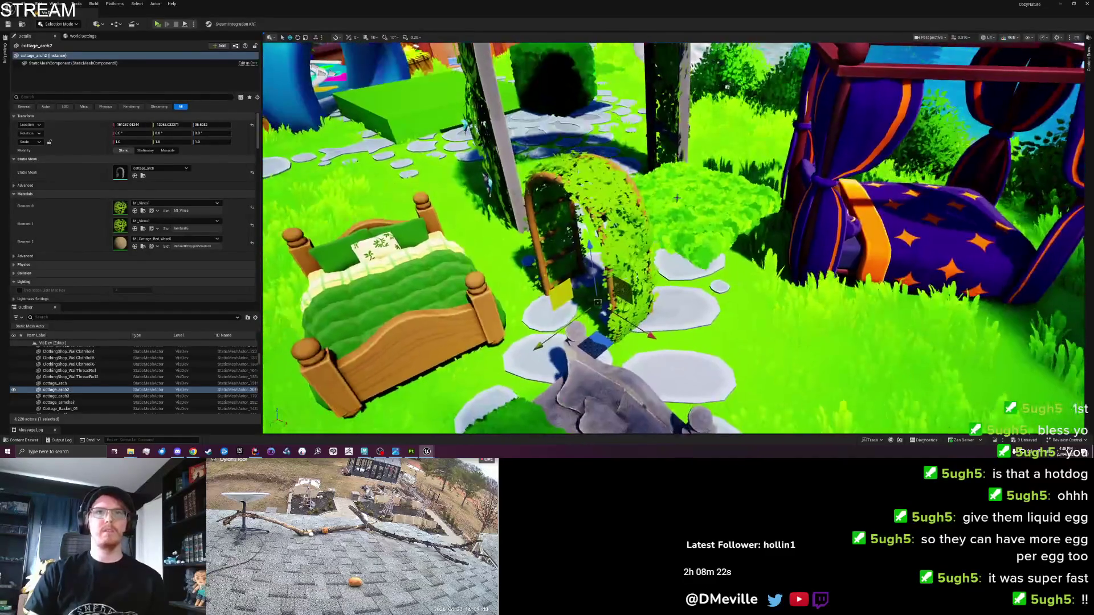
click(676, 198)
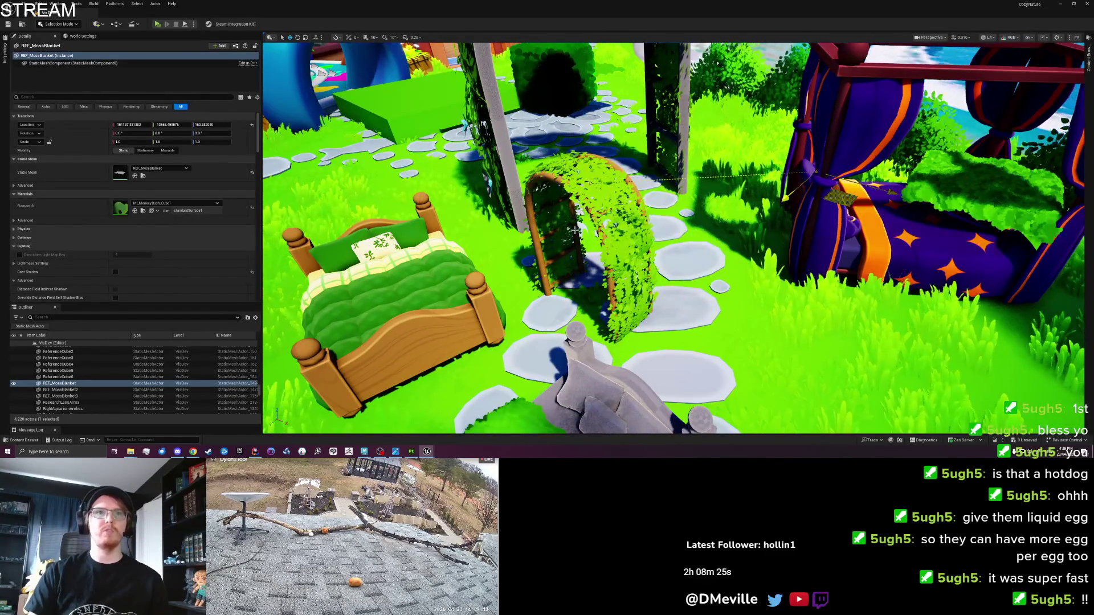
click(491, 121)
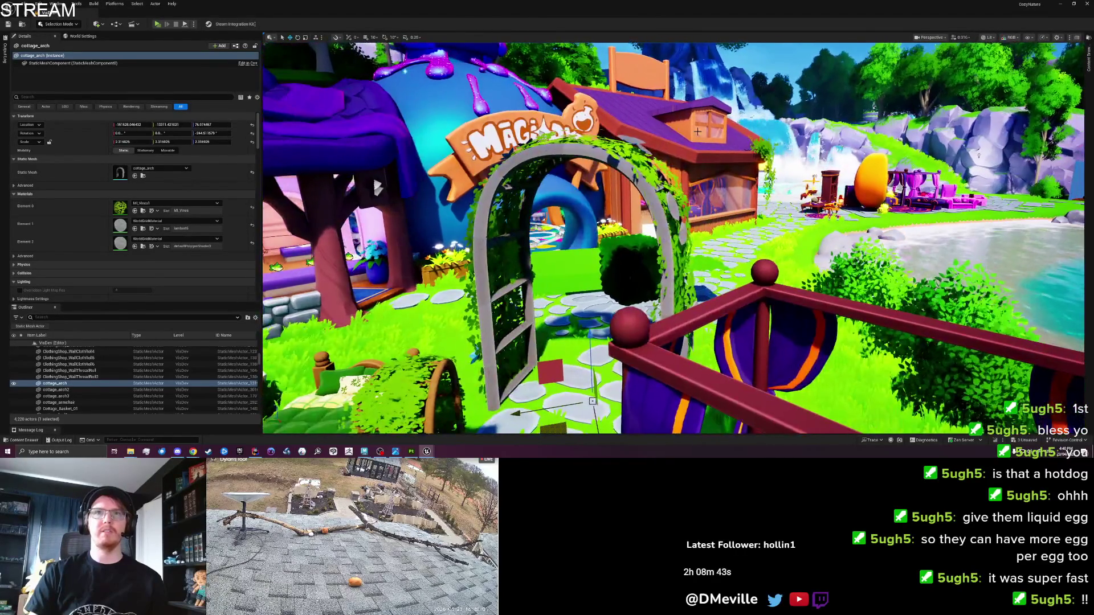
key(w)
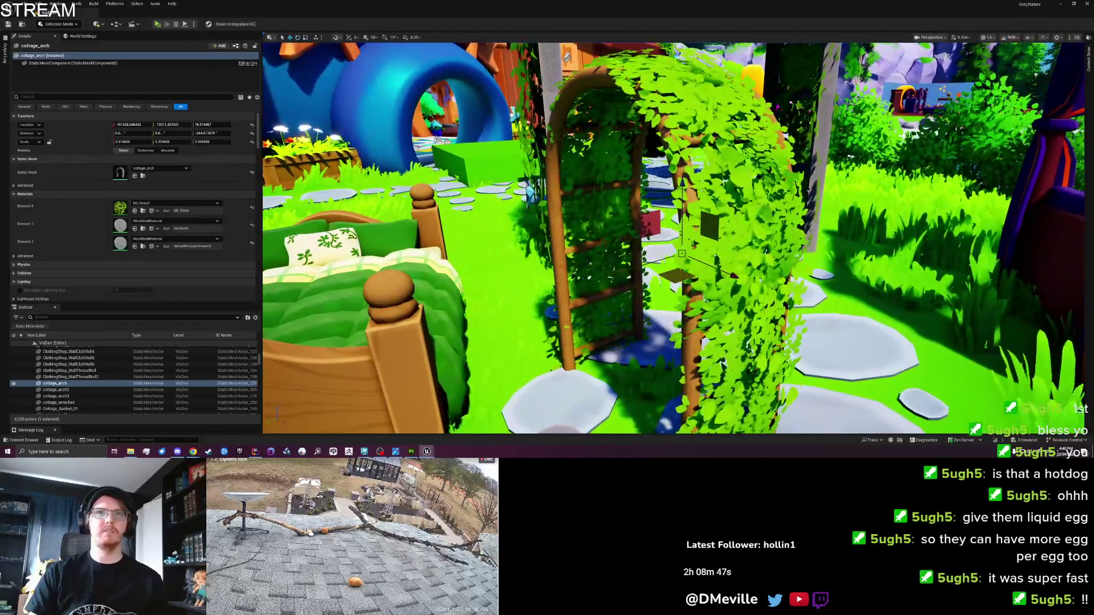
click(56, 389)
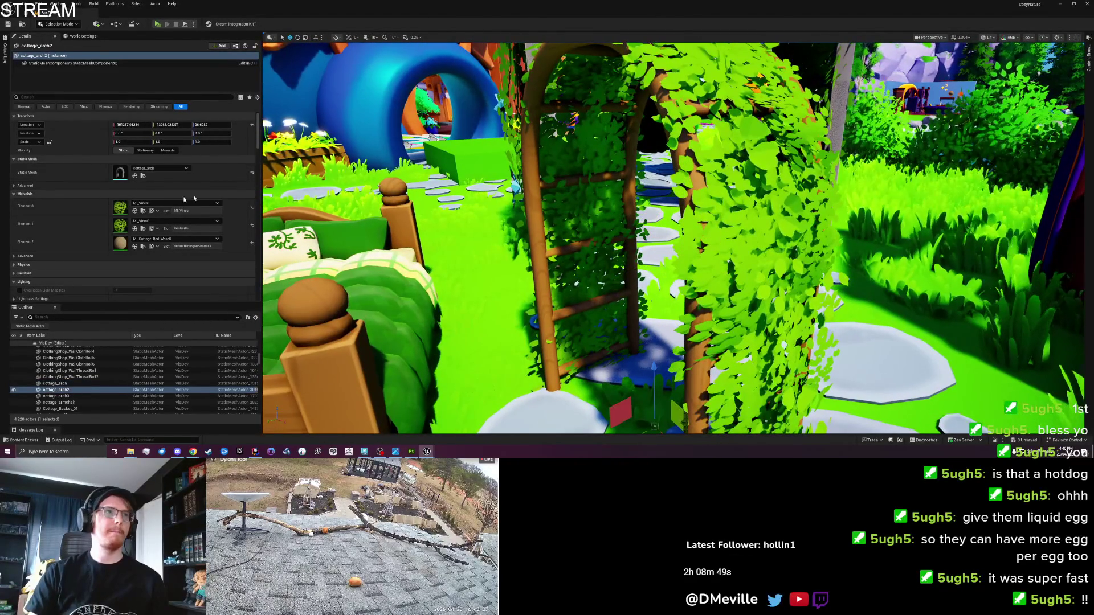
click(143, 228)
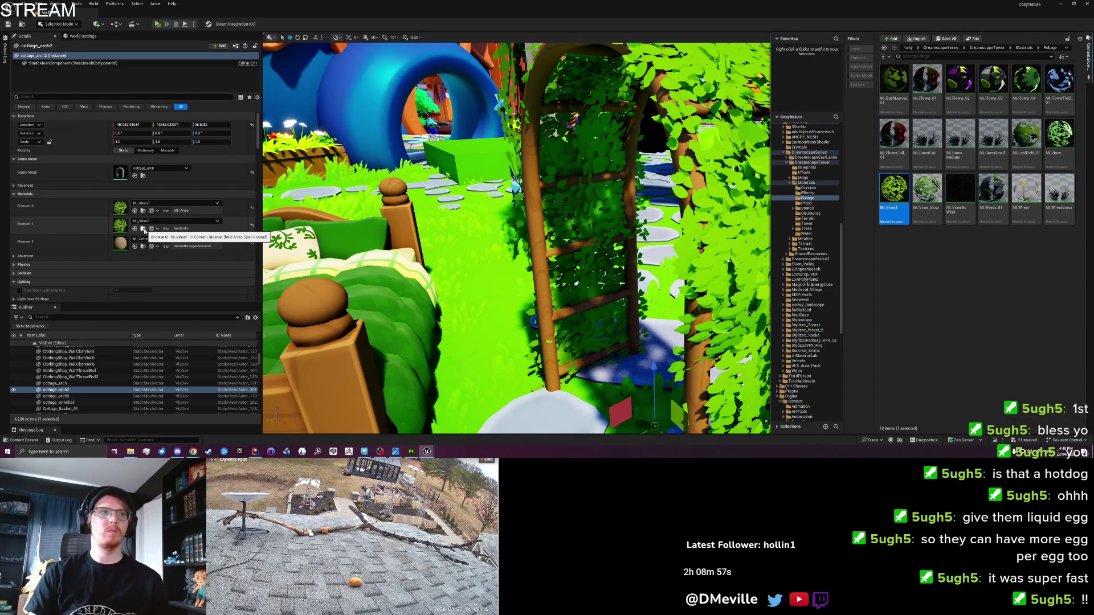
Step: Save the level and reset the arch's Element 1 slot to the default material
drag(764, 188, 777, 83)
key(ctrl+s)
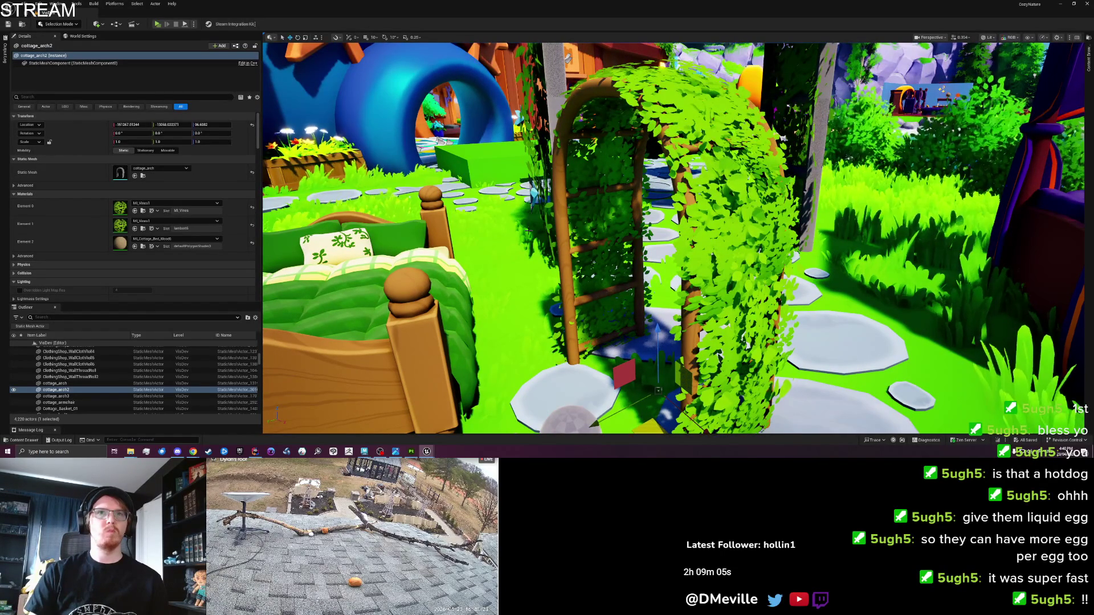
click(252, 225)
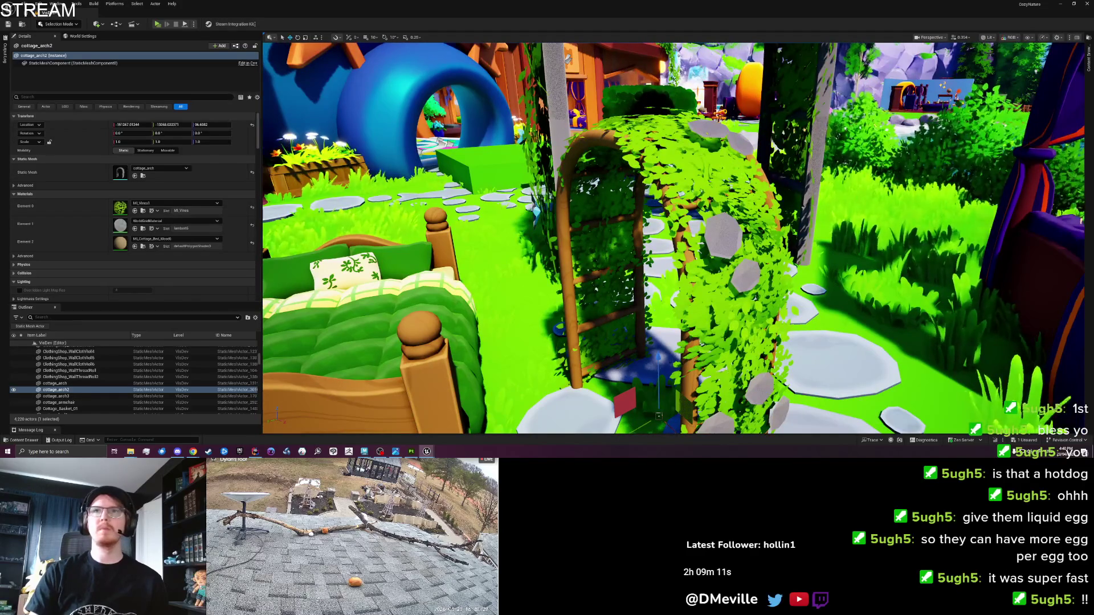
Step: Browse the Set_Cottage furniture assets in the Content Drawer, then switch over to Maya
click(1088, 63)
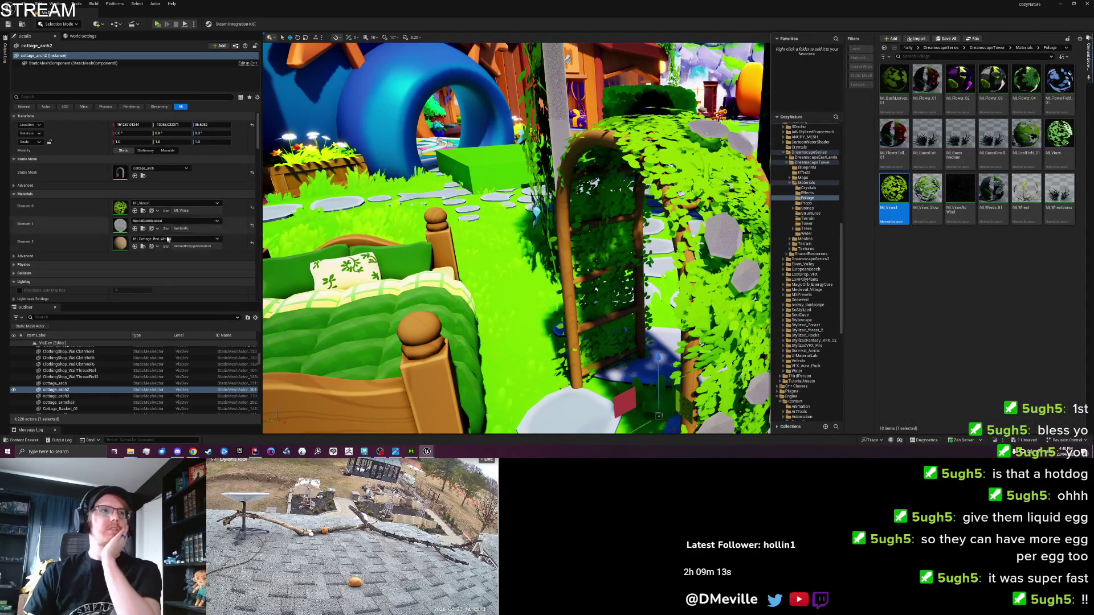
click(142, 249)
click(141, 247)
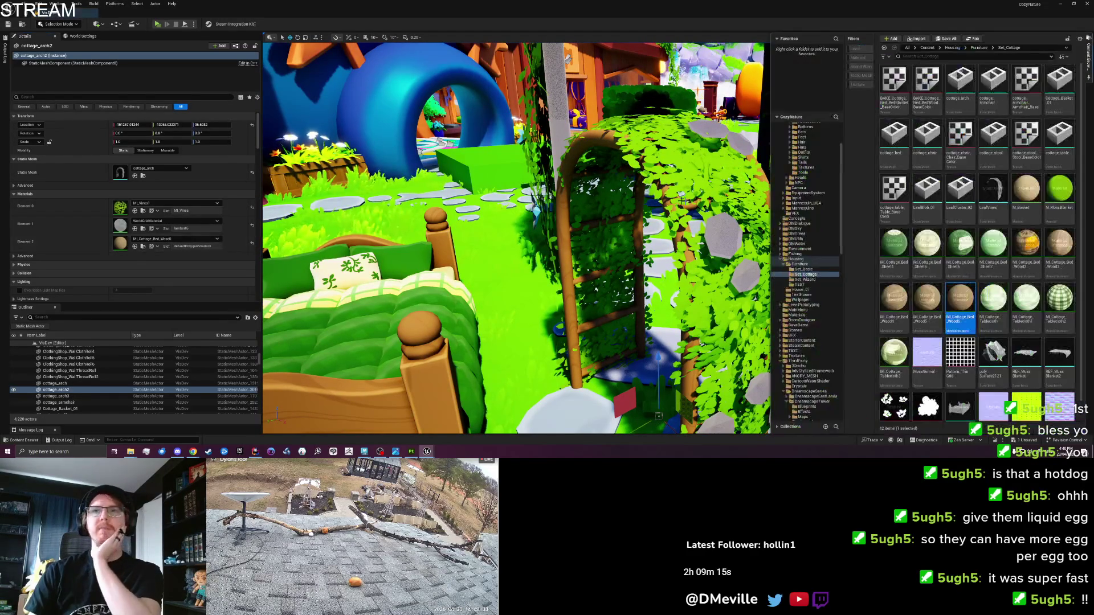
scroll(1066, 260, down, 1)
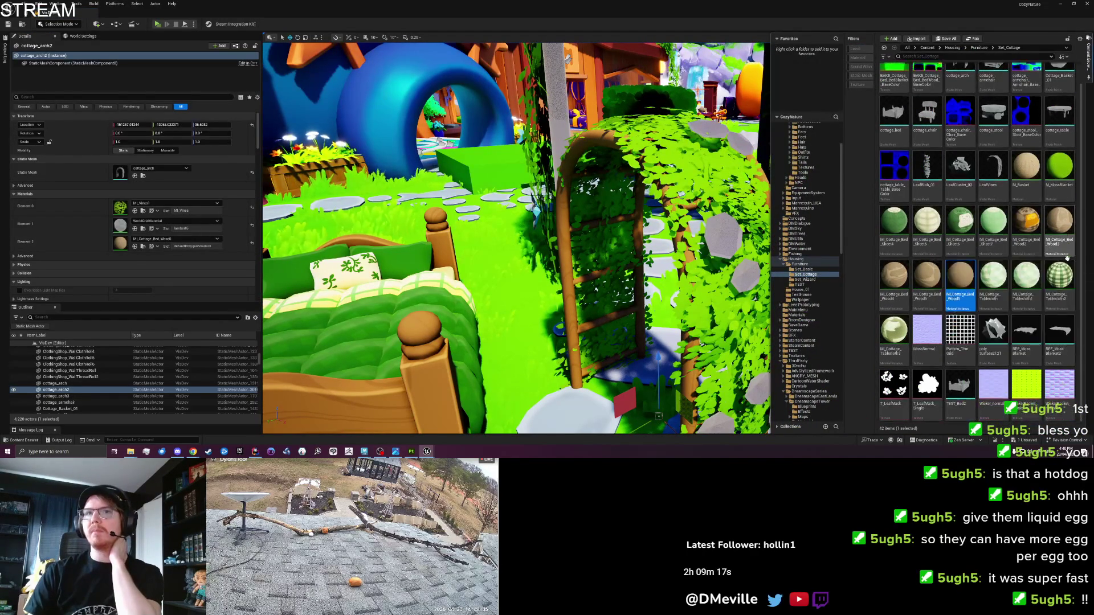
scroll(1001, 360, up, 1)
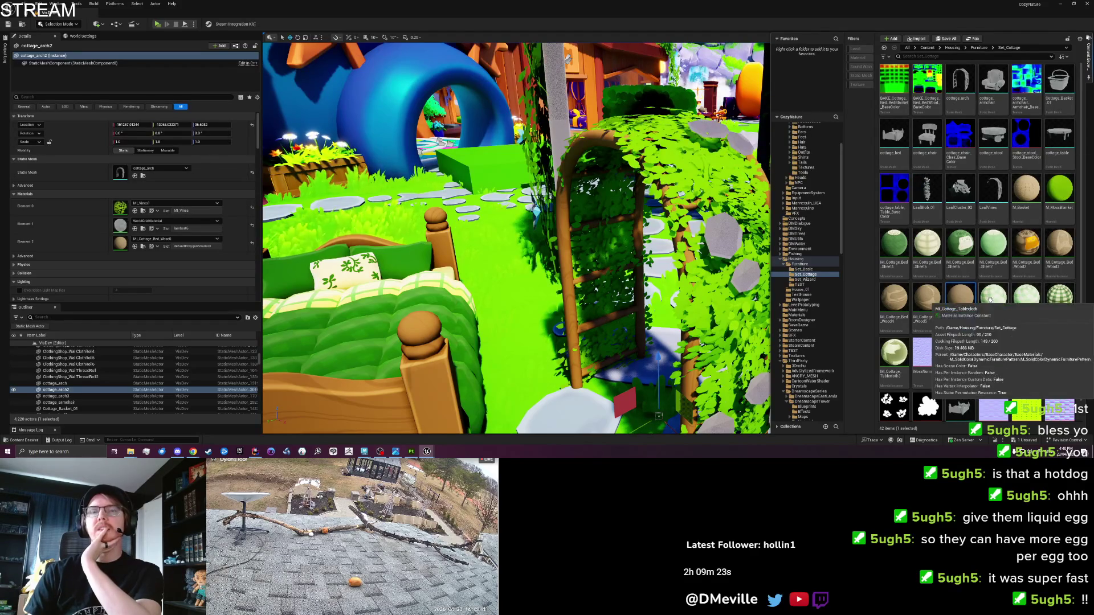
scroll(989, 299, down, 1)
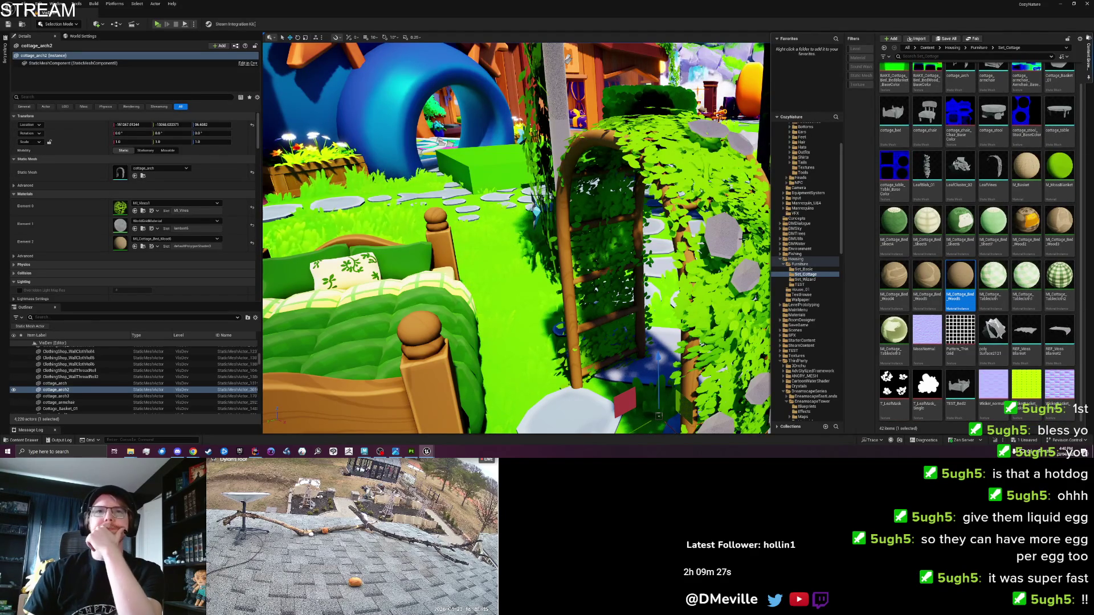
click(741, 238)
mouse_move(359, 453)
click(364, 424)
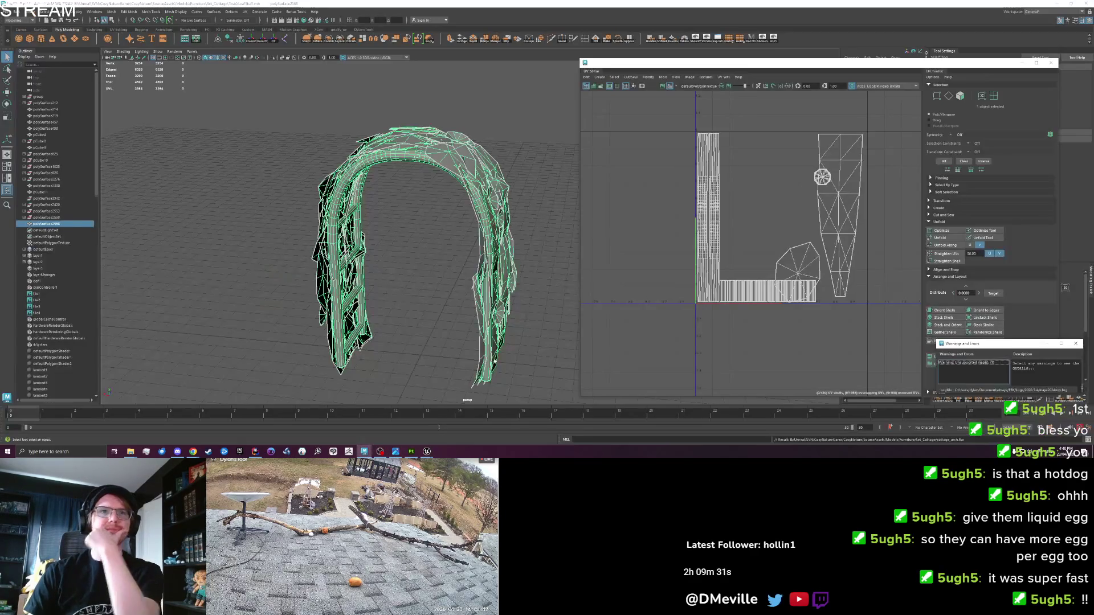
Step: Show the arch face's material and its file texture attributes in the Attribute Editor
right_click(493, 255)
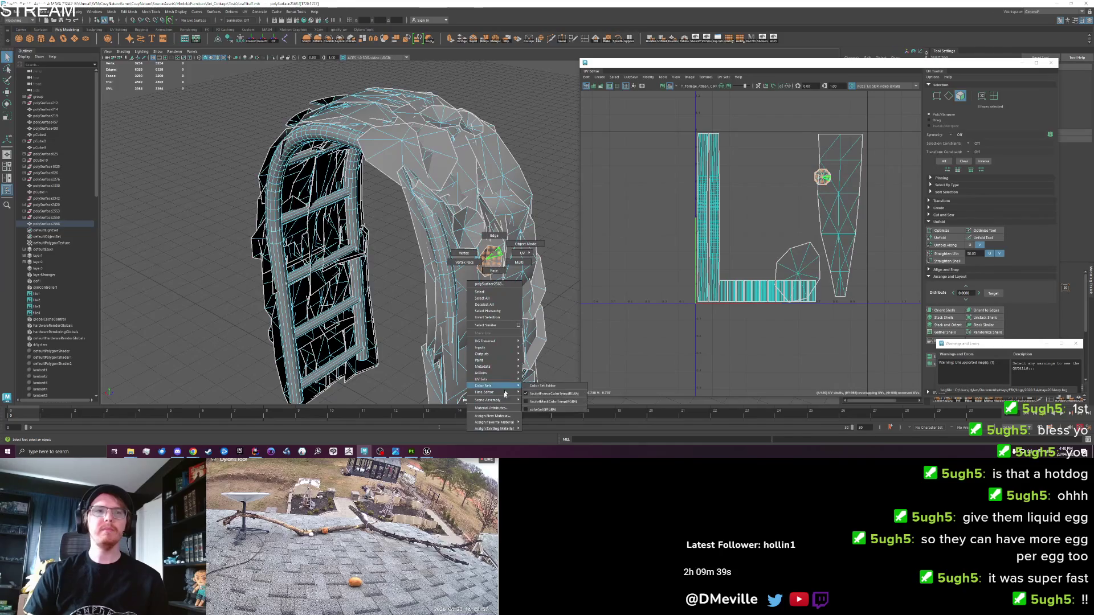
click(491, 408)
mouse_move(842, 65)
mouse_down()
mouse_move(284, 85)
mouse_move(439, 192)
mouse_move(543, 306)
mouse_up()
click(808, 66)
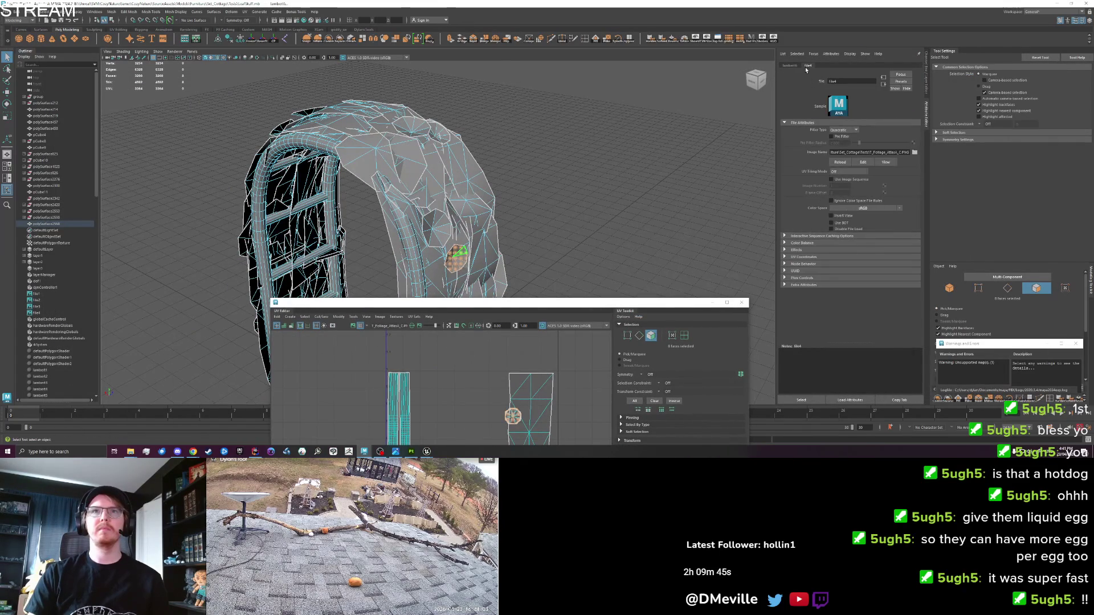
mouse_move(557, 308)
mouse_down()
mouse_move(767, 100)
mouse_move(622, 186)
mouse_move(767, 102)
mouse_up()
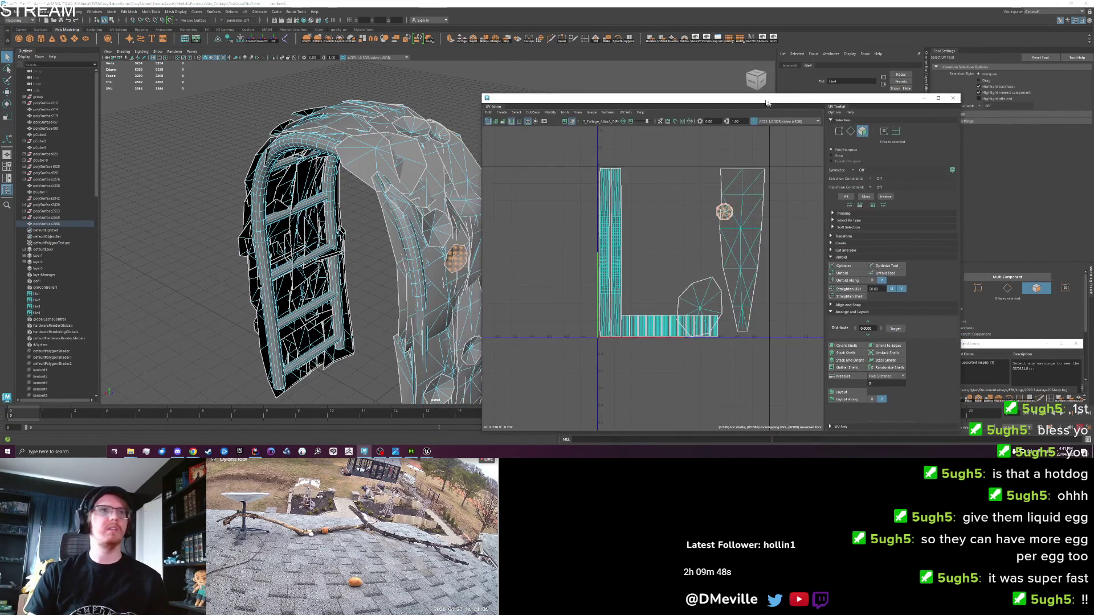
Step: Check the arch's UVs with the checker pattern, then with the foliage texture displayed
click(210, 59)
click(206, 58)
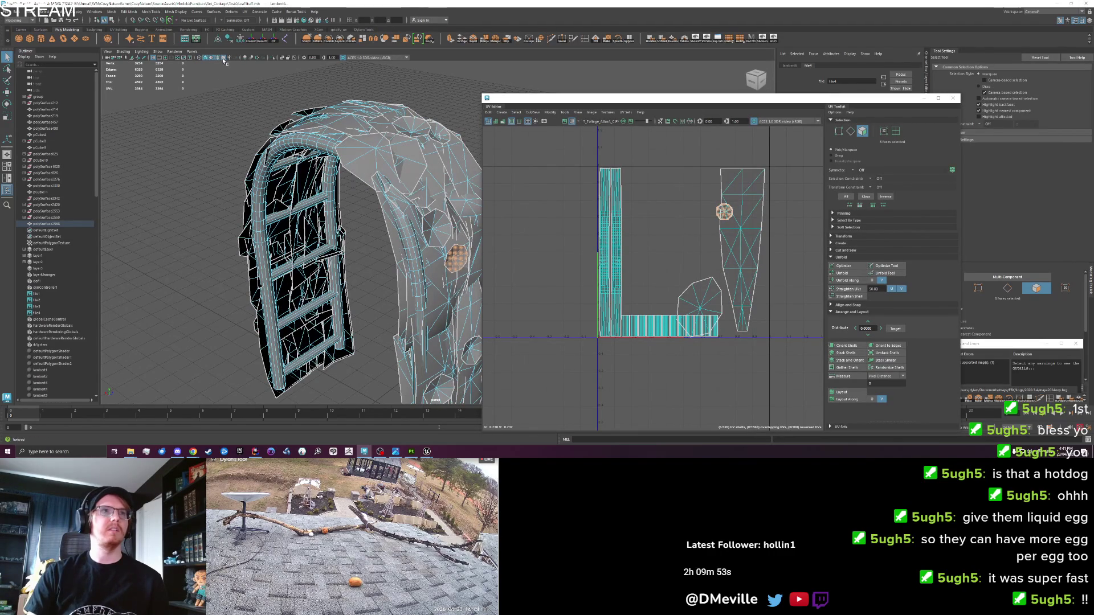
click(211, 58)
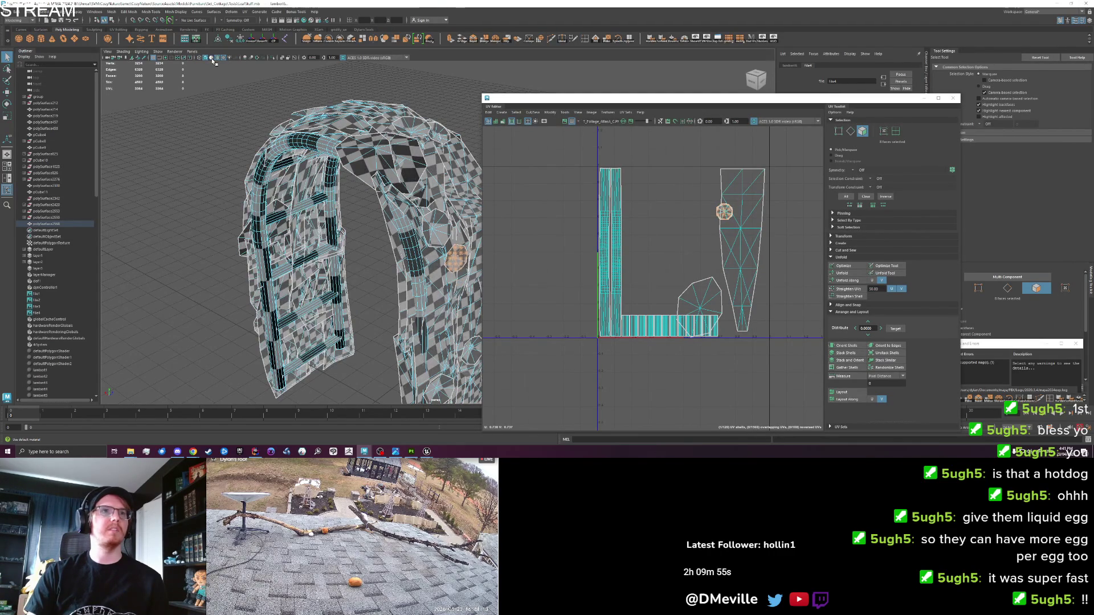
drag(255, 104, 410, 223)
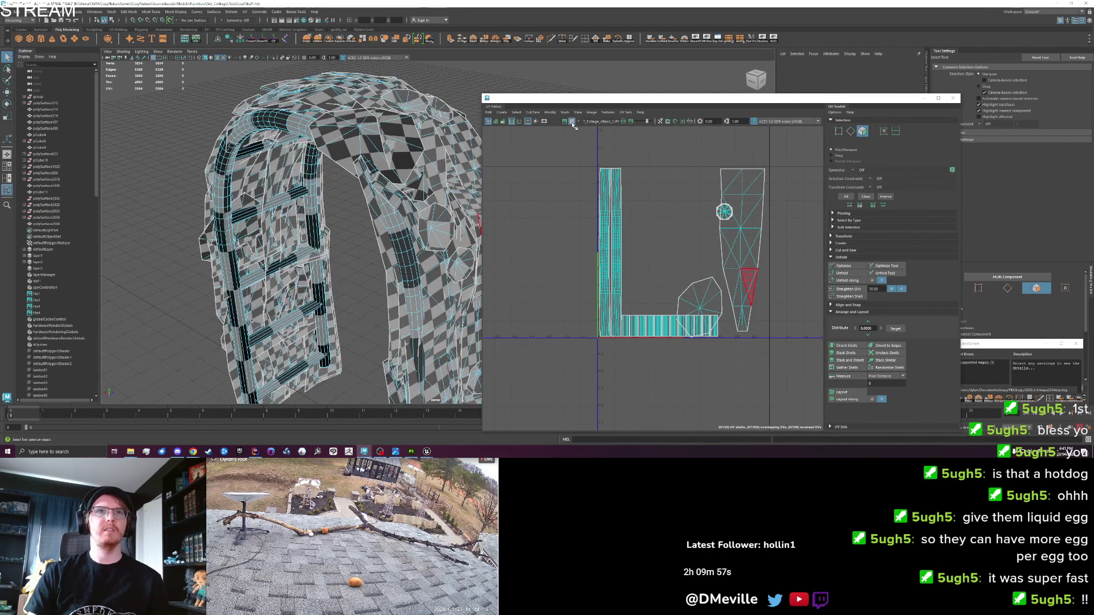
click(571, 121)
click(564, 121)
mouse_move(408, 226)
mouse_down()
mouse_move(511, 205)
mouse_move(376, 186)
mouse_move(415, 298)
mouse_up()
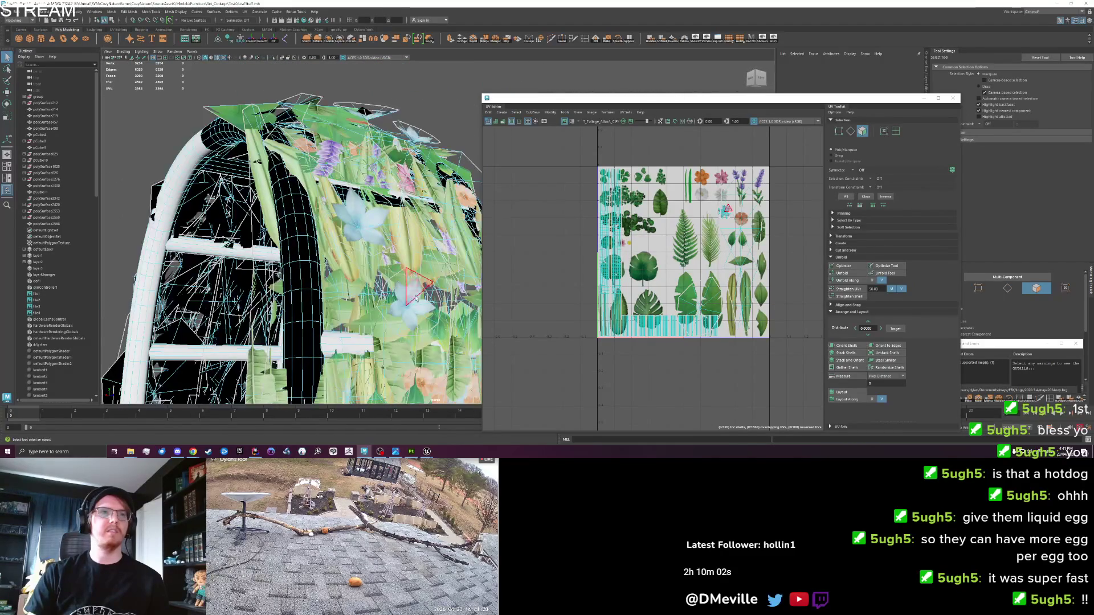
click(356, 216)
drag(355, 217, 403, 260)
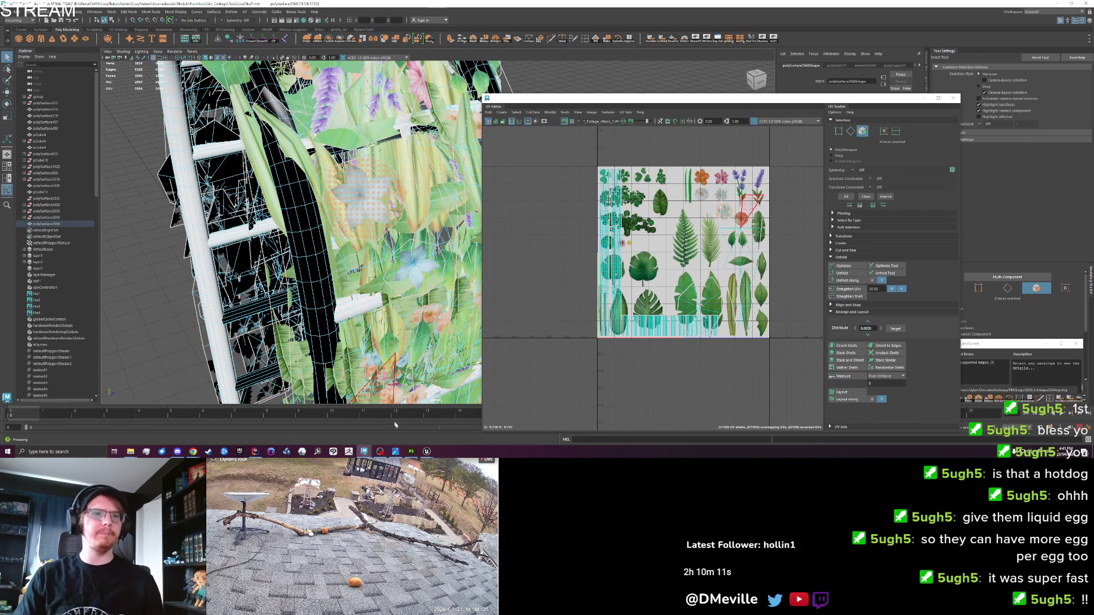
Step: Back in Unreal, assign MI_Vines1 to cottage_arch2's Element 1 slot
click(426, 451)
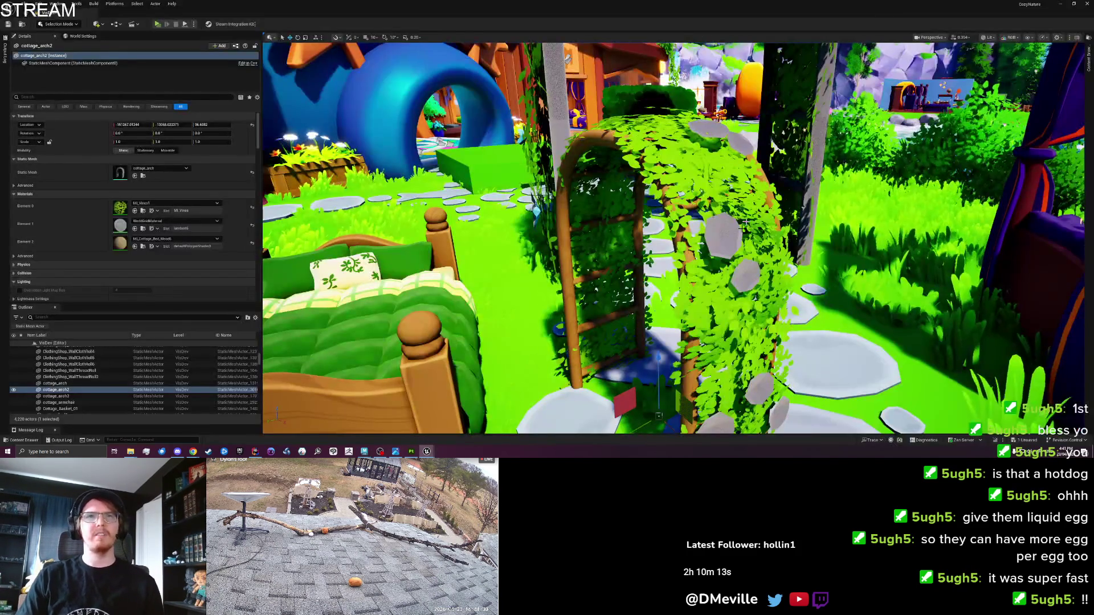
click(143, 210)
click(135, 228)
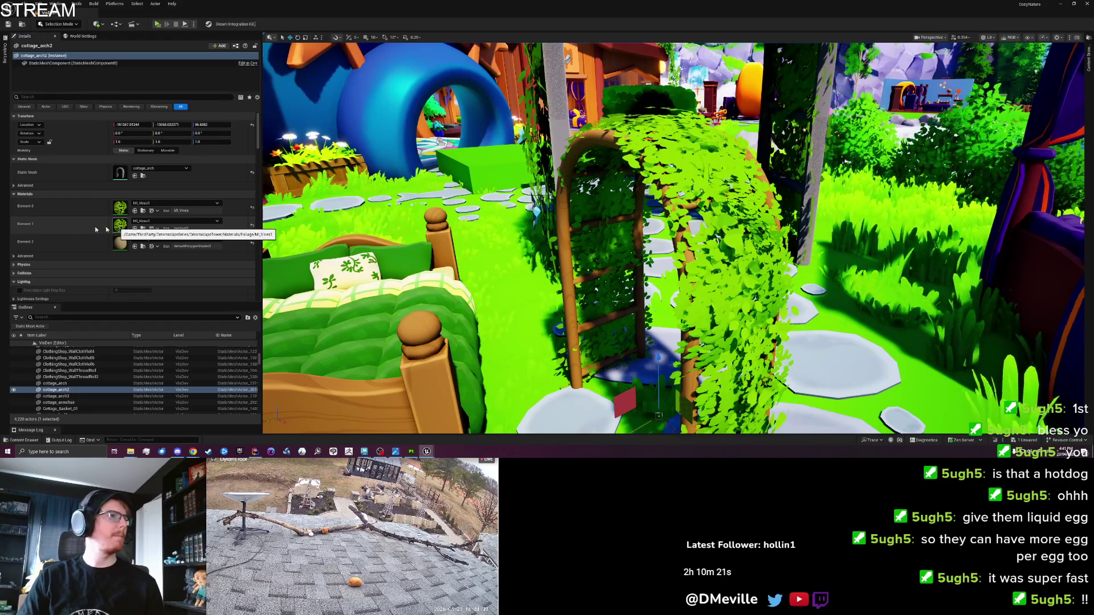
double_click(120, 225)
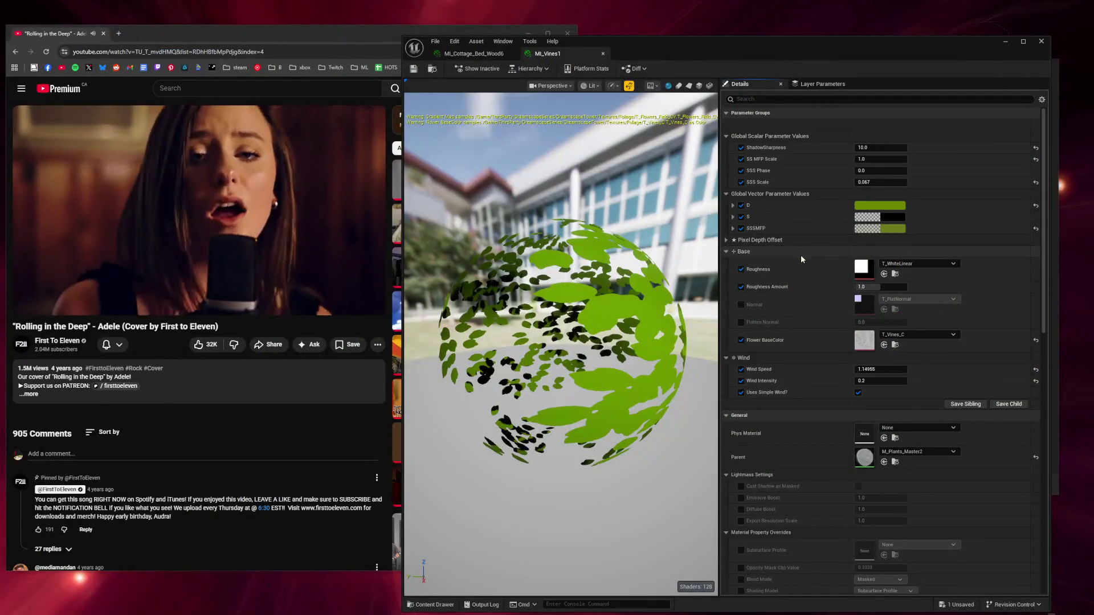
double_click(863, 345)
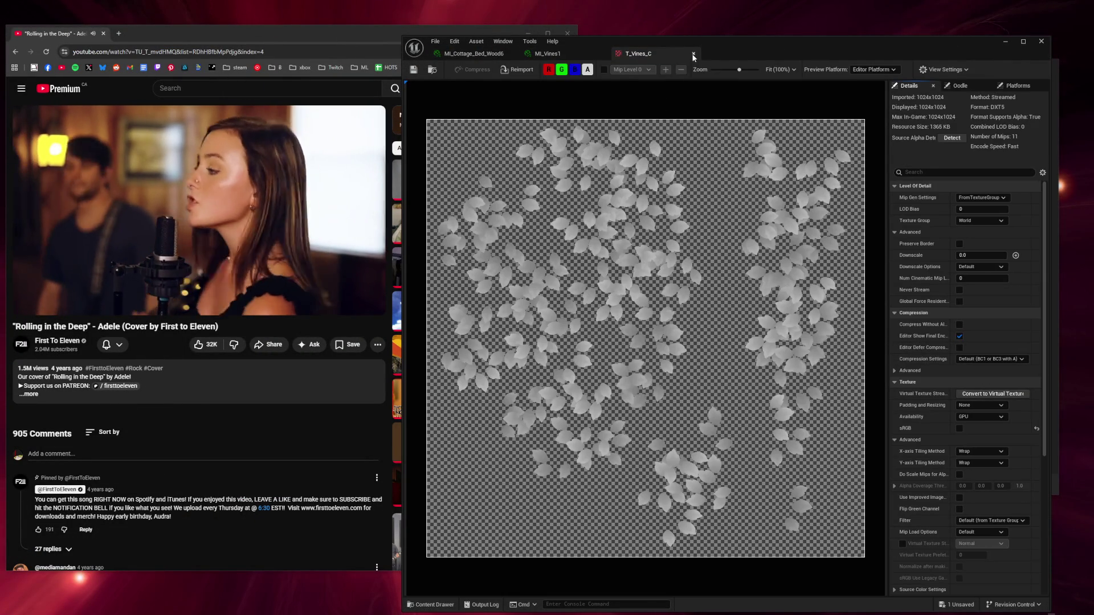
click(694, 53)
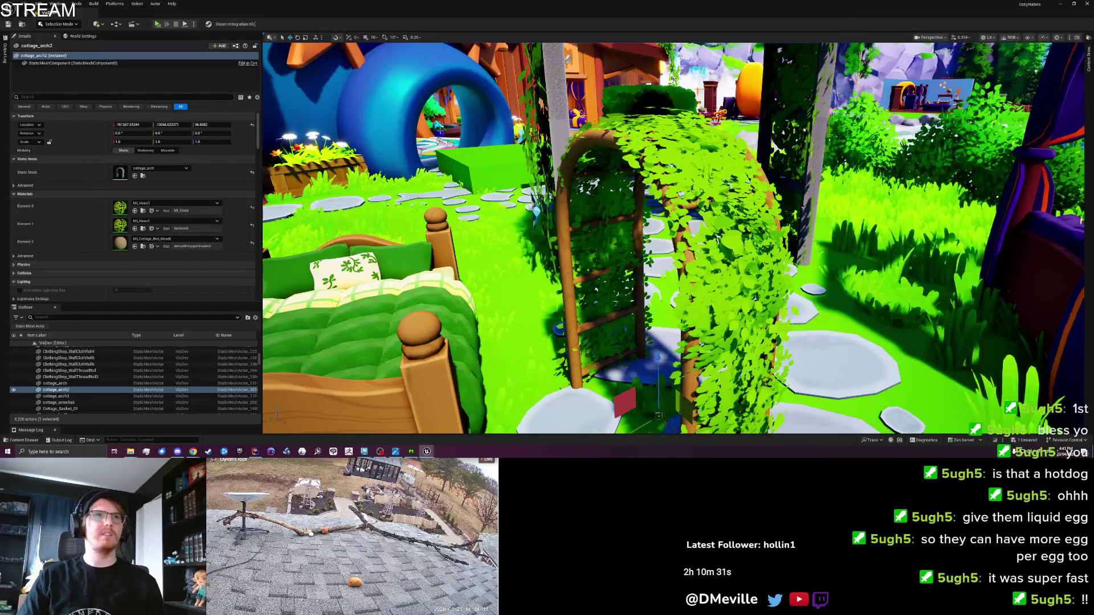
click(440, 138)
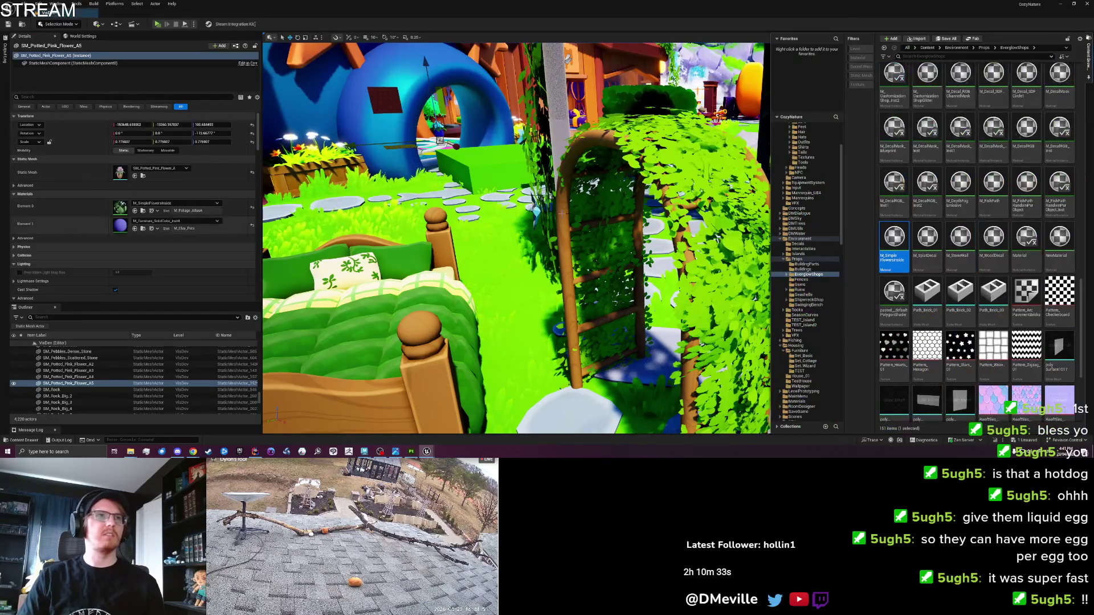
Step: Give cottage_arch2's Element 1 the M_SimpleFlowersInside material and fly through the arch to inspect it
click(680, 183)
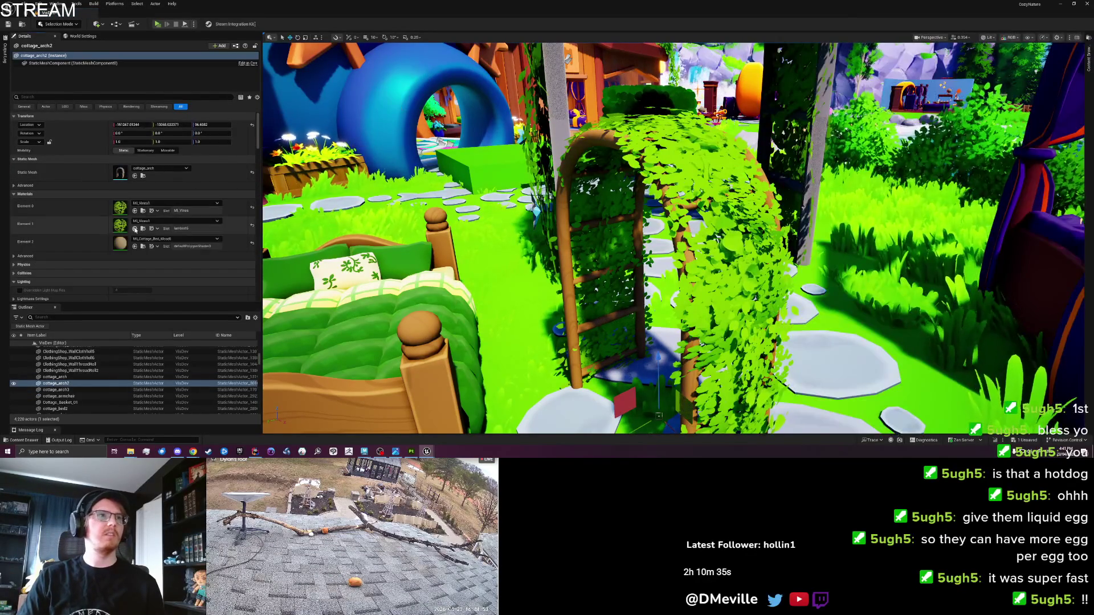
click(135, 229)
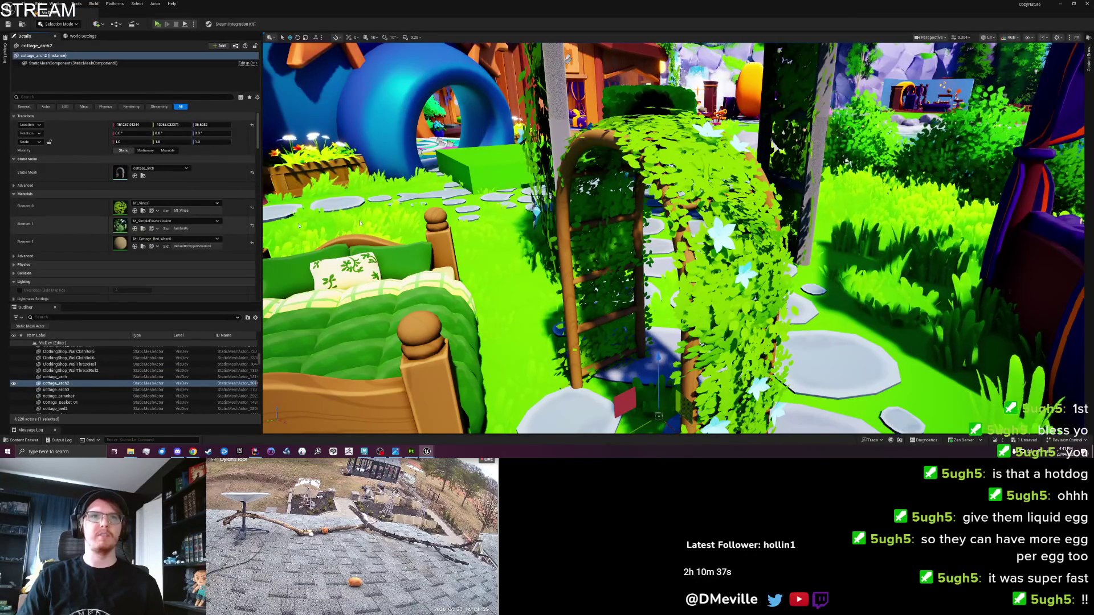
key(f)
key(w)
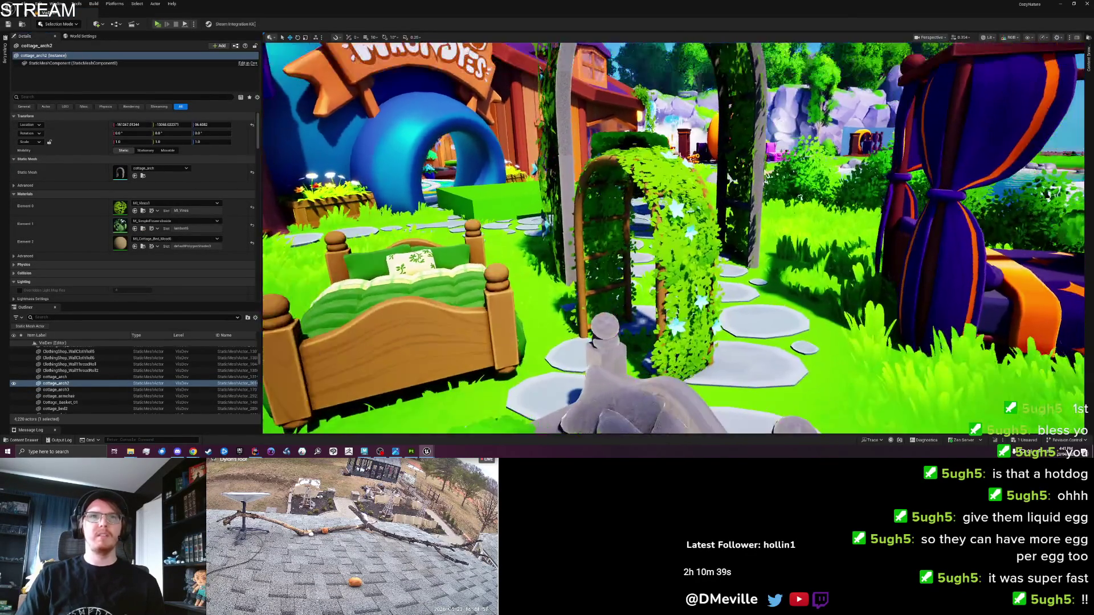
key(w)
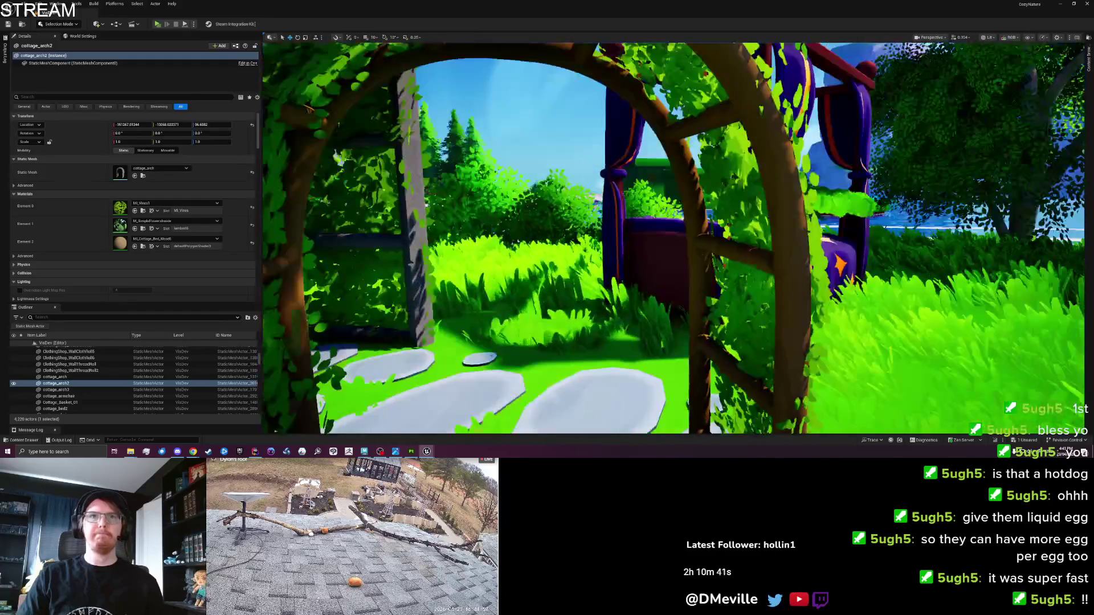
key(s)
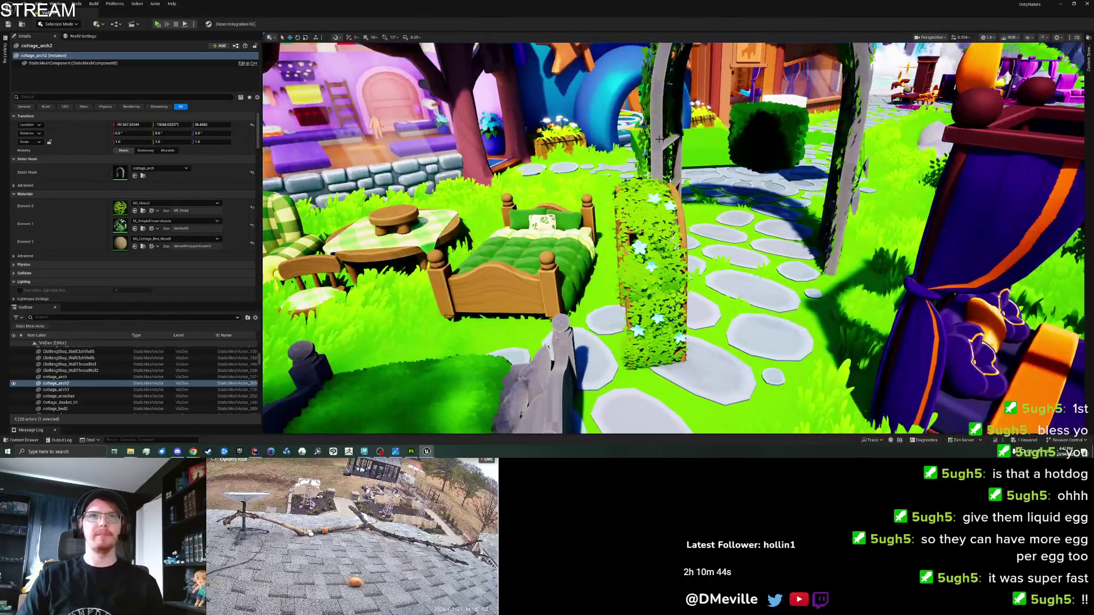
Step: Delete the old cottage arch and the LeafVines mesh, save the map, and reselect cottage_arch2
click(659, 139)
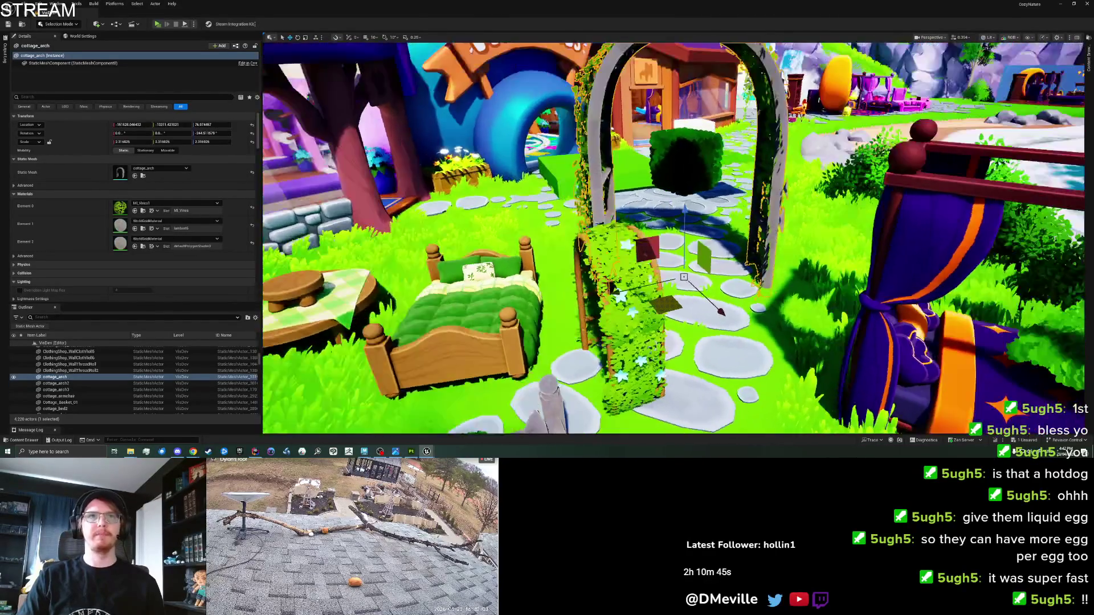
key(f)
drag(726, 260, 791, 199)
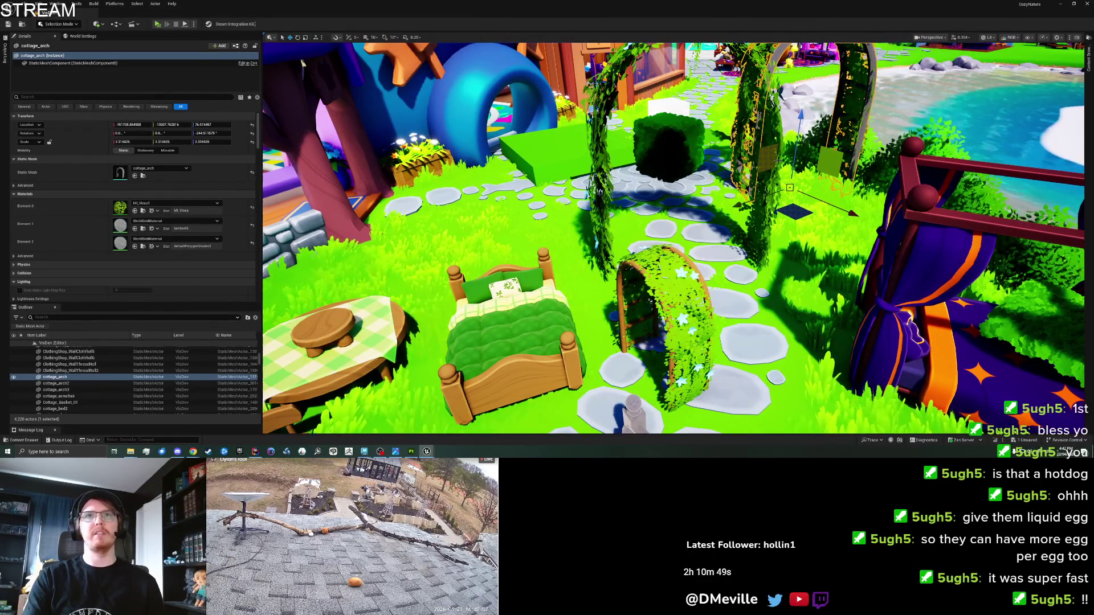
key(Delete)
click(680, 133)
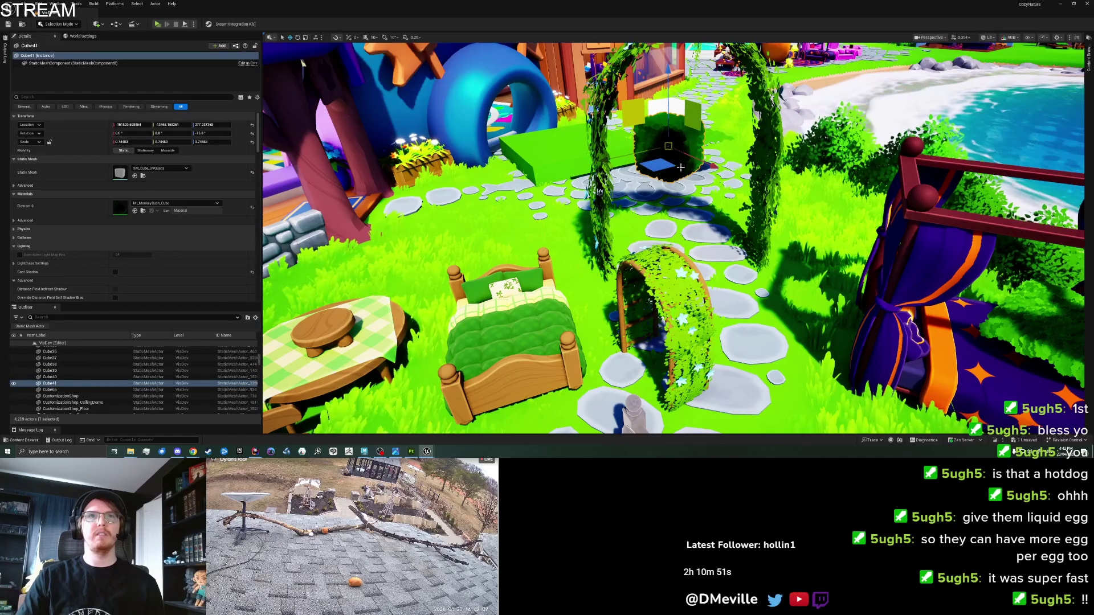
click(739, 213)
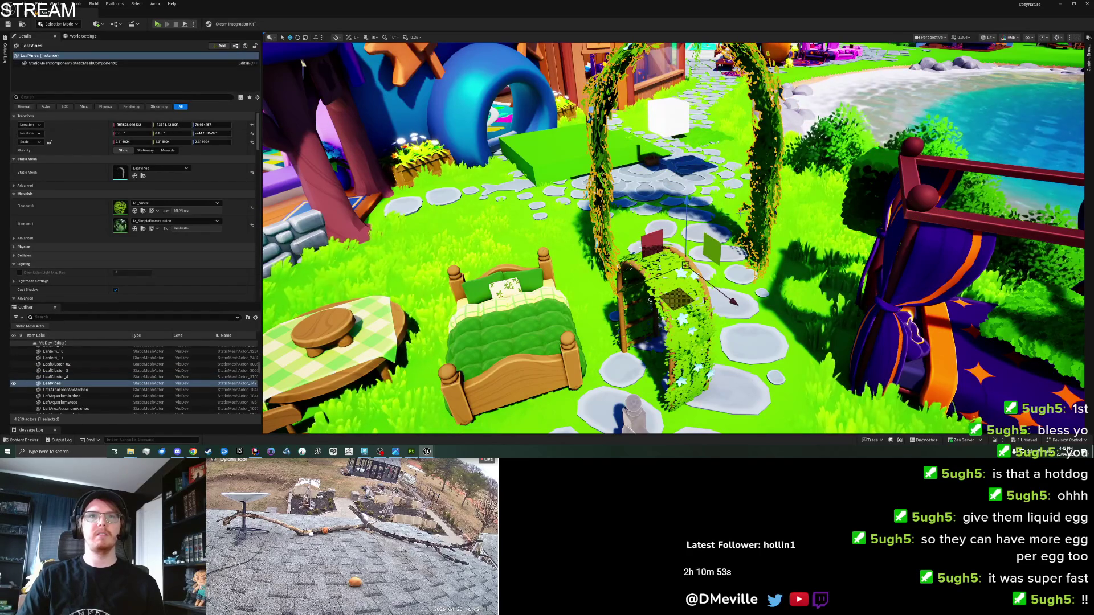
key(Delete)
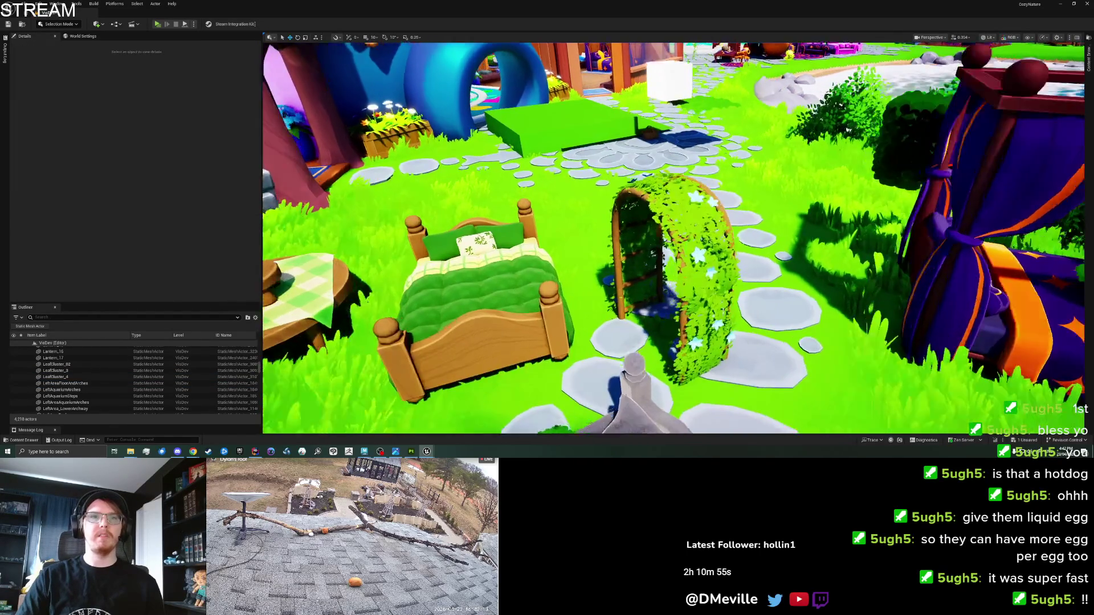
key(ctrl+s)
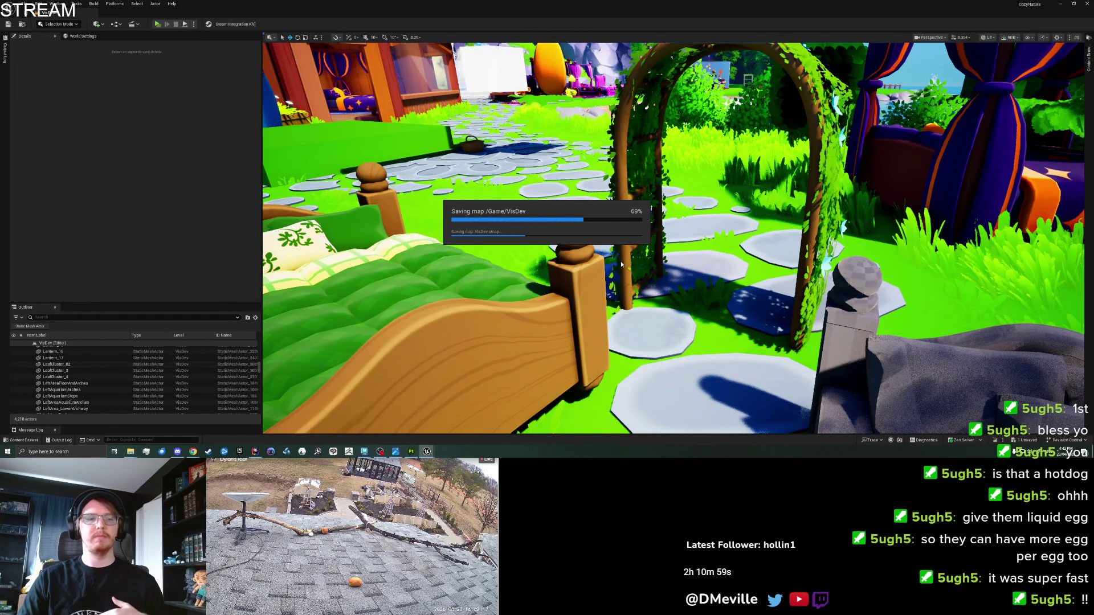
click(624, 260)
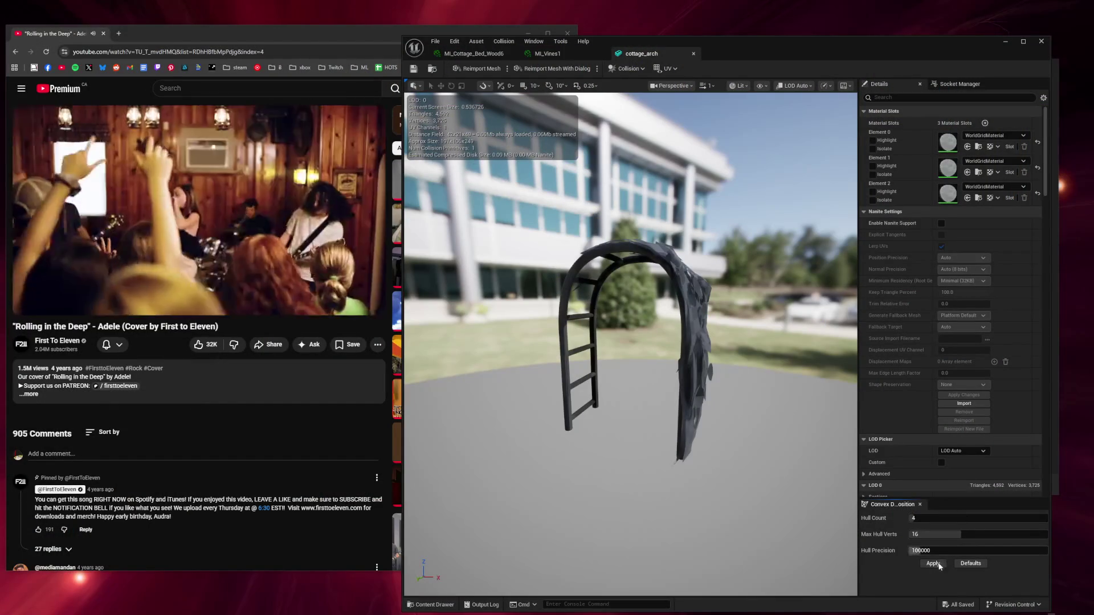
Step: Apply four convex collision hulls to the arch, then playtest from the island ground and stop
click(932, 563)
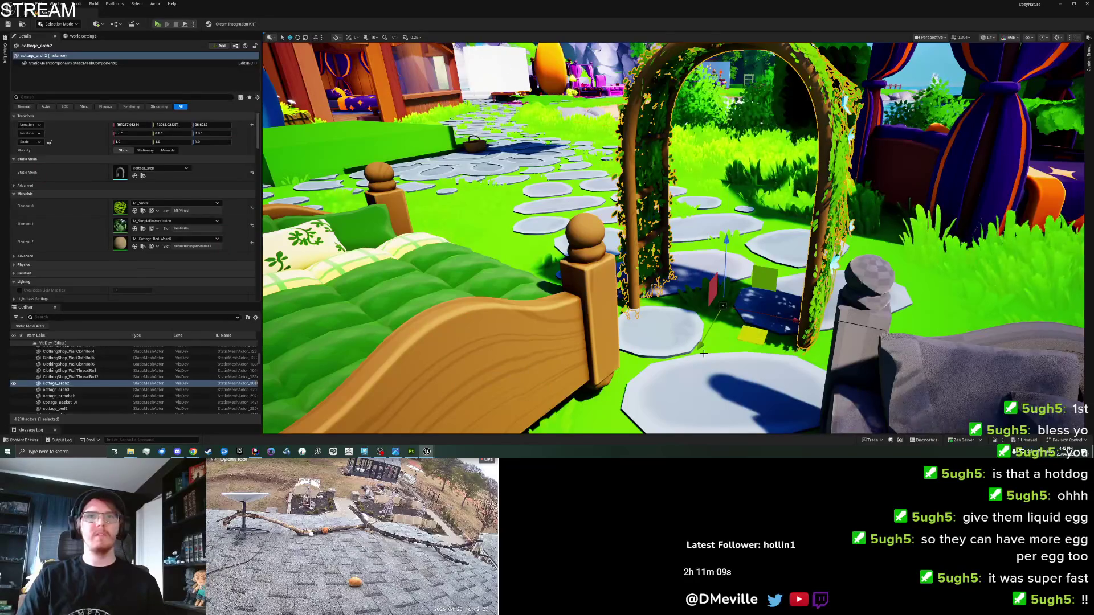
right_click(703, 354)
click(722, 345)
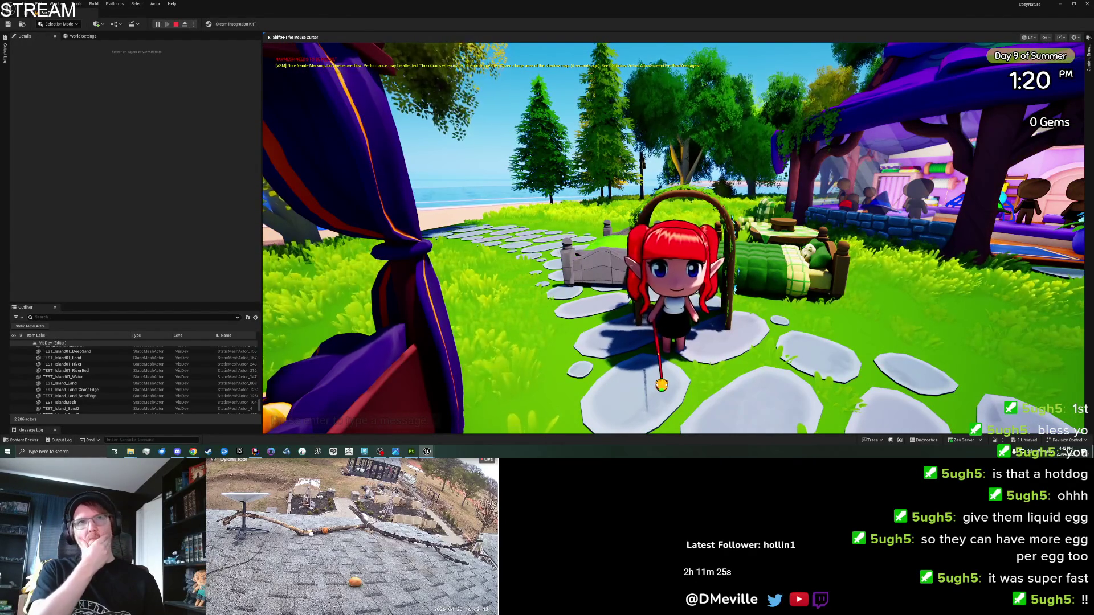
key(Escape)
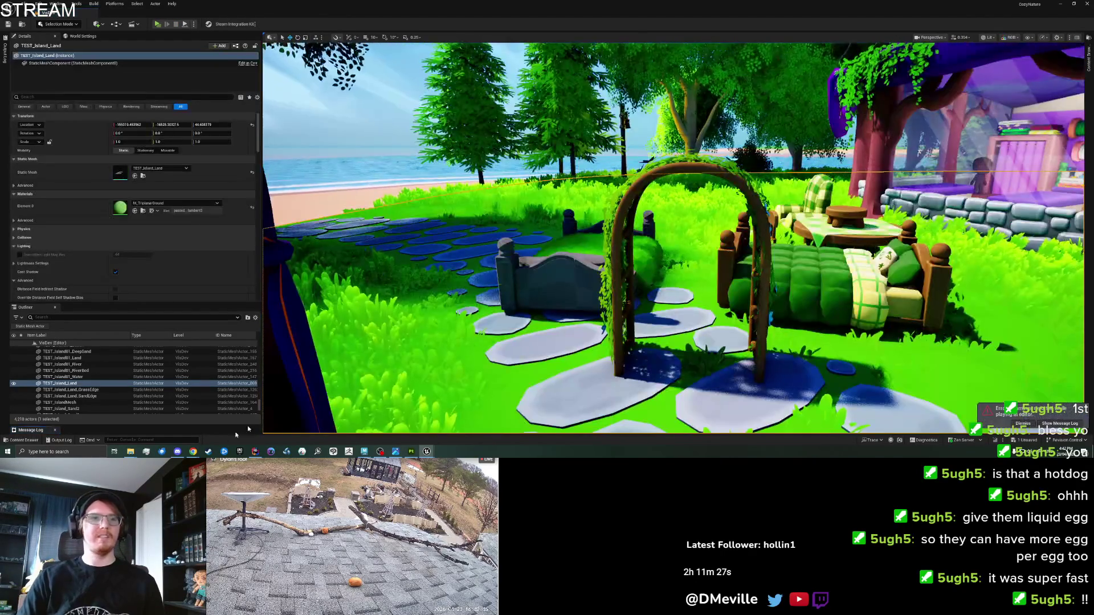
Step: In Maya, close the UV Editor, select the vine arch and snap its pivot to the base
mouse_move(364, 452)
click(406, 429)
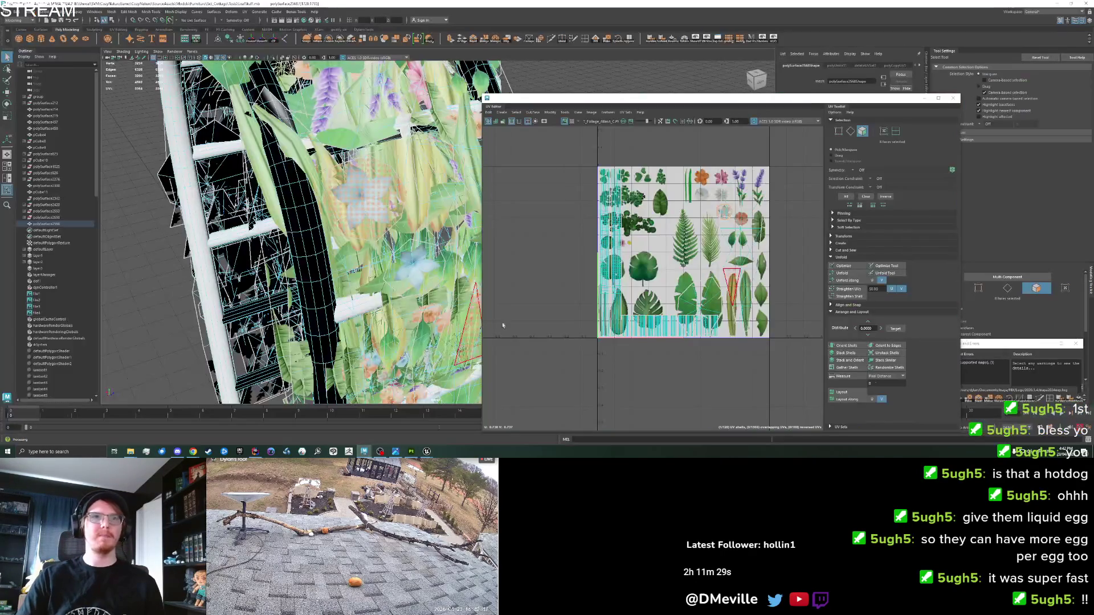
click(954, 100)
scroll(558, 282, down, 5)
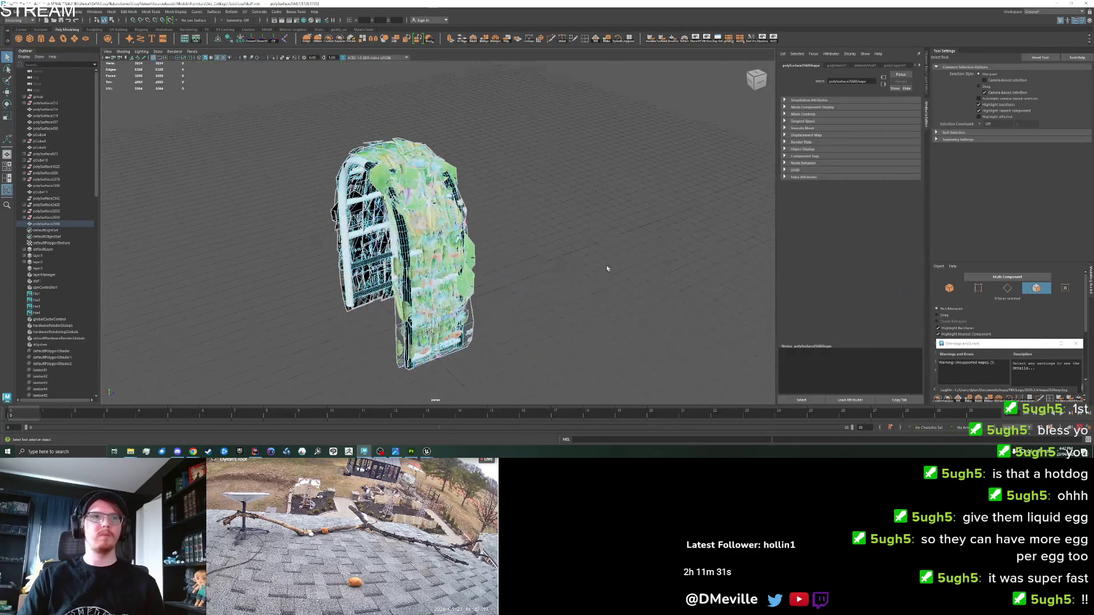
click(477, 322)
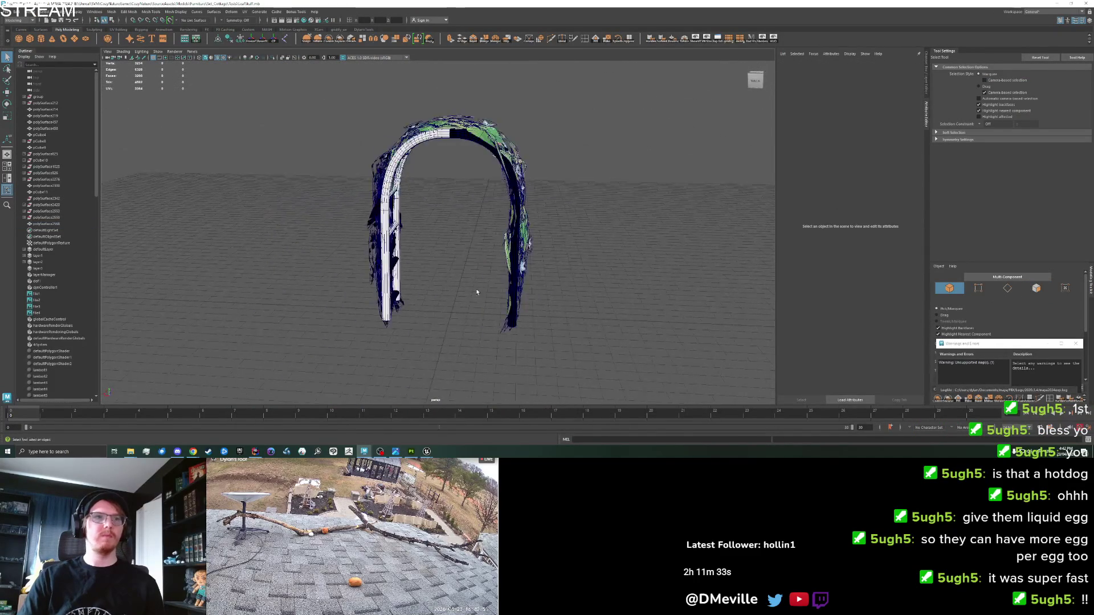
drag(290, 368, 410, 285)
key(w)
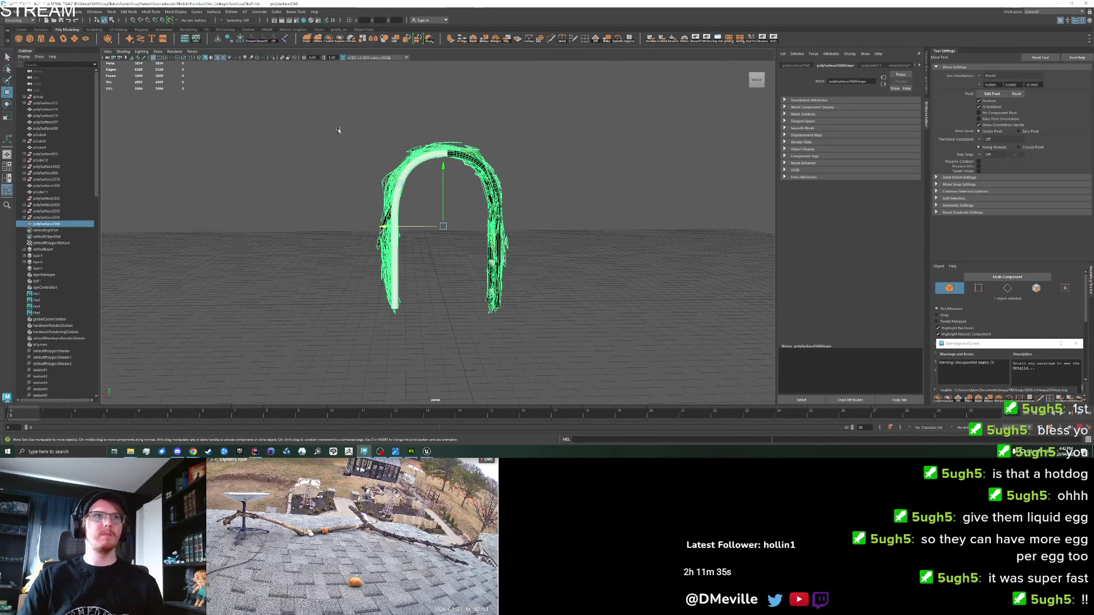
click(260, 40)
Step: Scale the arch up uniformly across Scale X, Y and Z in the Channel Box
key(r)
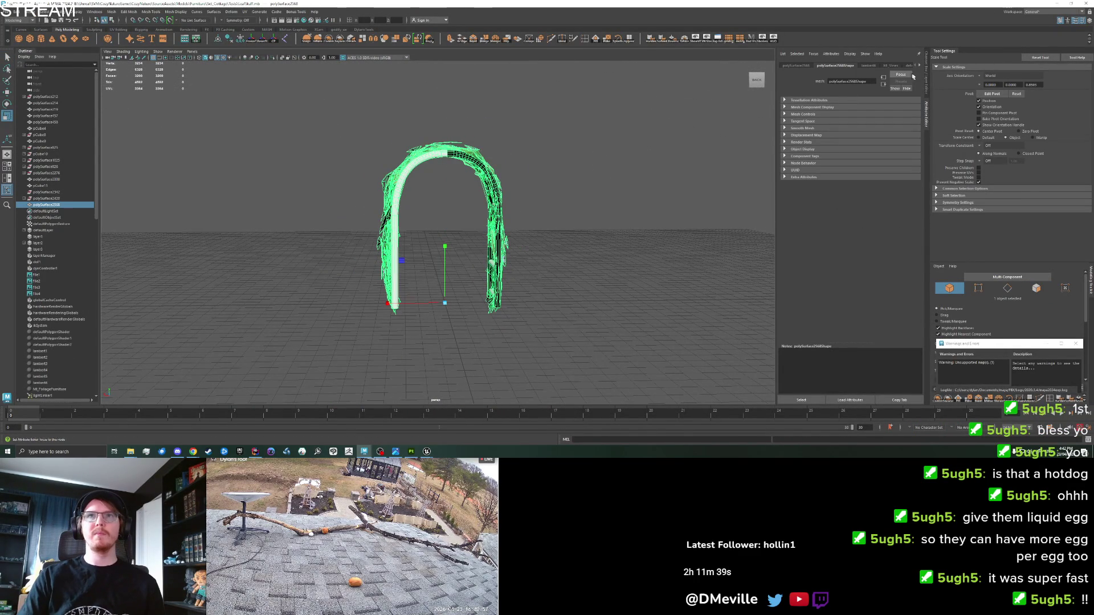
click(924, 93)
drag(910, 101, 910, 110)
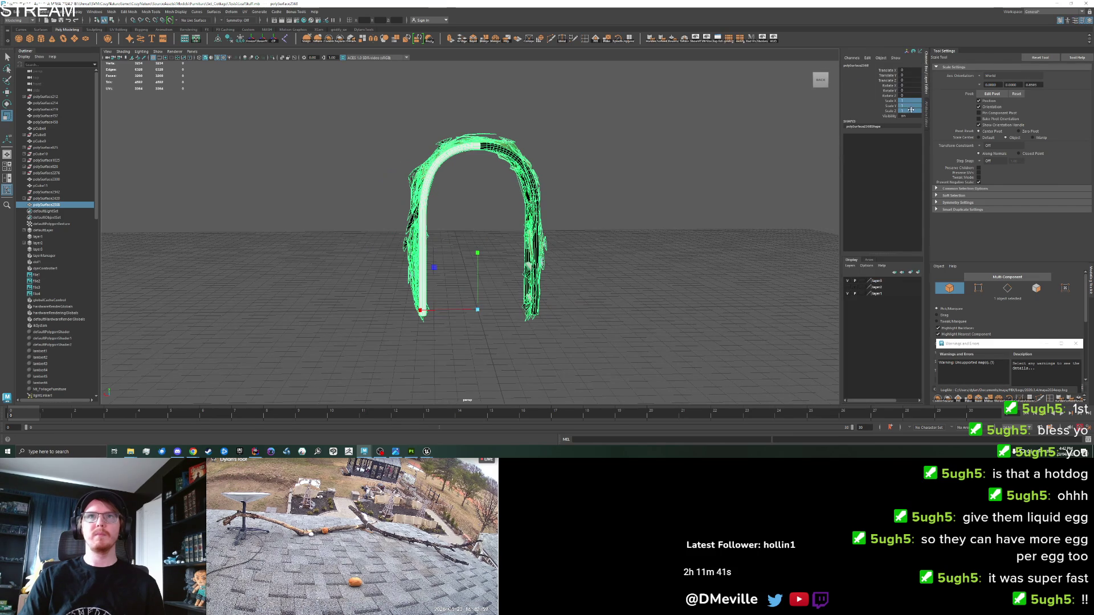
click(630, 228)
scroll(621, 244, down, 2)
drag(621, 243, 614, 270)
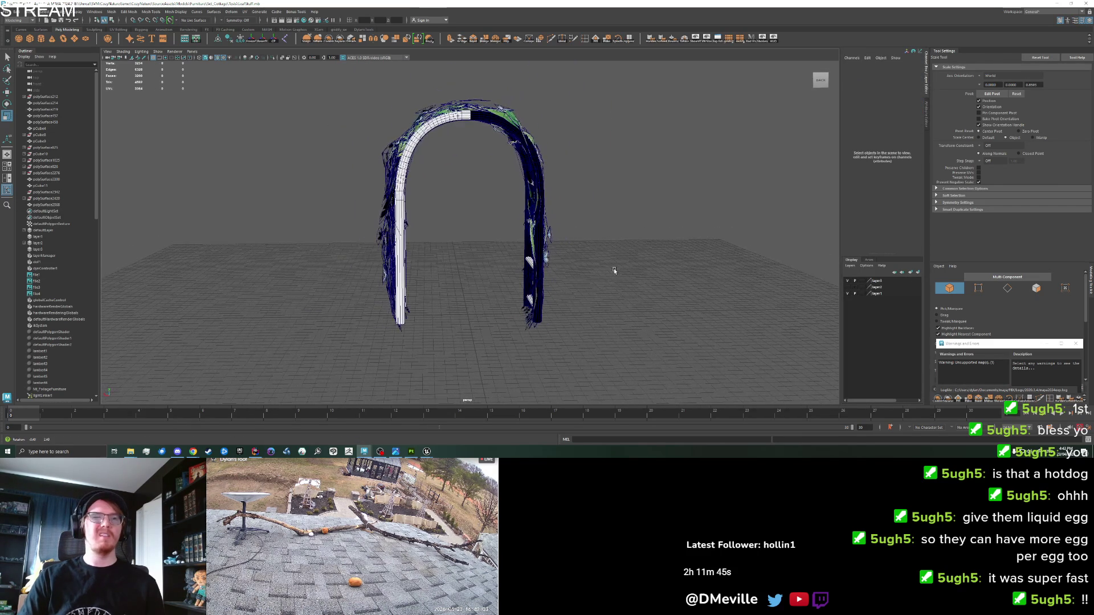
scroll(422, 261, up, 2)
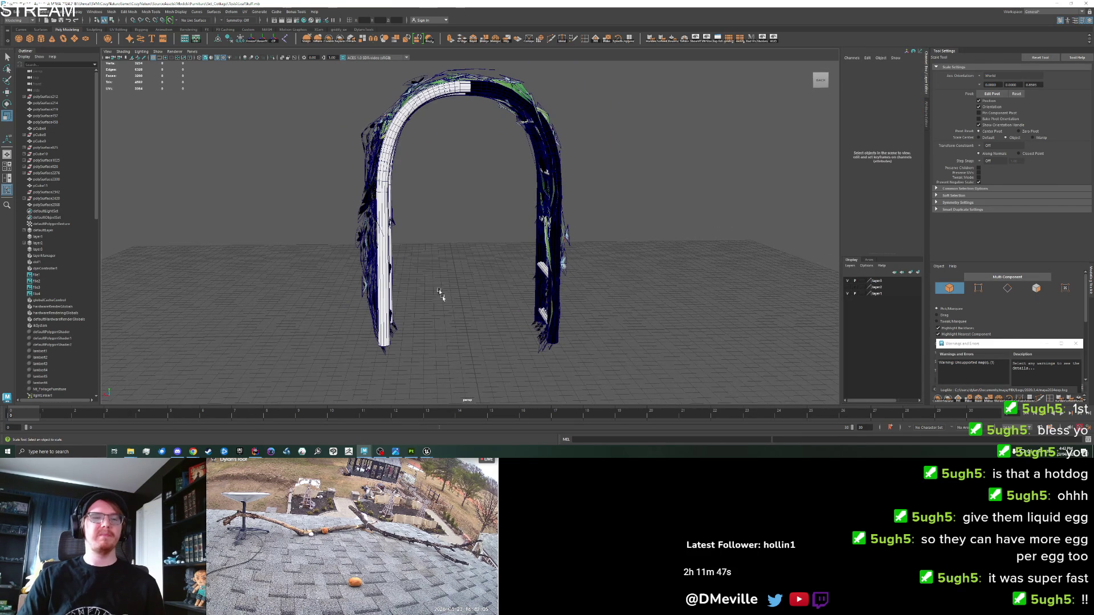
Step: Compare against Unreal, then commit a smaller uniform scale for the arch
mouse_move(427, 451)
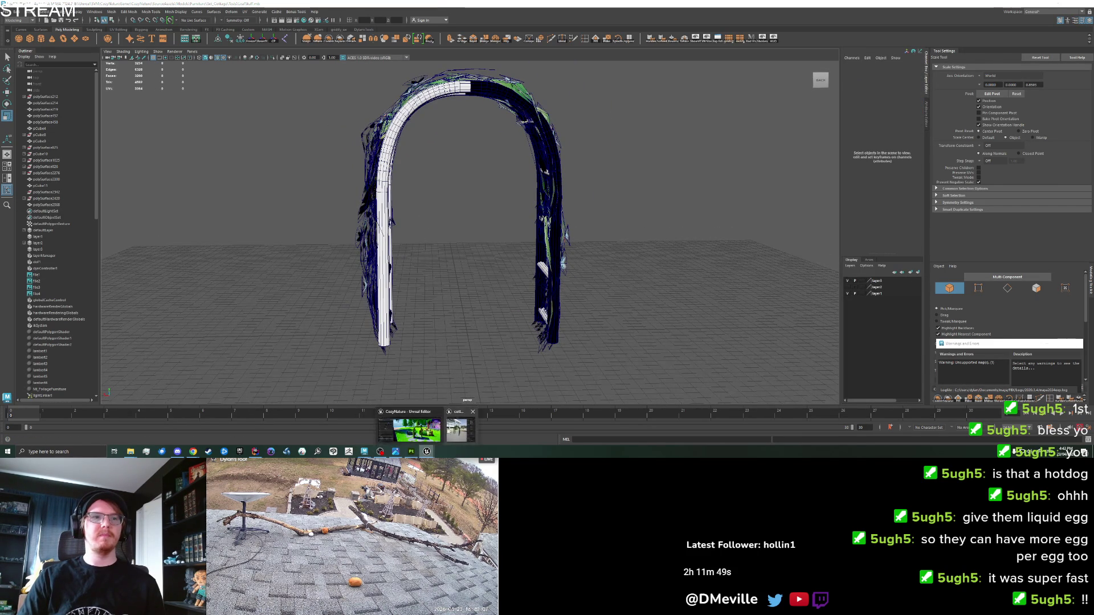
click(446, 413)
key(alt+Tab)
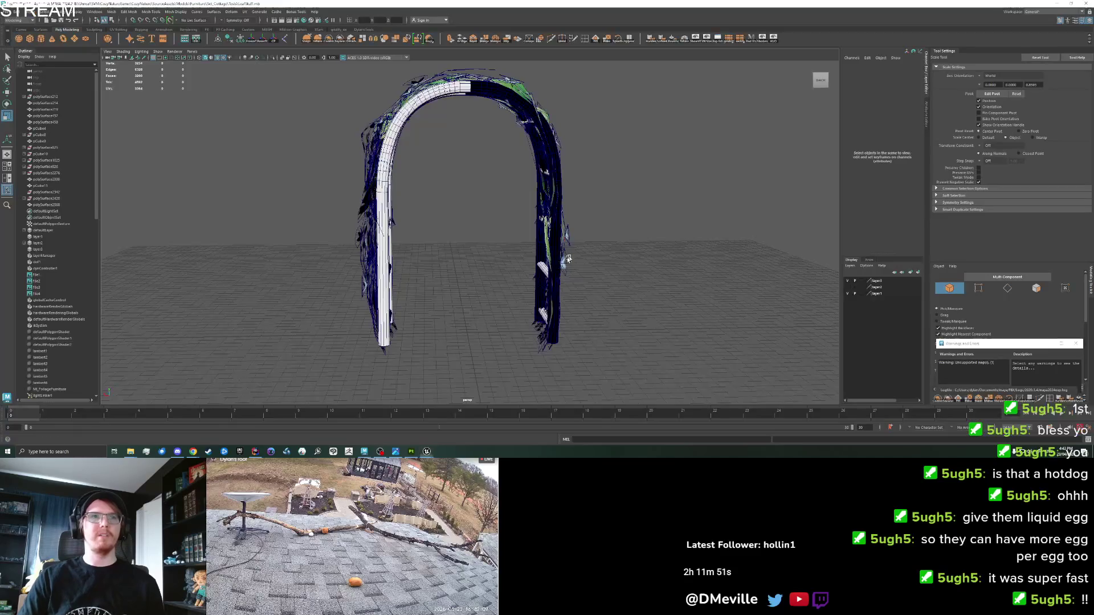
click(541, 248)
drag(906, 102, 905, 111)
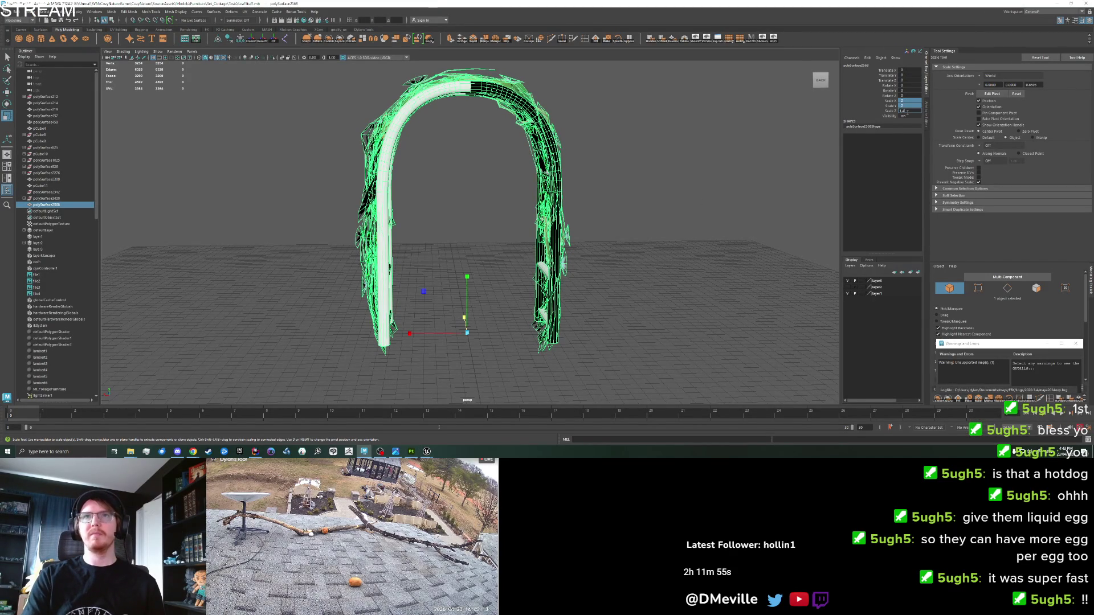
key(Return)
click(512, 215)
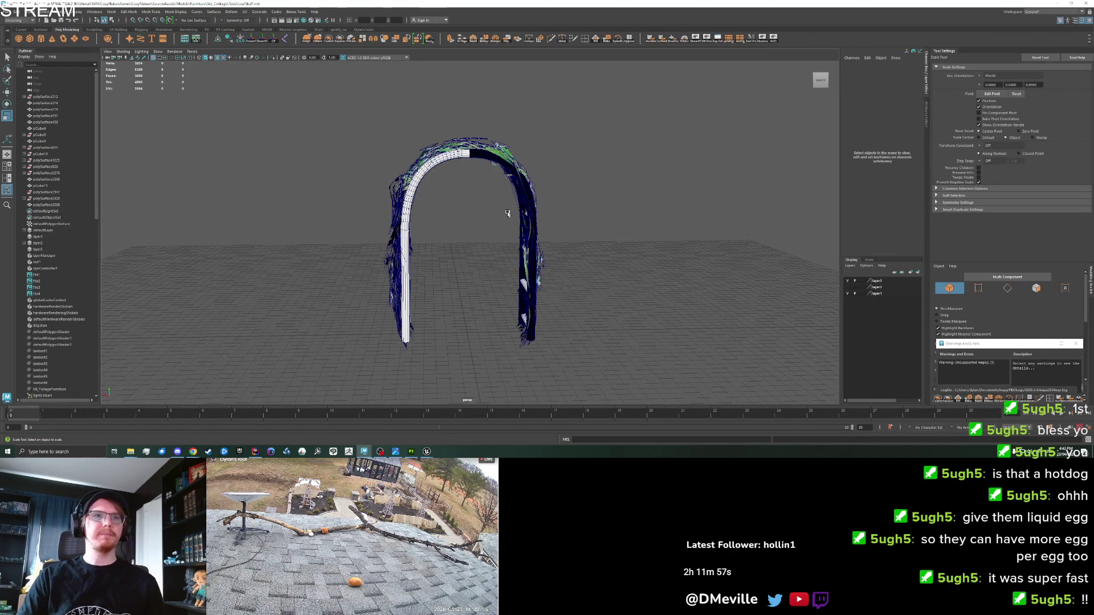
Step: Export the selected arch over cottage_arch.fbx, confirming the overwrite
click(515, 222)
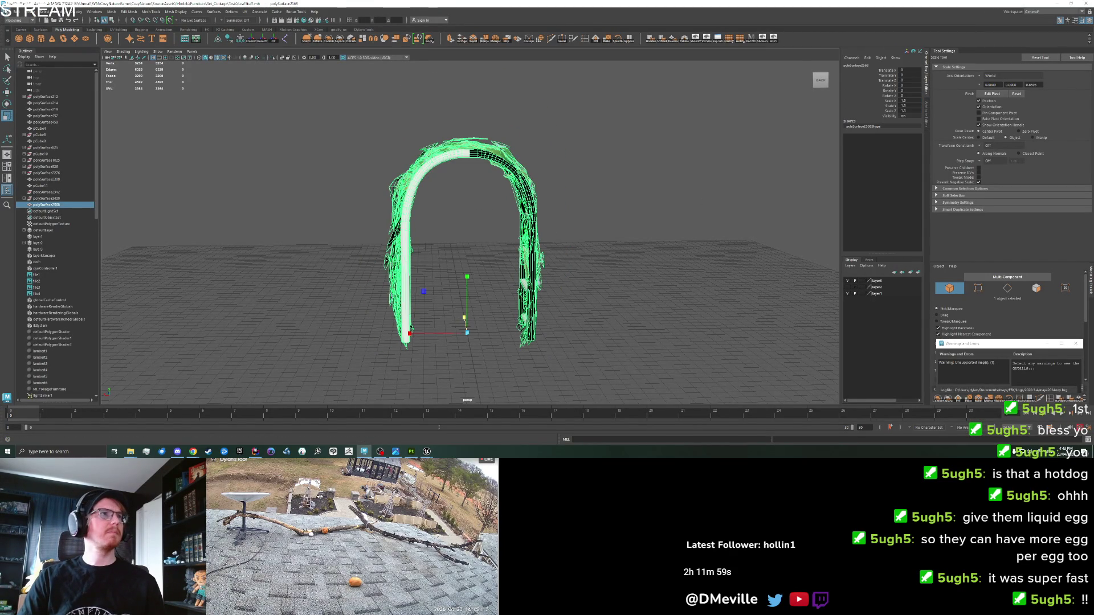
click(7, 11)
click(28, 96)
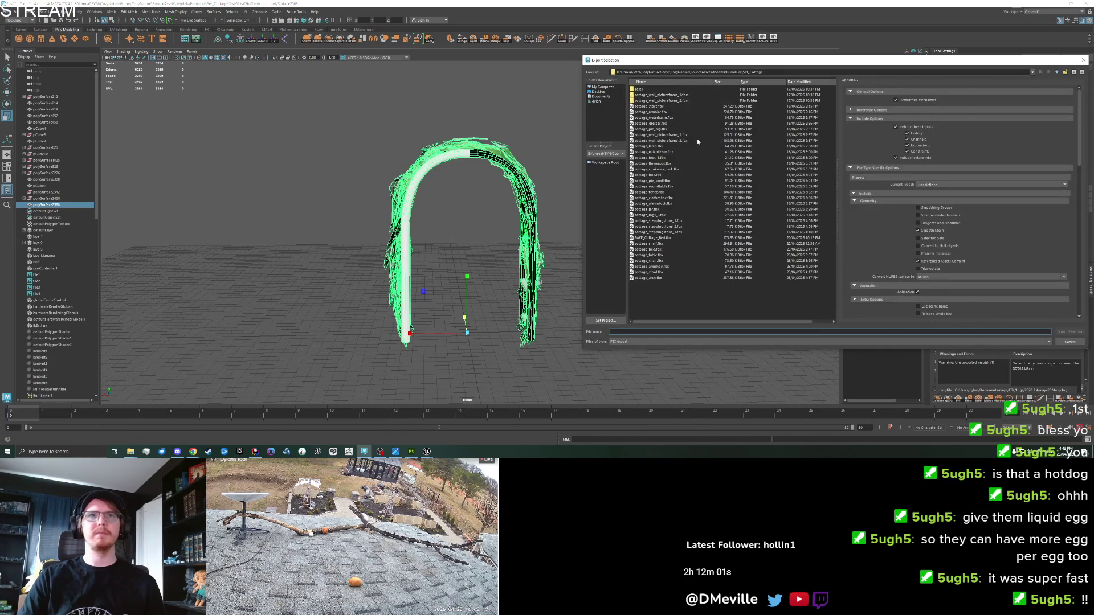
click(649, 278)
click(1069, 331)
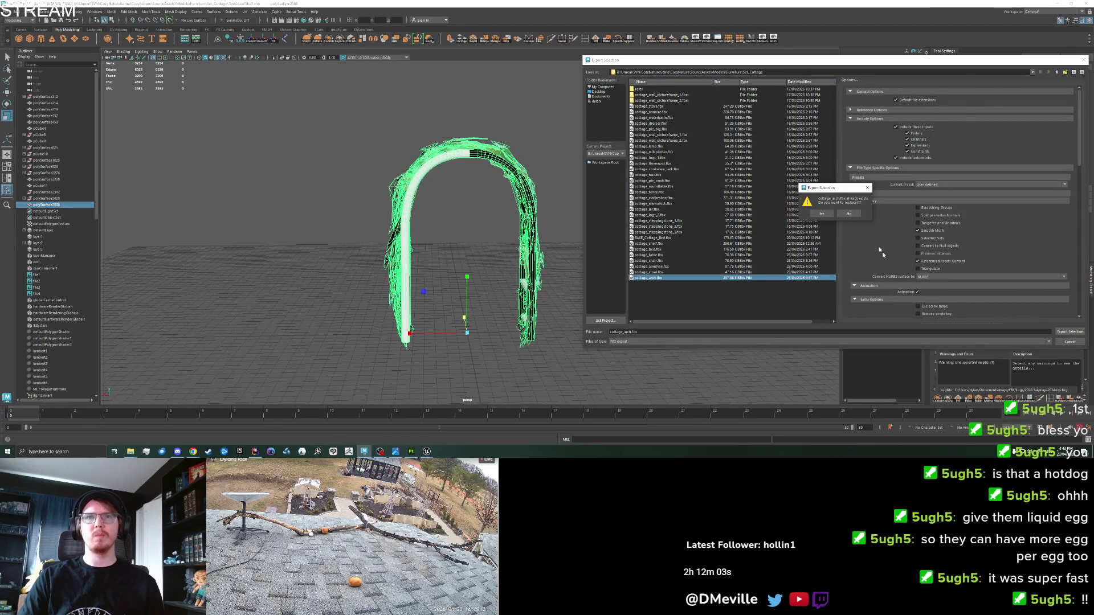
click(819, 212)
click(426, 451)
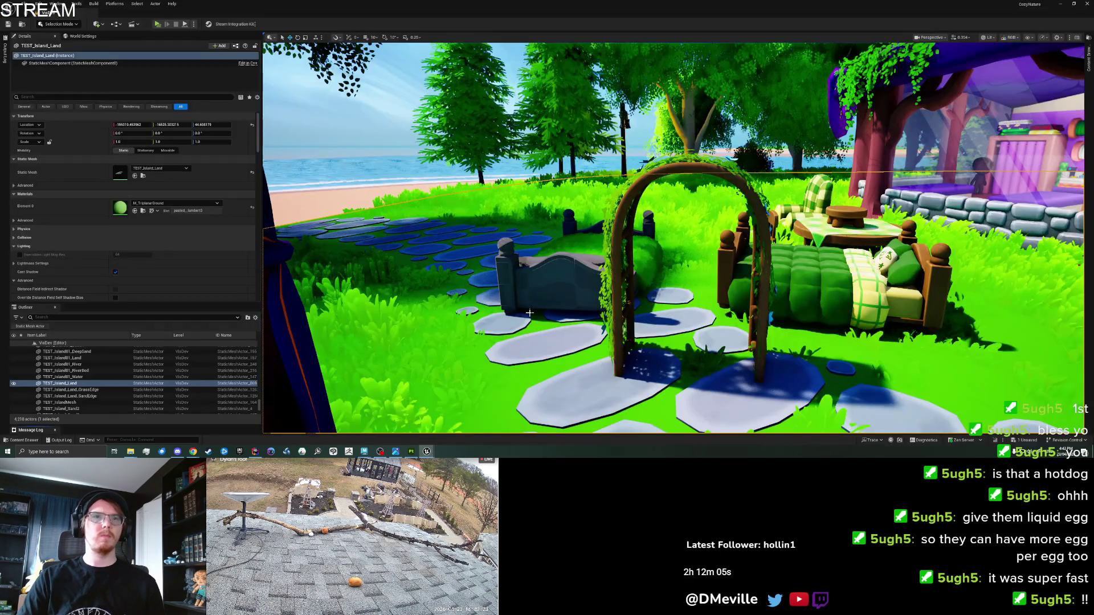
Step: Select the updated vine arch, frame it and save the changed packages
click(627, 256)
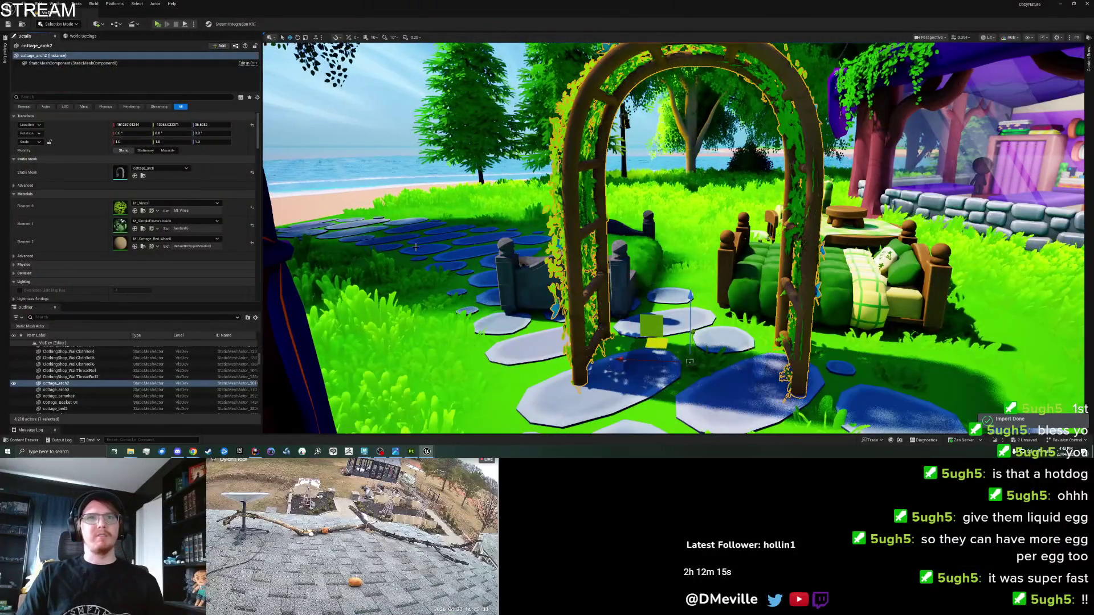
mouse_move(638, 275)
mouse_down()
mouse_move(639, 250)
mouse_move(558, 230)
mouse_move(793, 272)
mouse_up()
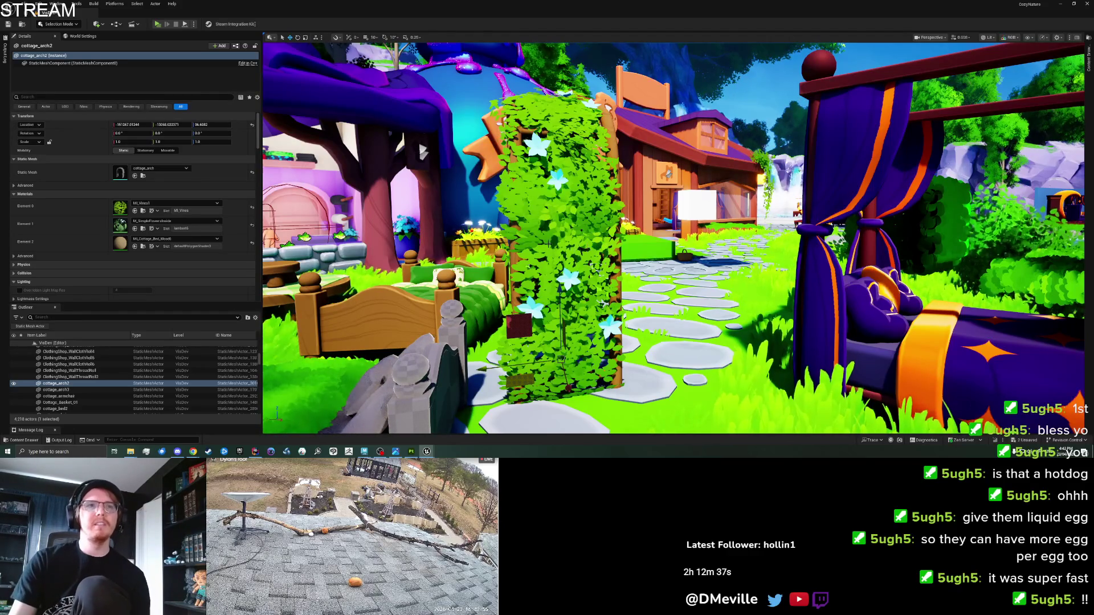
key(f)
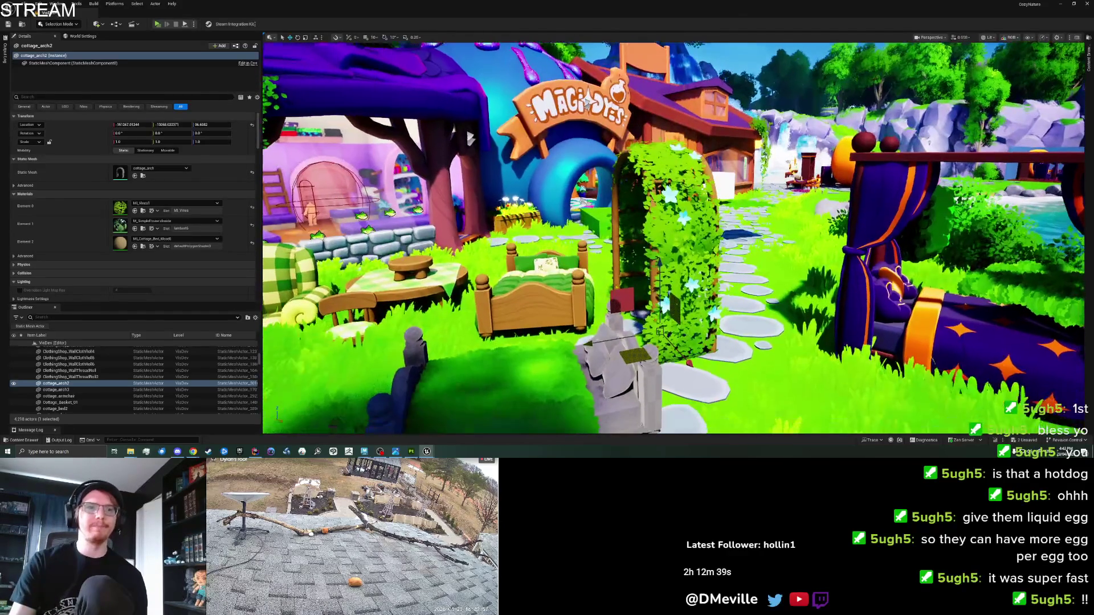
key(ctrl+s)
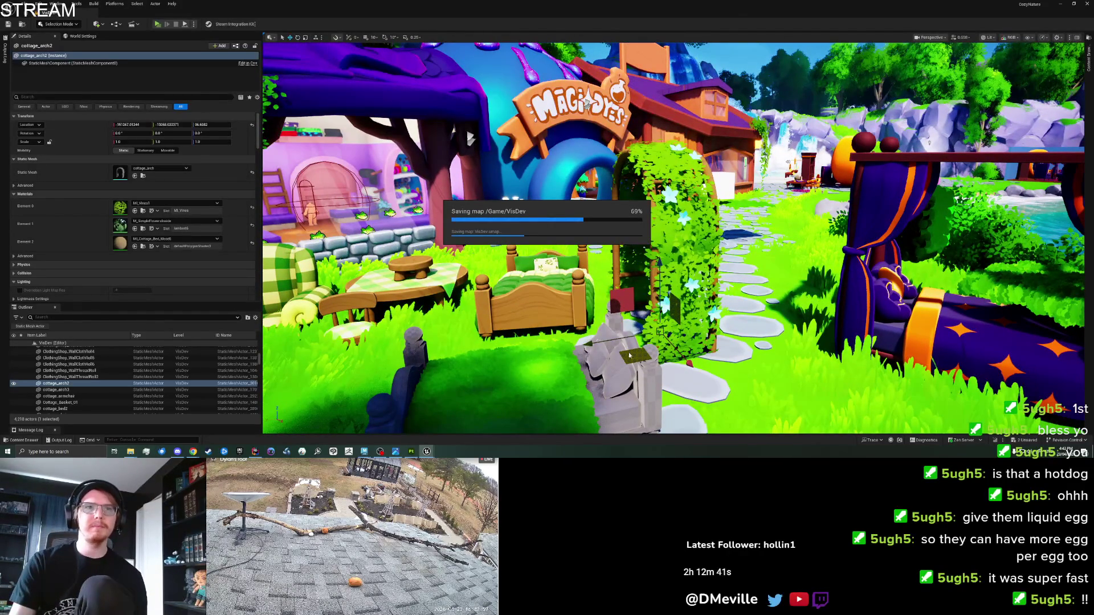
Step: Slide the arch back along the stone path and rotate it about 90° across it
drag(631, 357, 611, 288)
key(e)
mouse_move(678, 319)
mouse_down()
mouse_move(706, 300)
mouse_move(781, 195)
mouse_move(473, 219)
mouse_up()
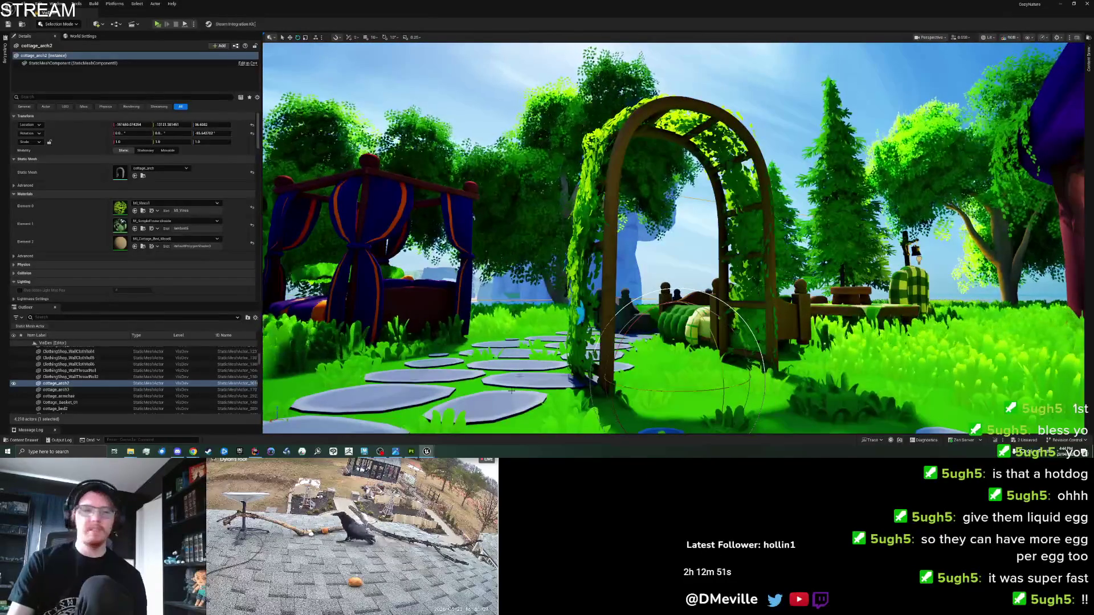
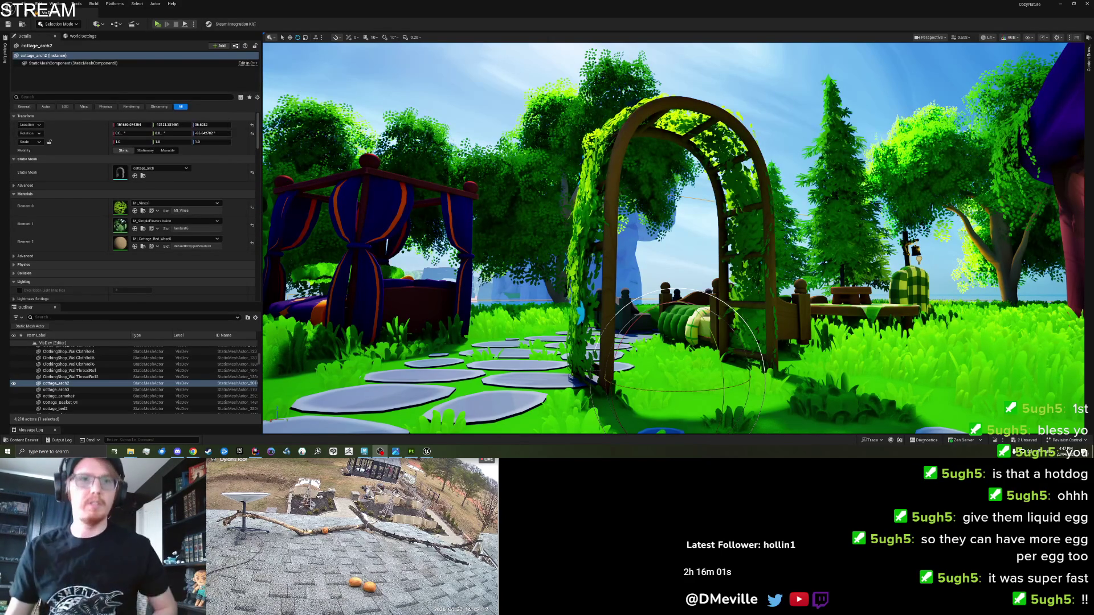
Step: Fly the camera to the vine arch, pull back, and save the VisDev map with Ctrl+S
key(alt+Tab)
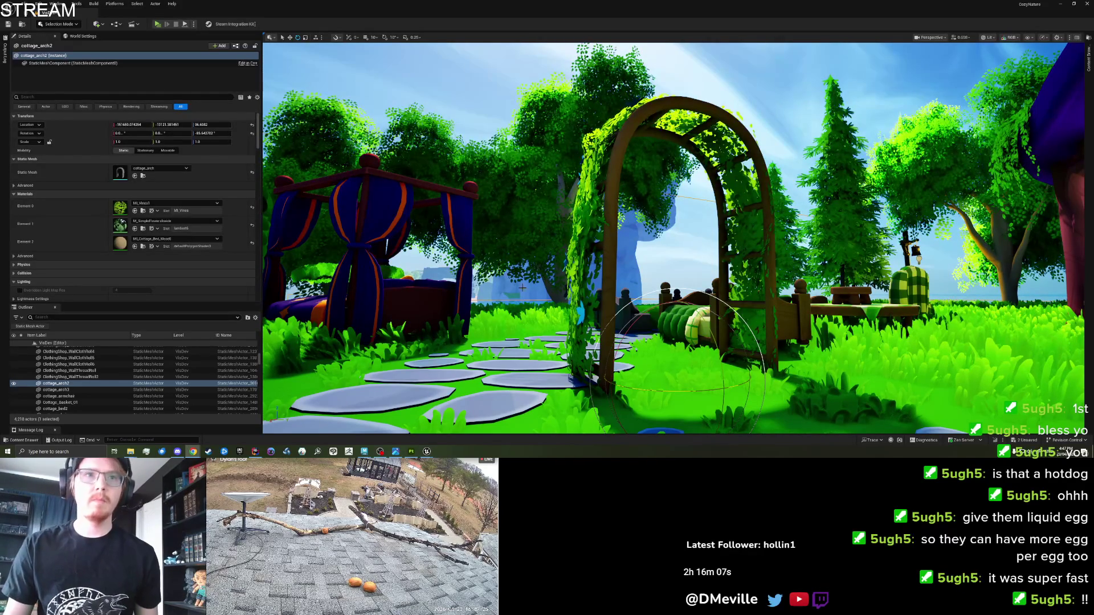
mouse_move(531, 288)
mouse_down()
mouse_move(535, 239)
mouse_move(456, 250)
mouse_up()
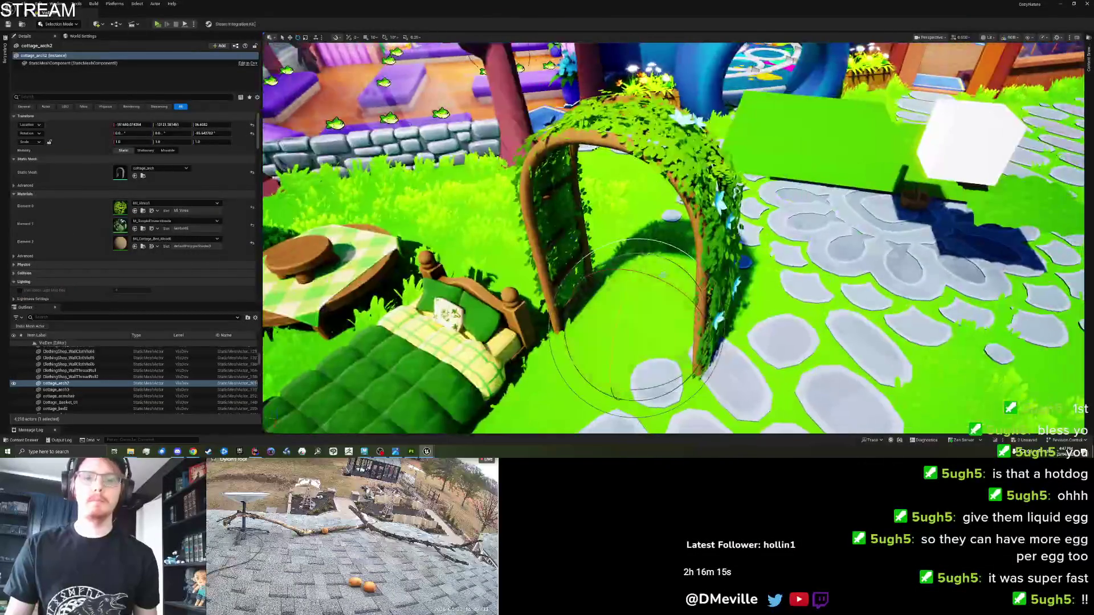
scroll(672, 237, down, 10)
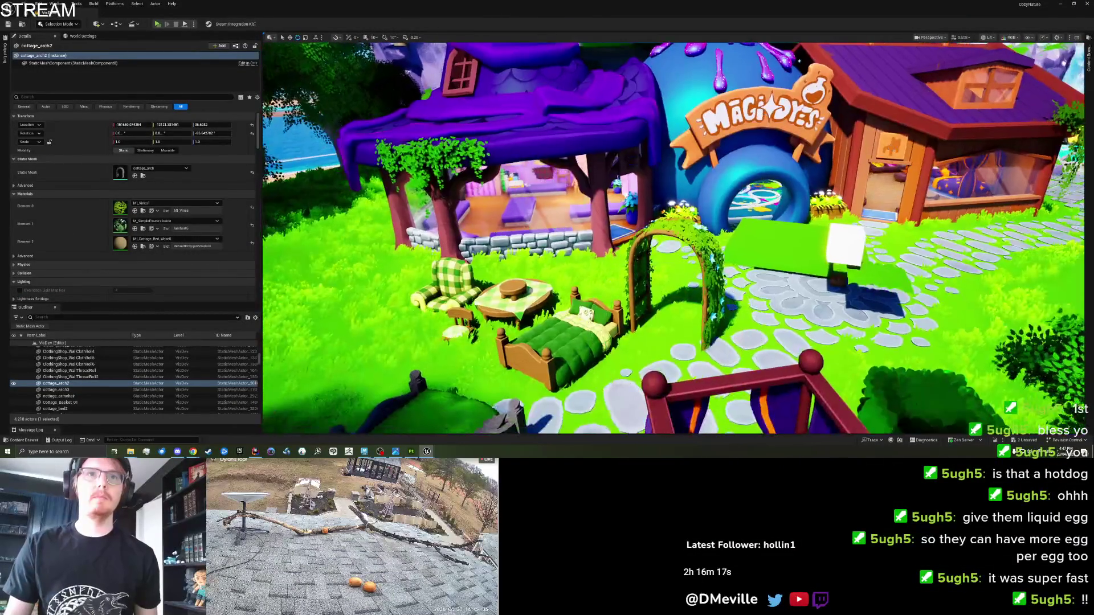
scroll(476, 329, down, 5)
key(ctrl+s)
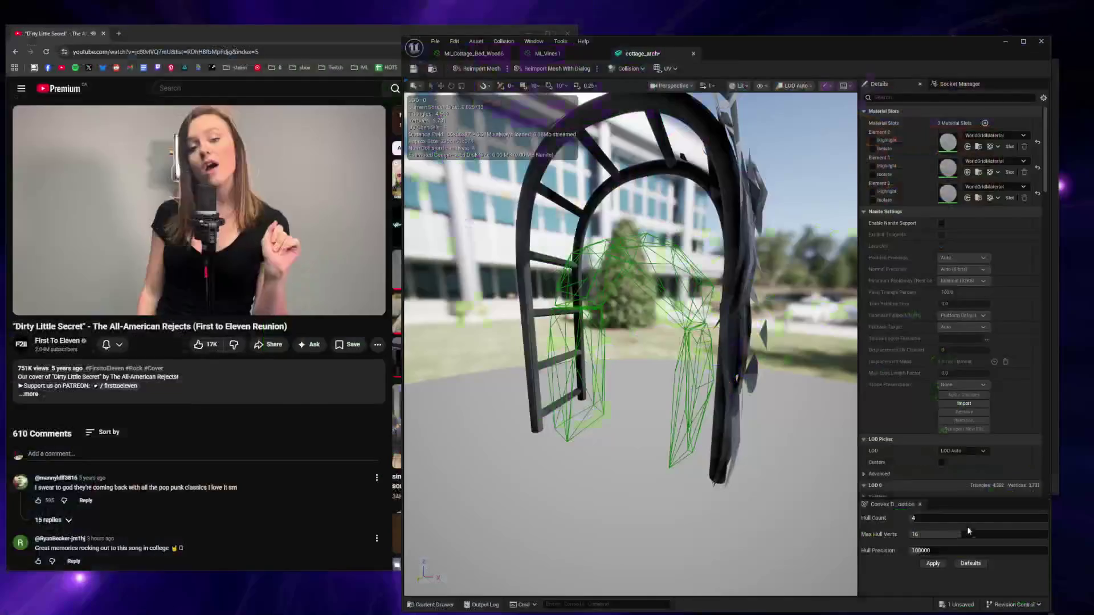
Step: Apply convex decomposition to the arch with Hull Count 8 and Hull Precision 460000, then frame it
click(933, 564)
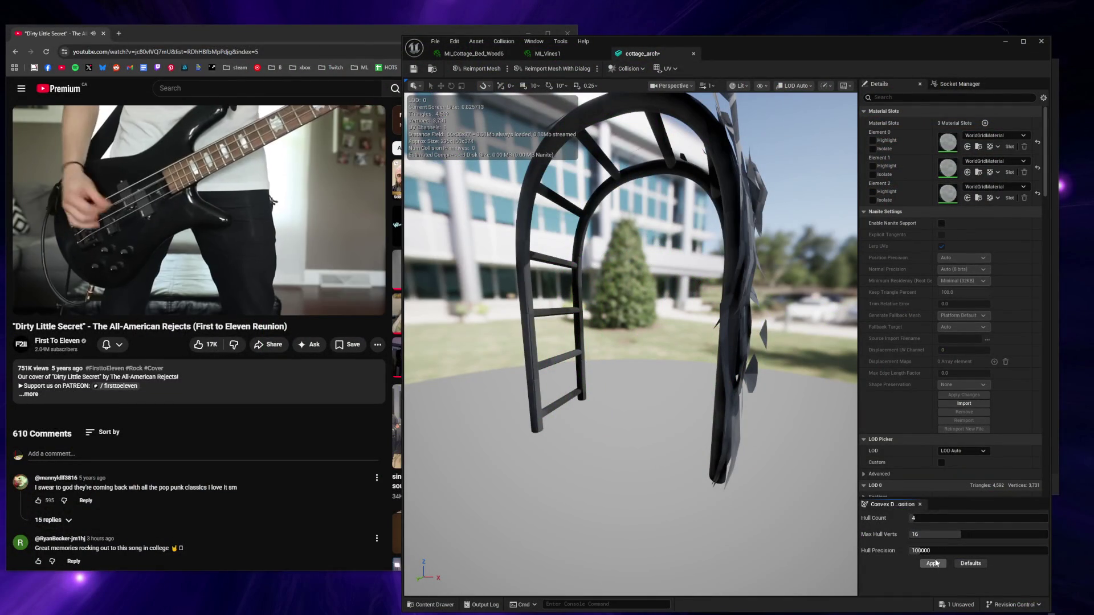
mouse_move(627, 341)
mouse_down()
mouse_move(513, 353)
mouse_move(594, 364)
mouse_move(376, 365)
mouse_up()
click(923, 518)
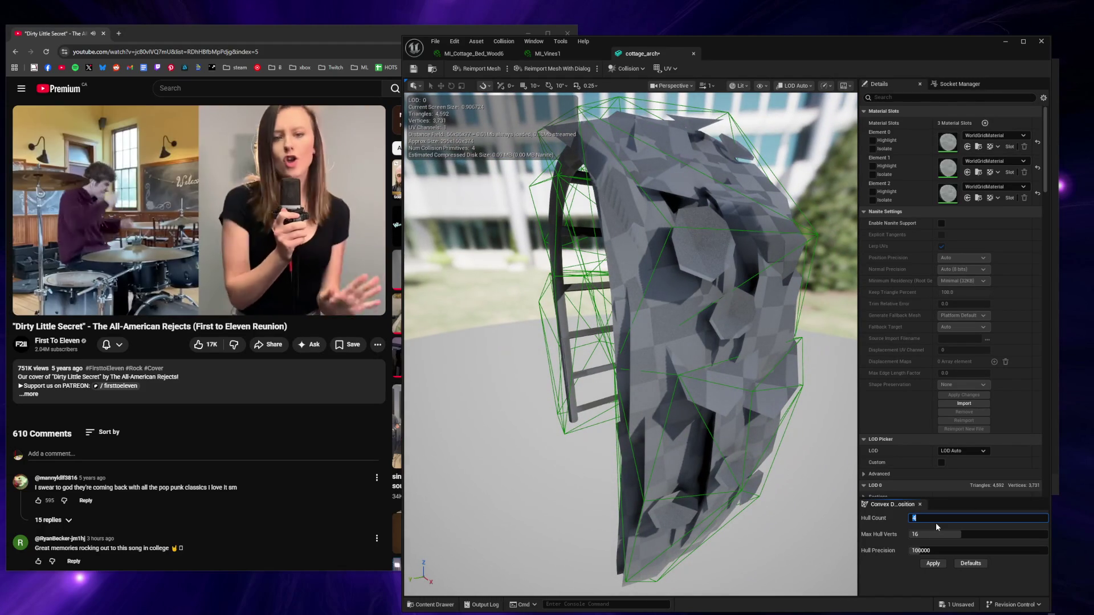
text(8)
drag(934, 550, 971, 550)
click(933, 563)
mouse_move(627, 342)
mouse_down()
mouse_move(533, 342)
mouse_move(729, 342)
mouse_move(666, 487)
mouse_move(718, 491)
mouse_up()
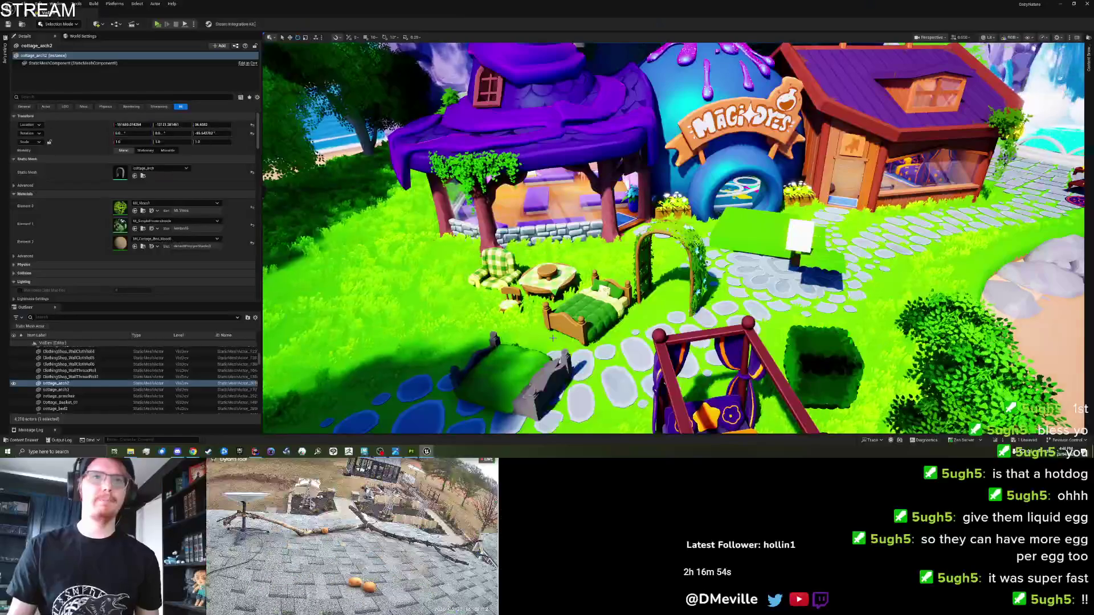
key(f)
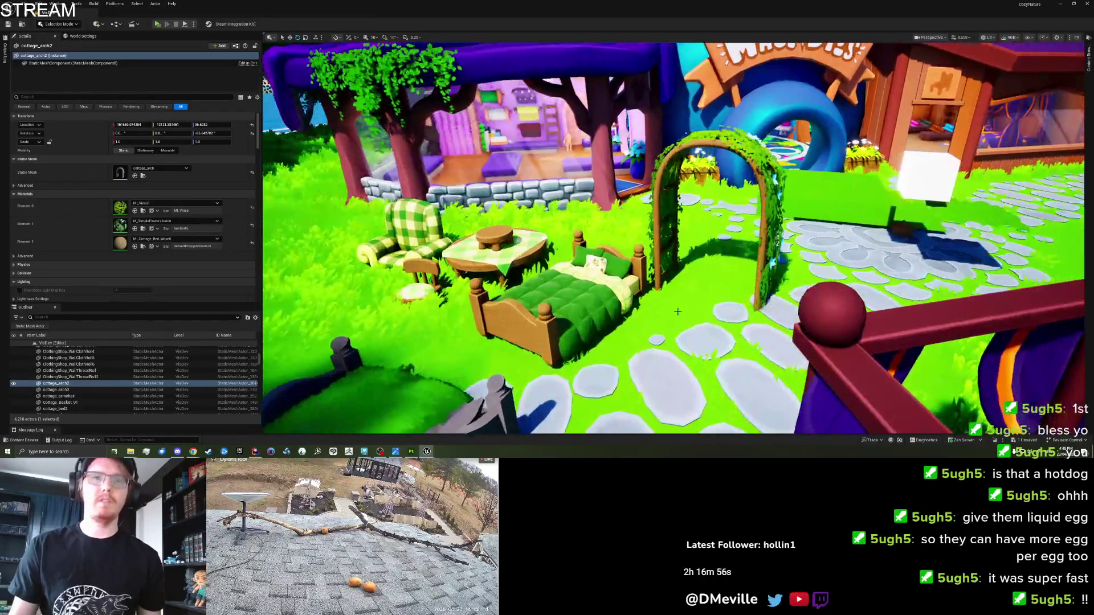
Step: Dismiss the ground's context menu and launch Play In Editor with Alt+P
right_click(677, 311)
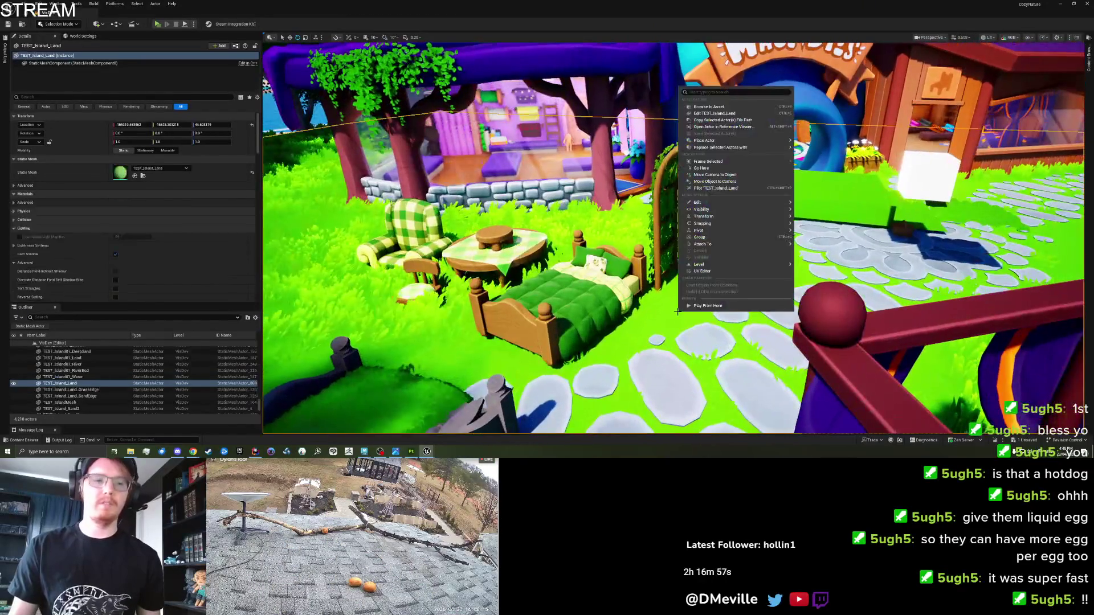
key(Escape)
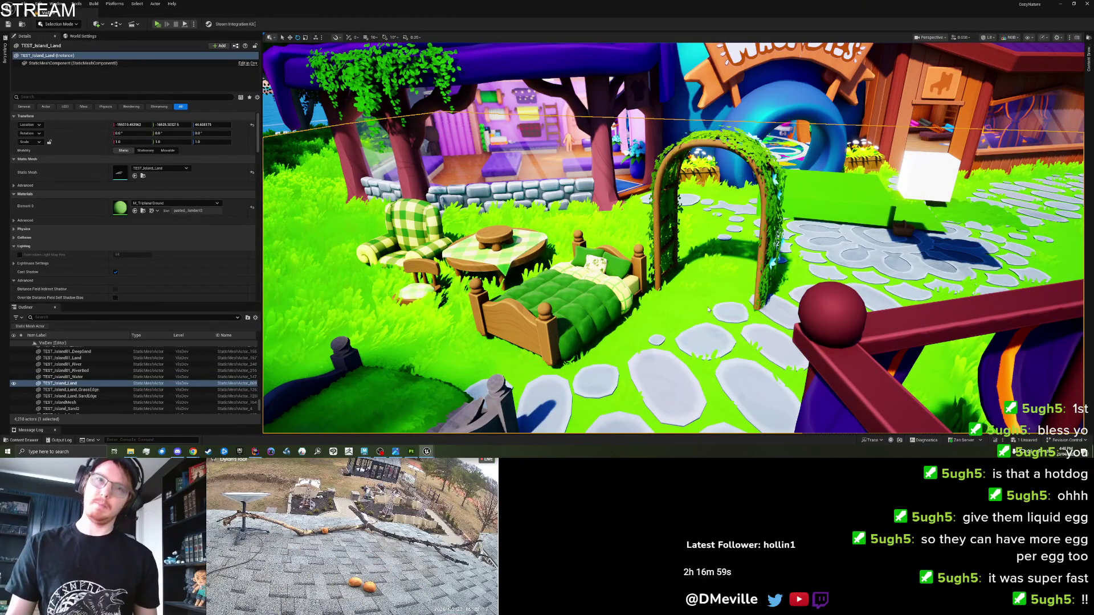
key(alt+p)
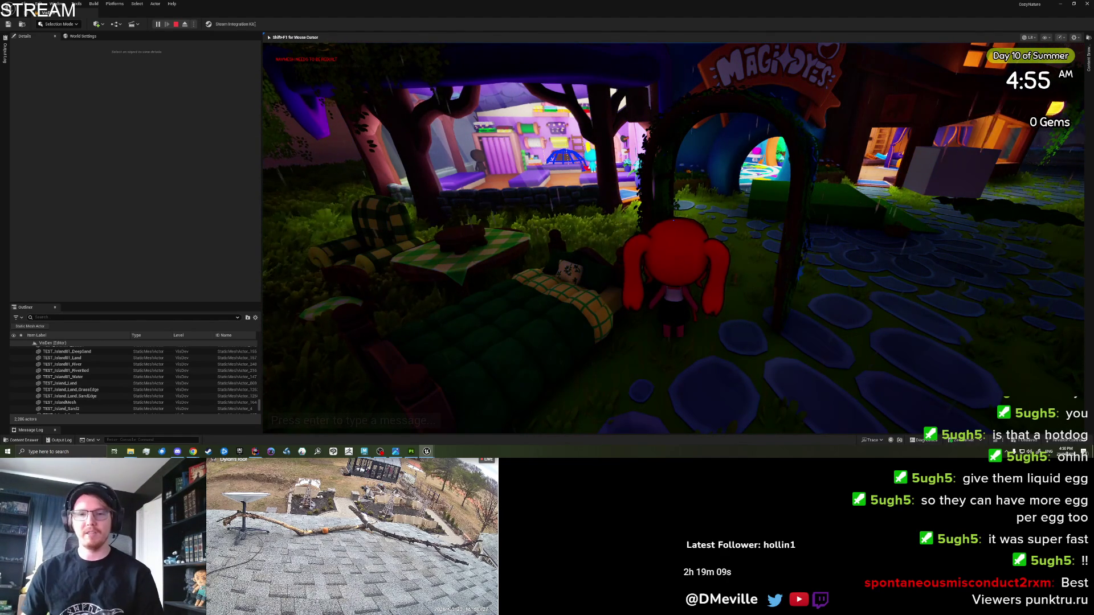
Step: Walk the character with WASD up to the vine arch beside the MagiDyes shop
mouse_move(672, 238)
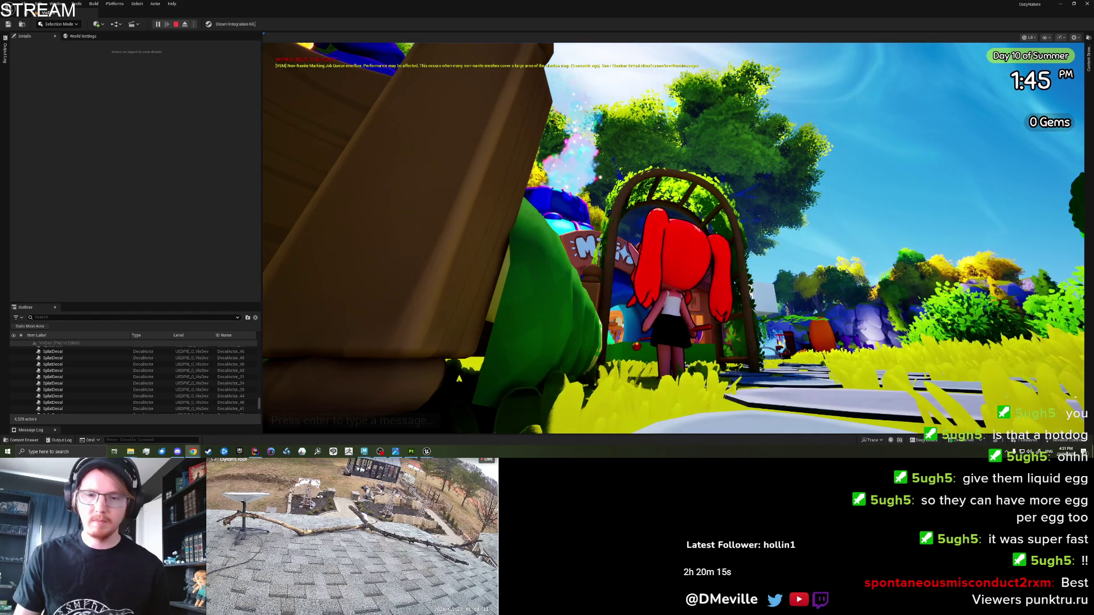
Step: Take control of the running game, walk around, then end the play test with Esc
mouse_move(428, 451)
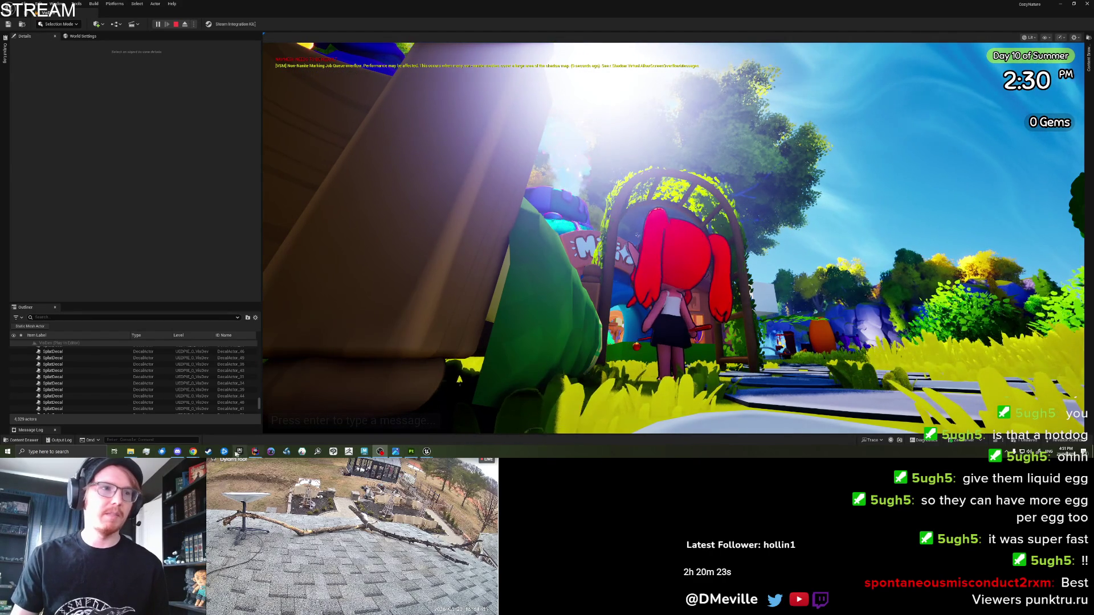
mouse_move(193, 452)
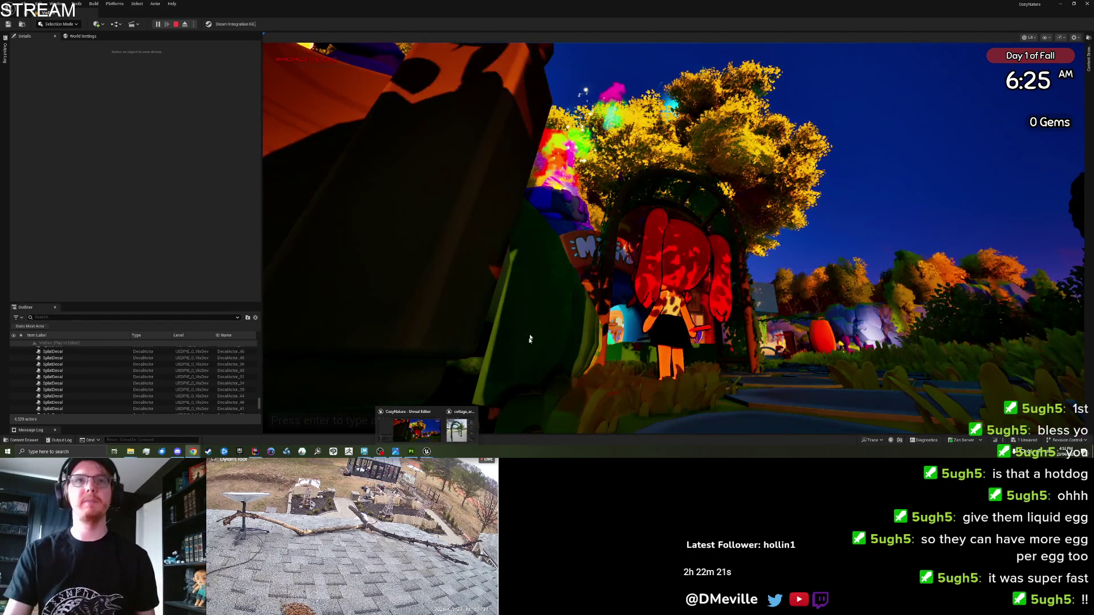
click(618, 76)
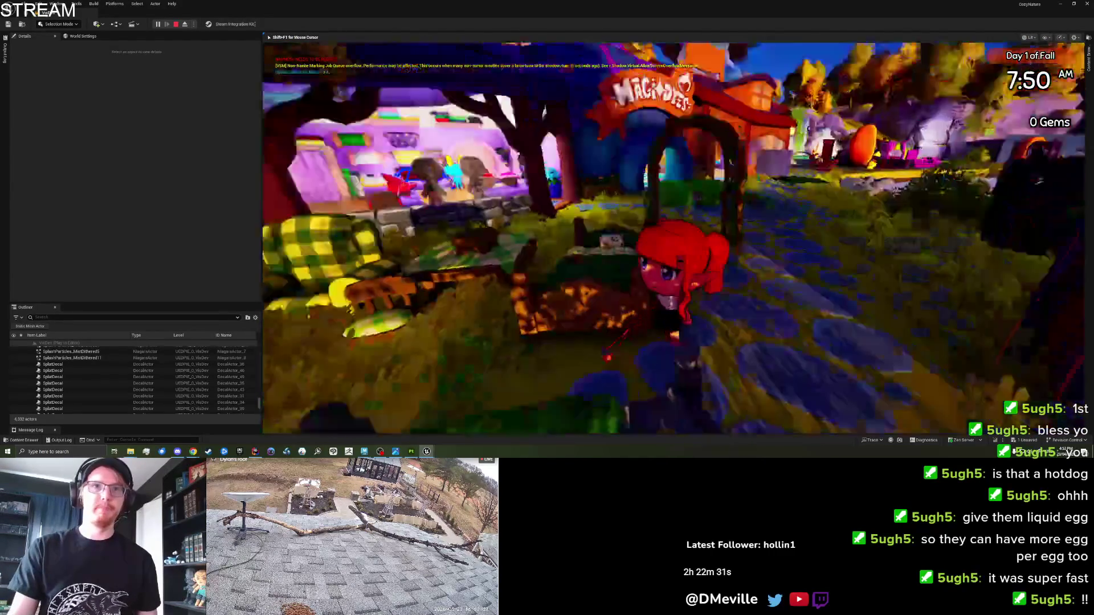
key(Escape)
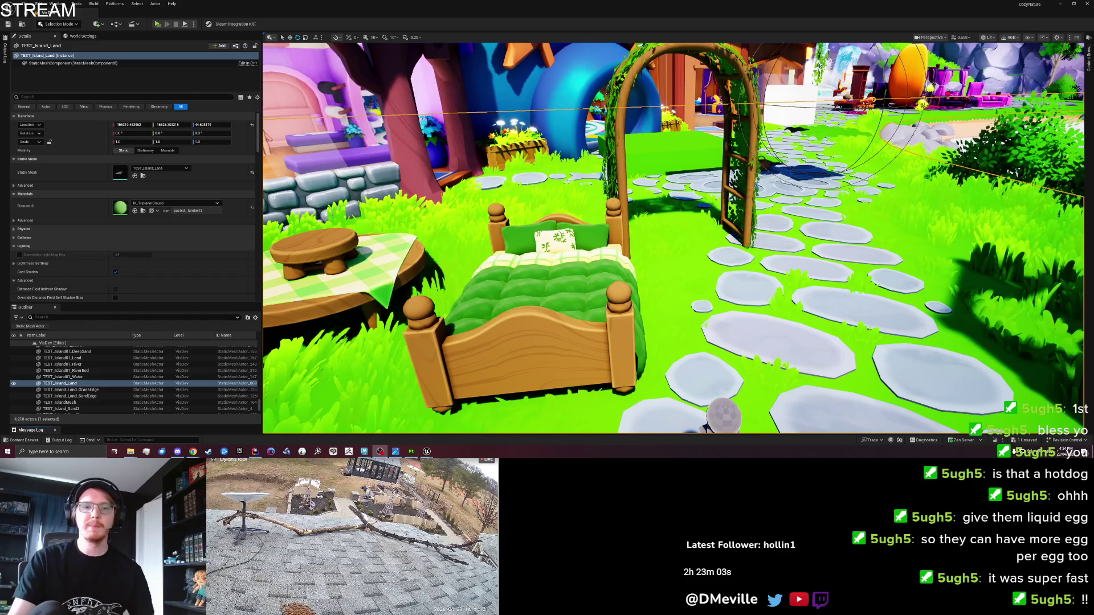
key(s)
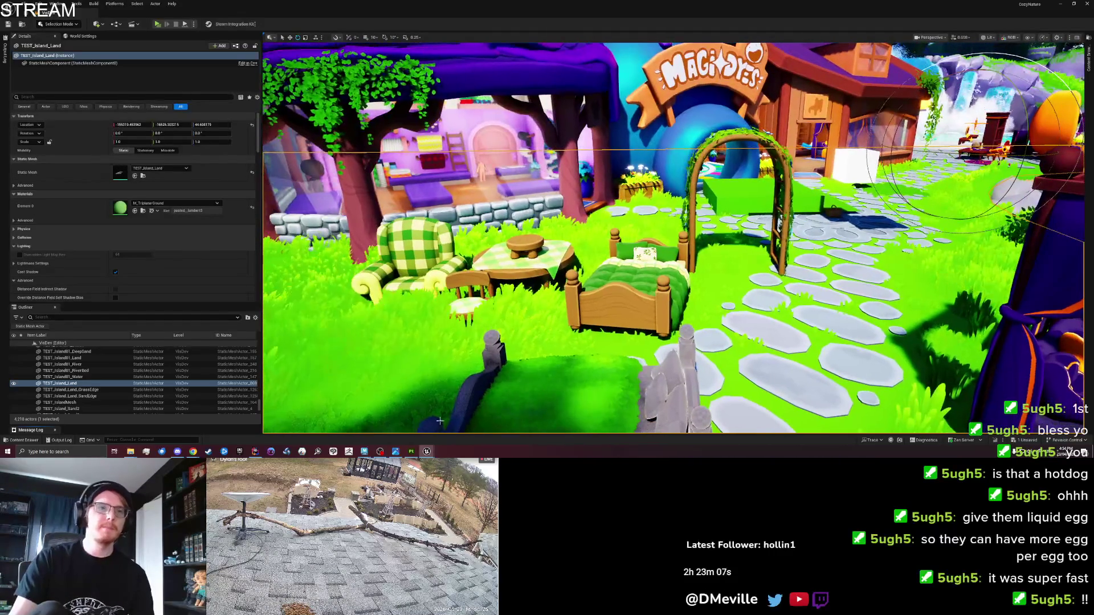
Step: Switch from Unreal to the Maya Set_Cottage scene window from the taskbar
mouse_move(366, 452)
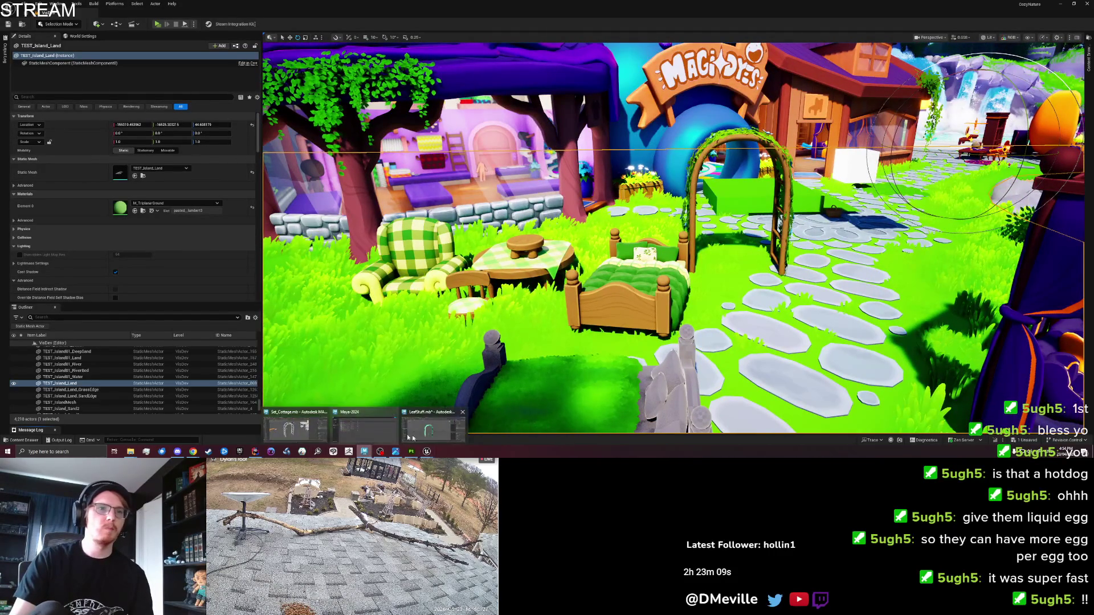
click(433, 428)
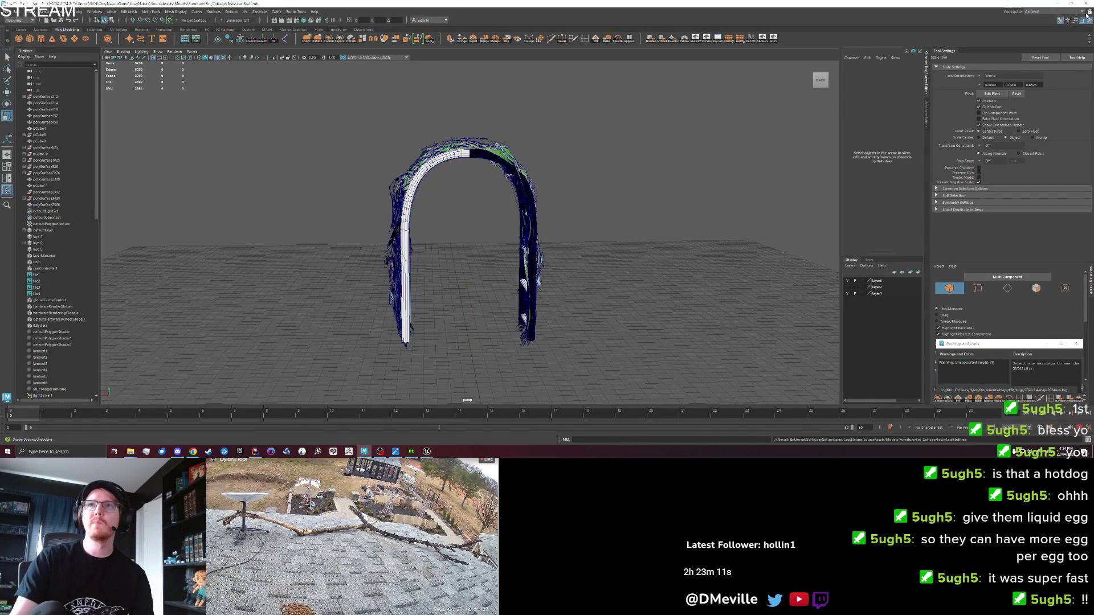
key(alt+Tab)
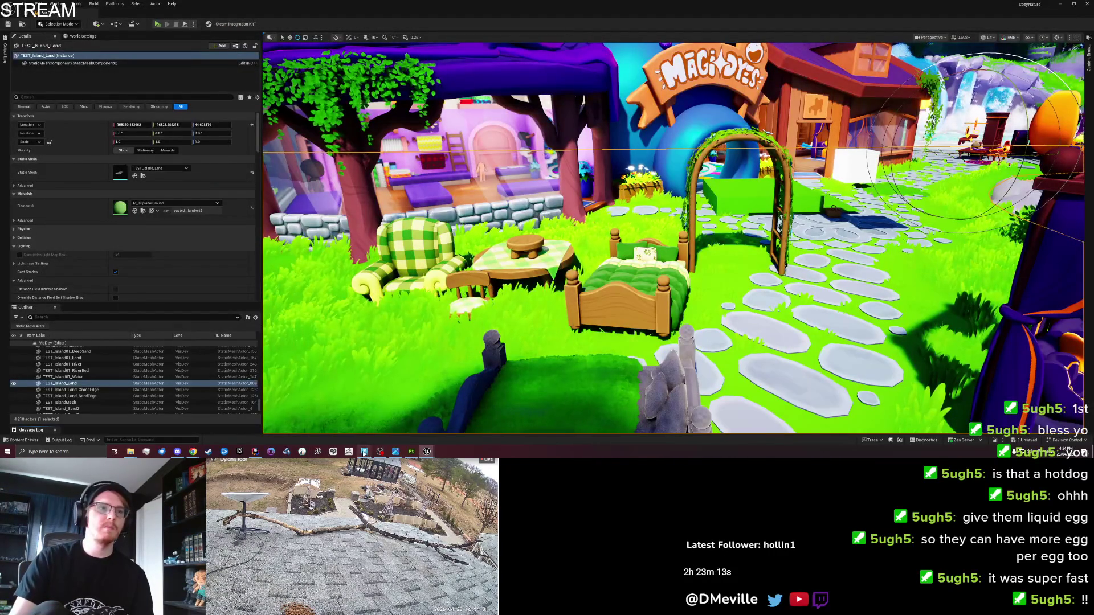
mouse_move(364, 450)
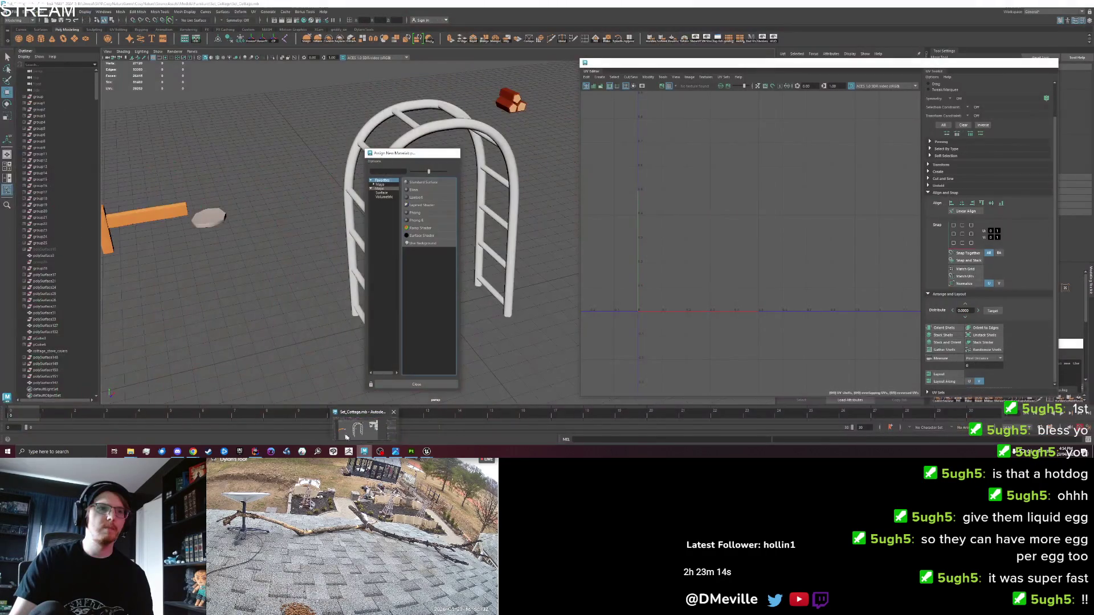
click(346, 436)
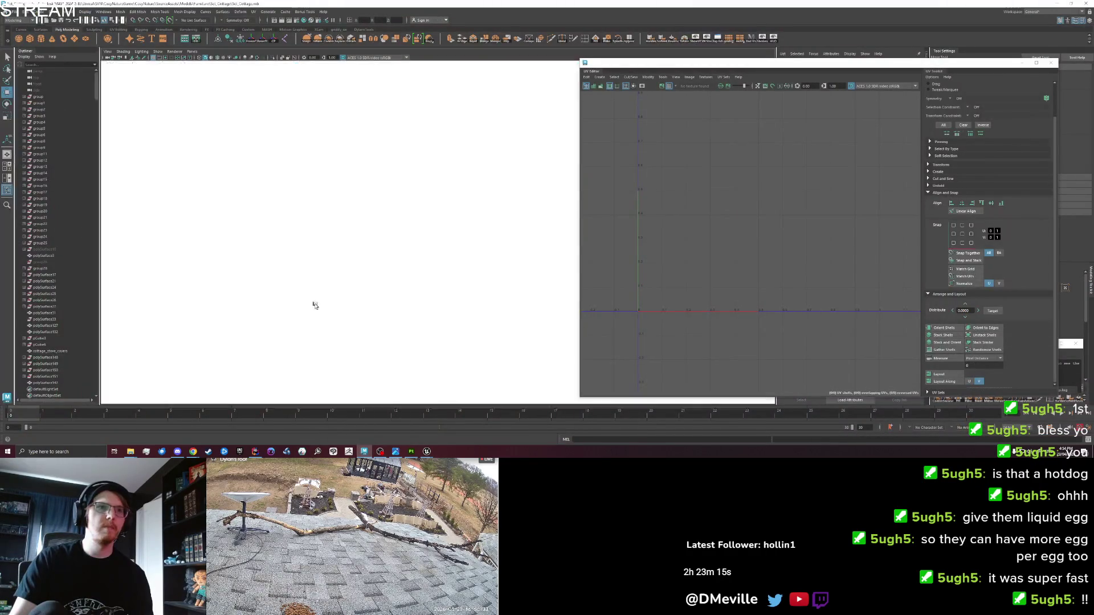
Step: Select the garden arch and move it up over the table
scroll(336, 293, down, 5)
click(406, 262)
scroll(407, 261, down, 3)
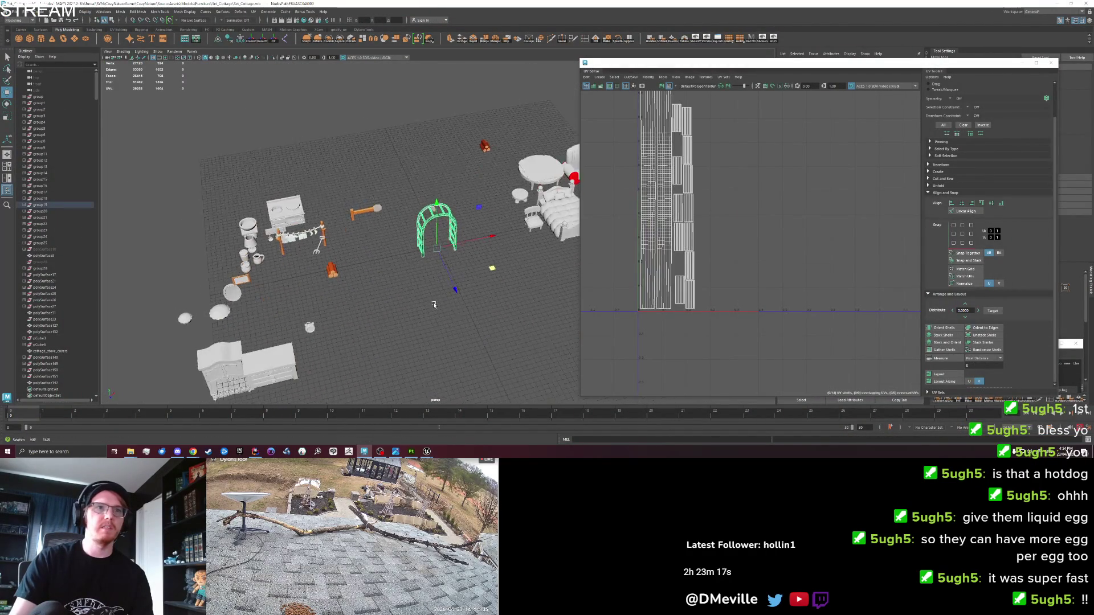
mouse_move(437, 249)
mouse_down()
mouse_move(450, 212)
mouse_move(536, 138)
mouse_up()
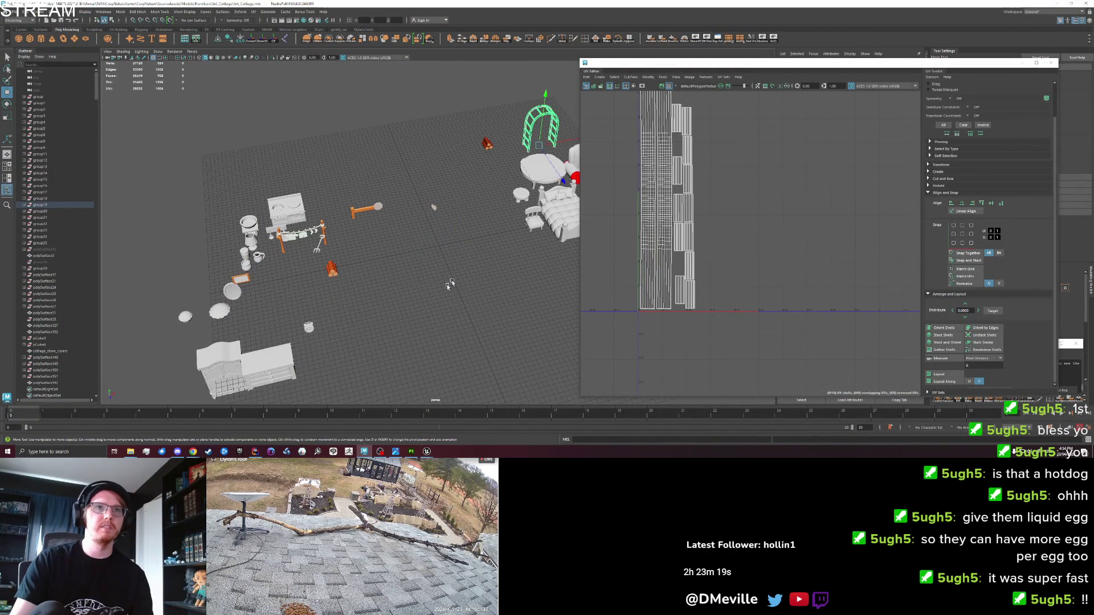
click(399, 285)
mouse_move(399, 285)
mouse_down()
mouse_move(335, 302)
mouse_move(321, 319)
mouse_up()
Step: Select and frame the round pie, delete it, then restore it with undo
click(237, 309)
key(f)
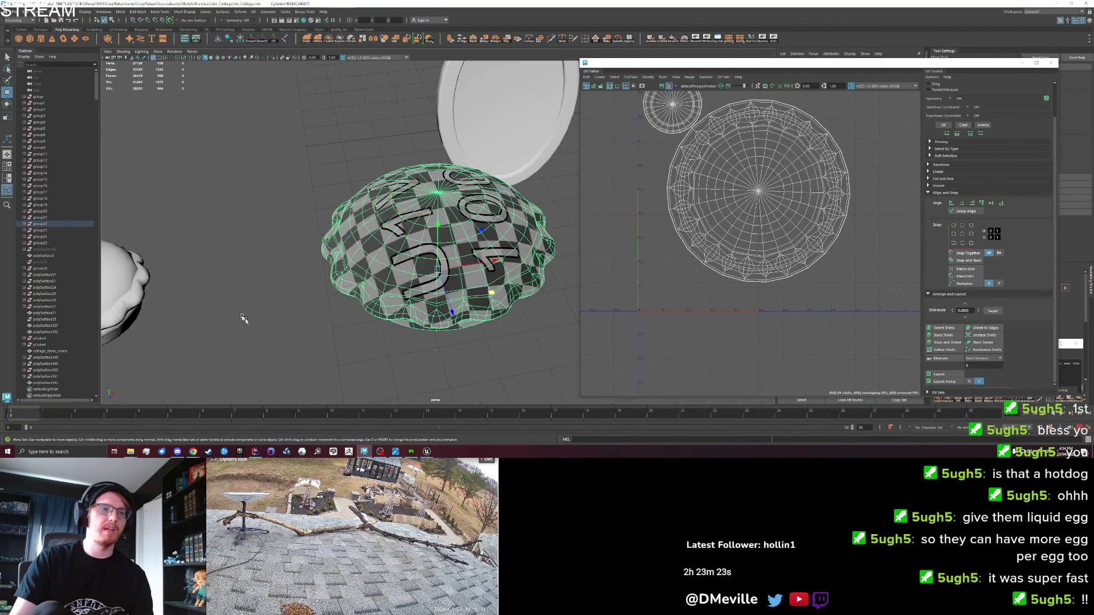
scroll(402, 329, down, 5)
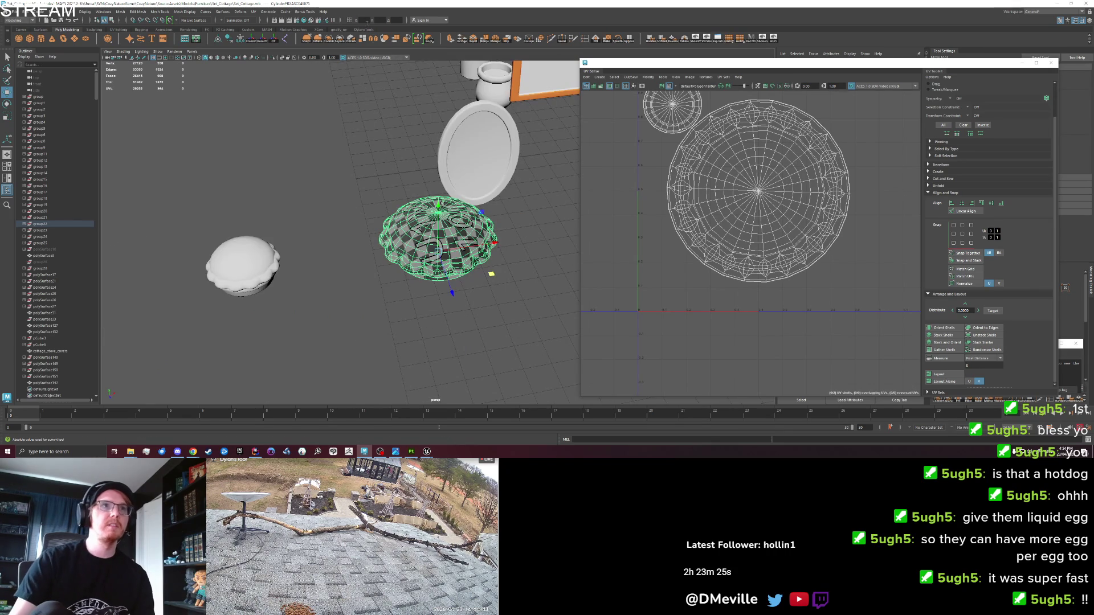
key(Delete)
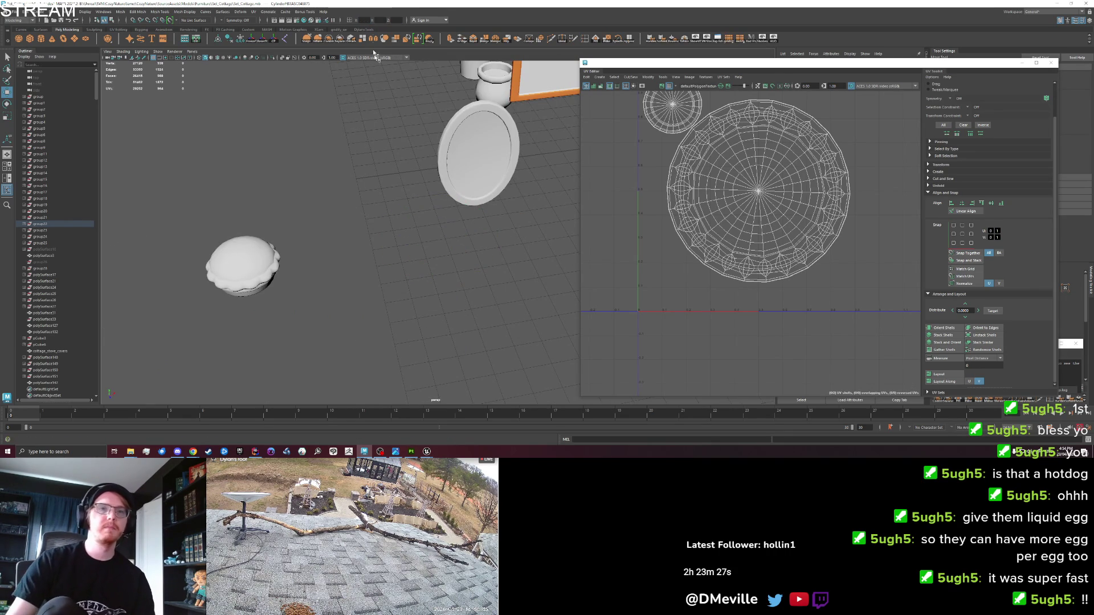
mouse_move(512, 199)
mouse_down()
mouse_move(455, 228)
mouse_move(253, 254)
mouse_up()
key(ctrl+z)
key(f)
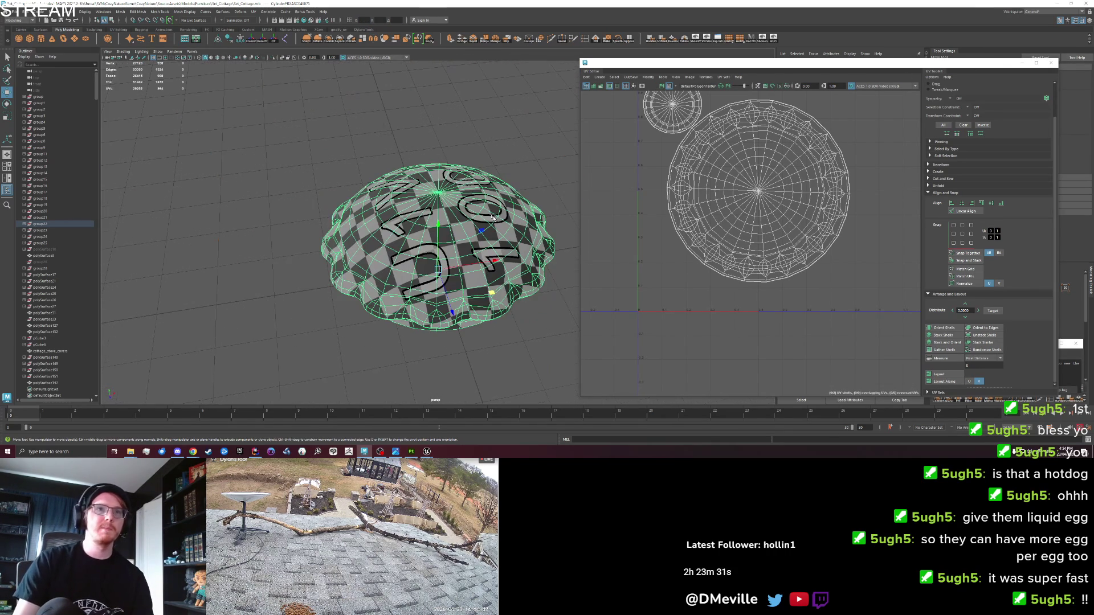
Step: Turn the pie about its vertical axis and close the UV Editor
key(ctrl+z)
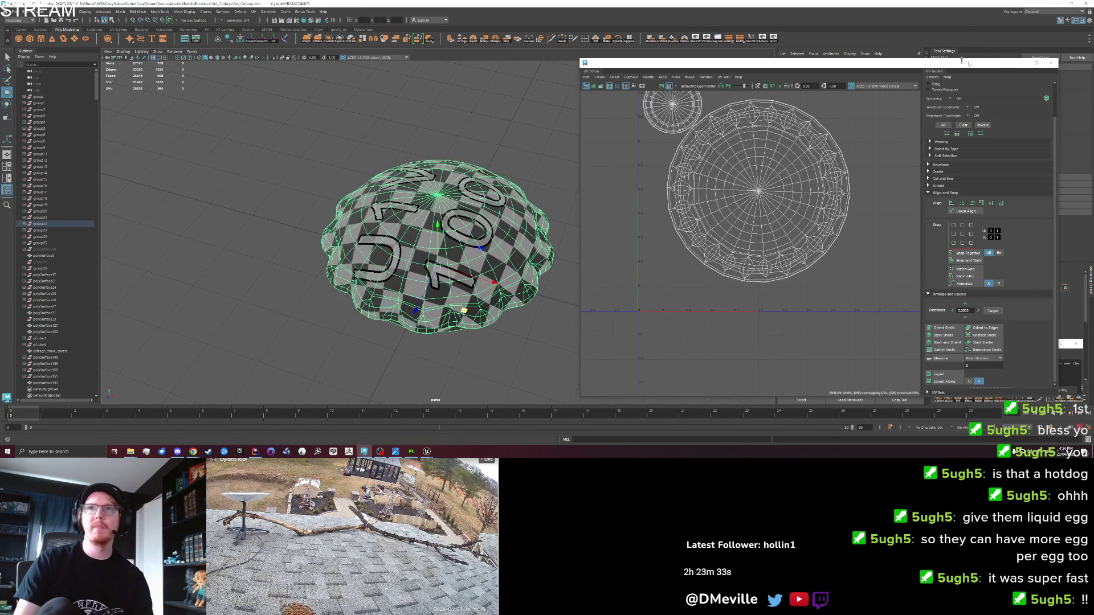
click(1053, 63)
mouse_move(454, 237)
mouse_down()
mouse_move(483, 267)
mouse_move(444, 244)
mouse_up()
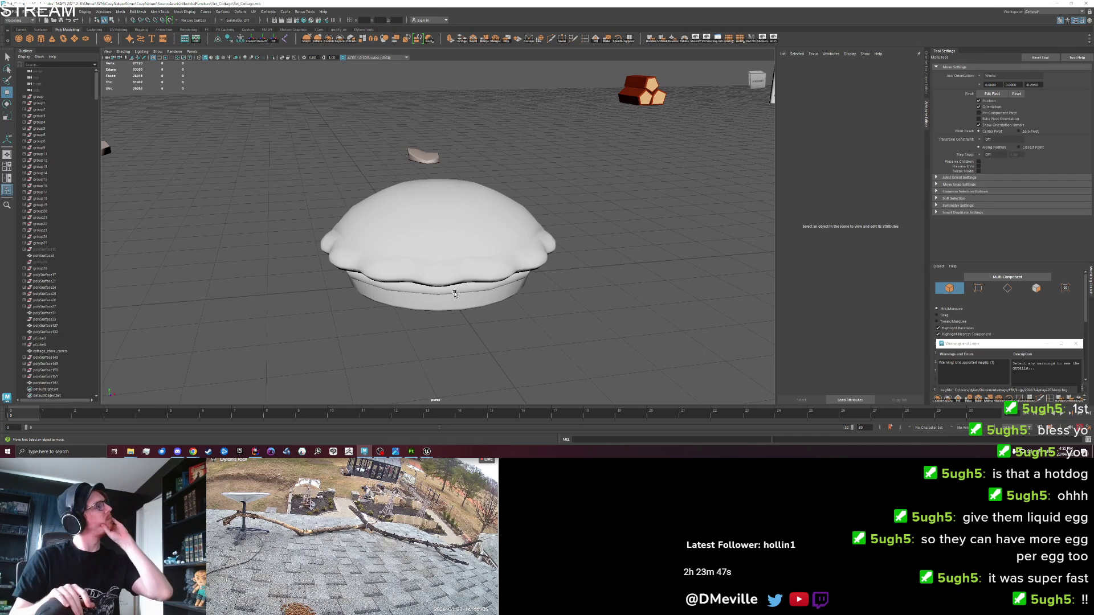
Step: Orbit around the big pie to inspect it from above and from the side
click(460, 263)
click(561, 312)
mouse_move(453, 250)
alt+mouse_down()
mouse_move(450, 291)
mouse_move(454, 239)
alt+mouse_up()
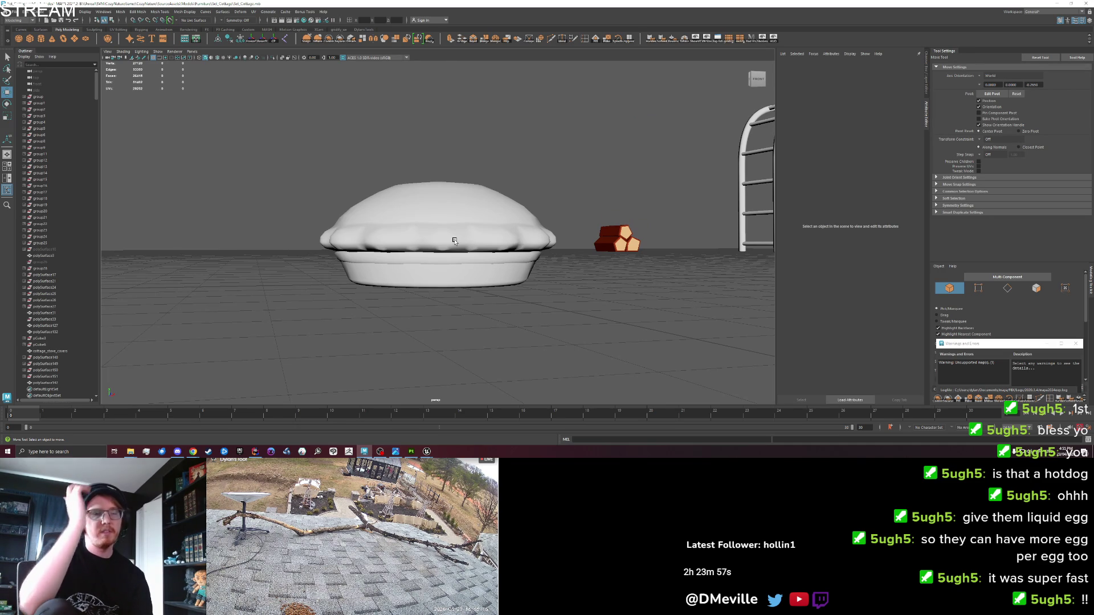
click(454, 241)
alt+drag(464, 292, 481, 334)
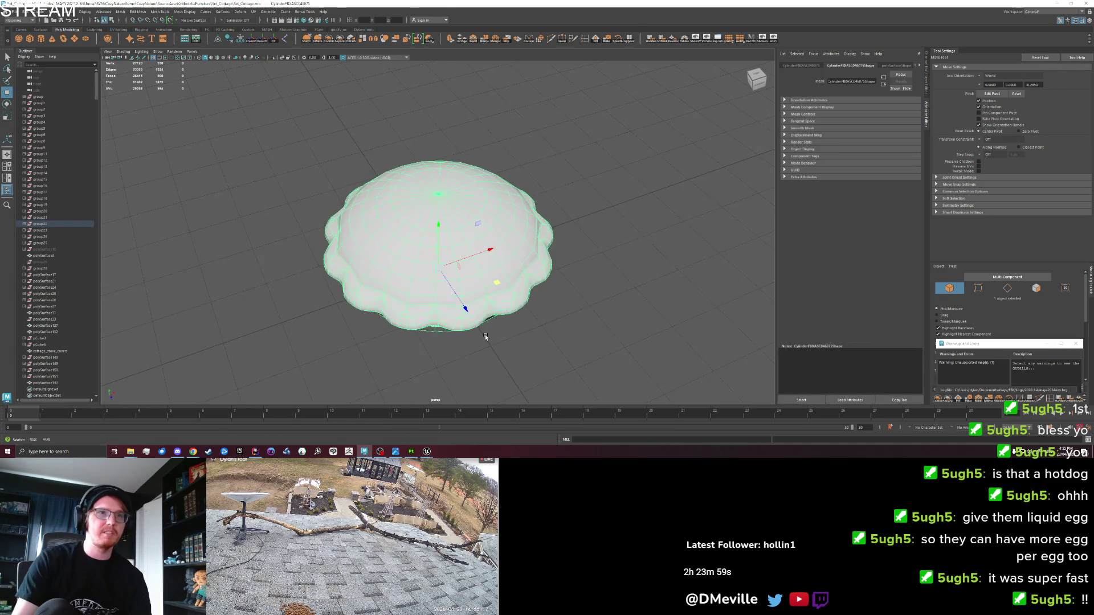
click(552, 344)
alt+drag(552, 344, 411, 281)
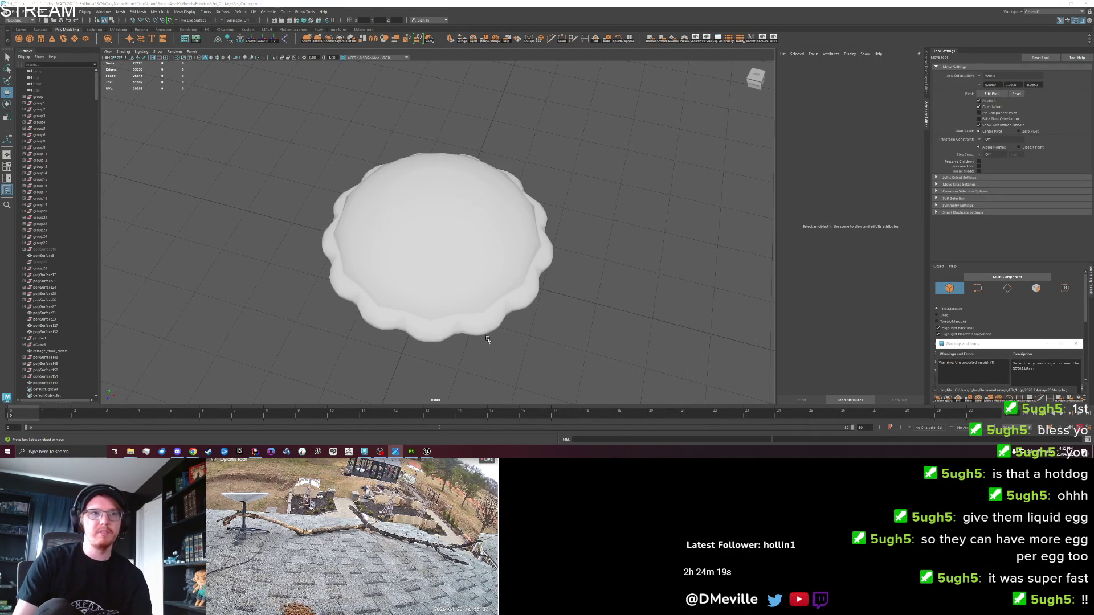
drag(486, 323, 485, 302)
Step: Reselect the big pie and orbit out to see more of the scene
click(403, 251)
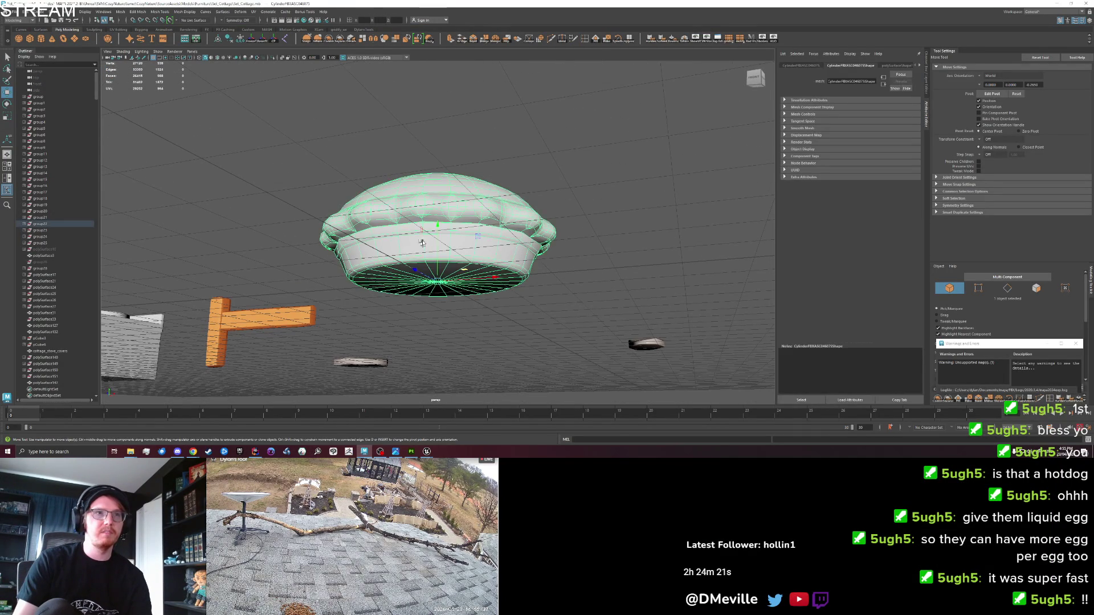
drag(423, 266, 400, 263)
drag(511, 259, 443, 224)
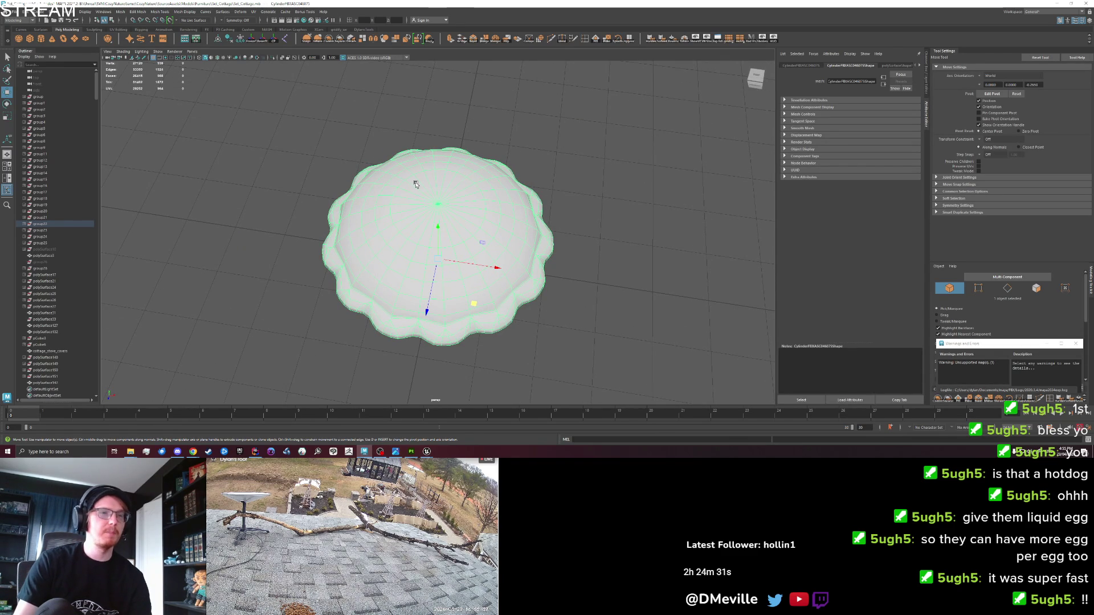
click(434, 349)
mouse_move(434, 349)
mouse_down()
mouse_move(434, 319)
mouse_move(448, 309)
mouse_move(480, 362)
mouse_up()
click(448, 310)
click(481, 361)
click(412, 283)
scroll(412, 283, down, 2)
scroll(412, 283, down, 3)
drag(412, 284, 229, 247)
Step: Move the big pie over and slide it along X beside the smaller pie
drag(352, 288, 239, 308)
click(220, 240)
drag(215, 239, 567, 292)
scroll(571, 295, up, 3)
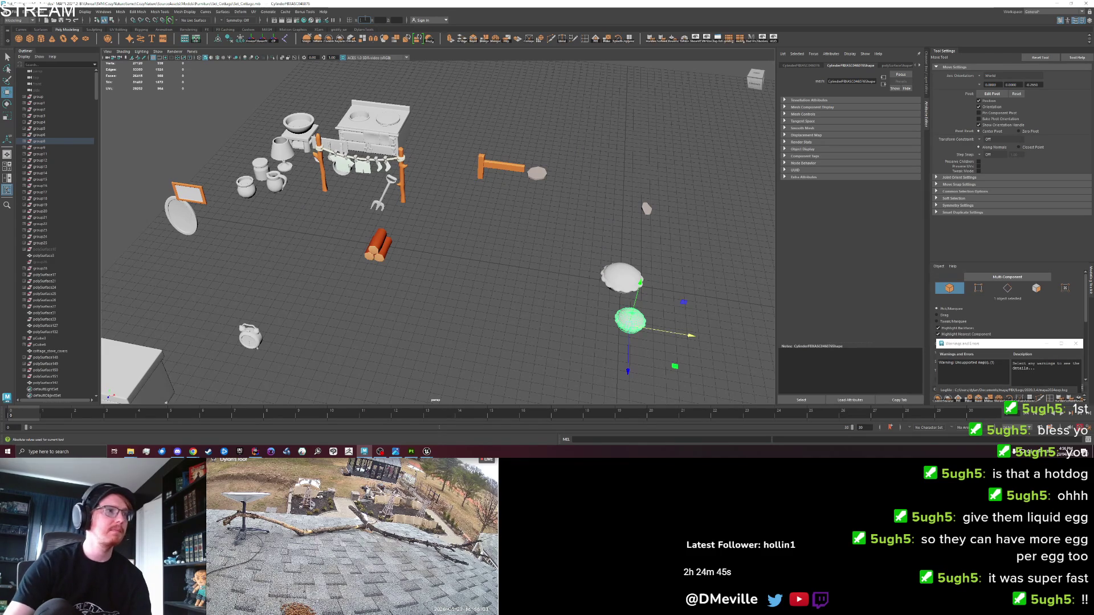
scroll(500, 300, up, 4)
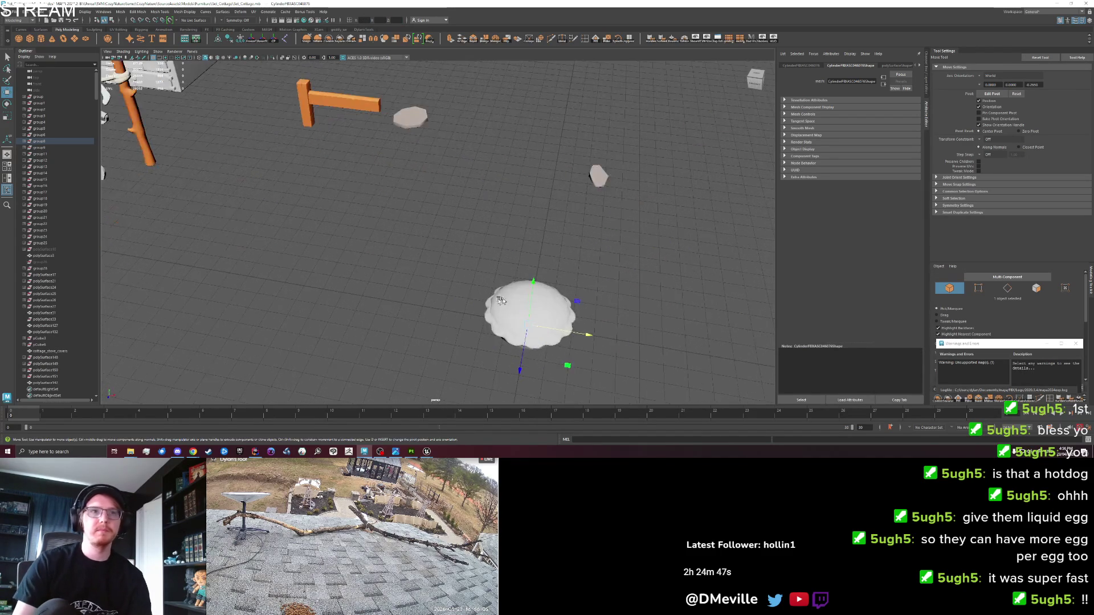
drag(587, 331, 510, 323)
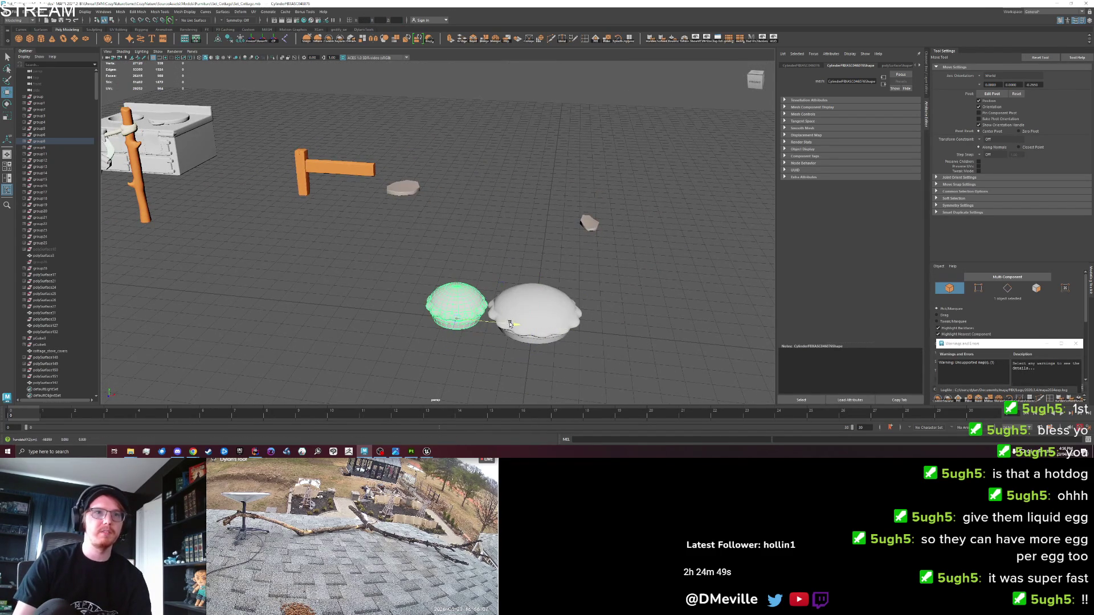
click(454, 359)
Step: Orbit to reveal the furniture set and select the big pie instead of the stool
mouse_move(454, 359)
mouse_down()
mouse_move(486, 369)
mouse_move(517, 342)
mouse_move(471, 332)
mouse_move(555, 312)
mouse_up()
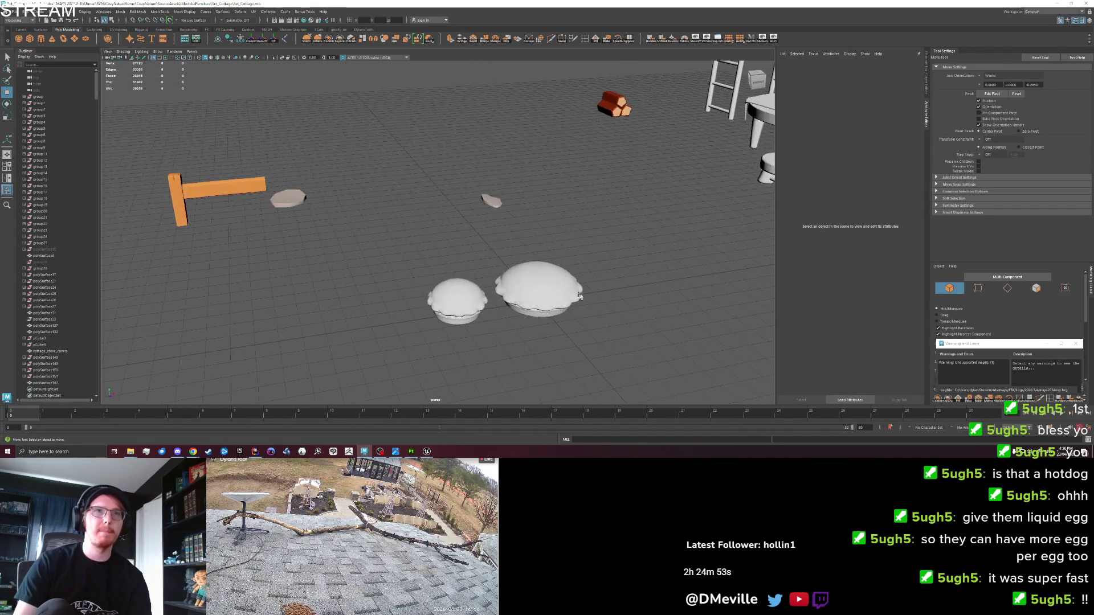
scroll(555, 312, down, 3)
click(687, 198)
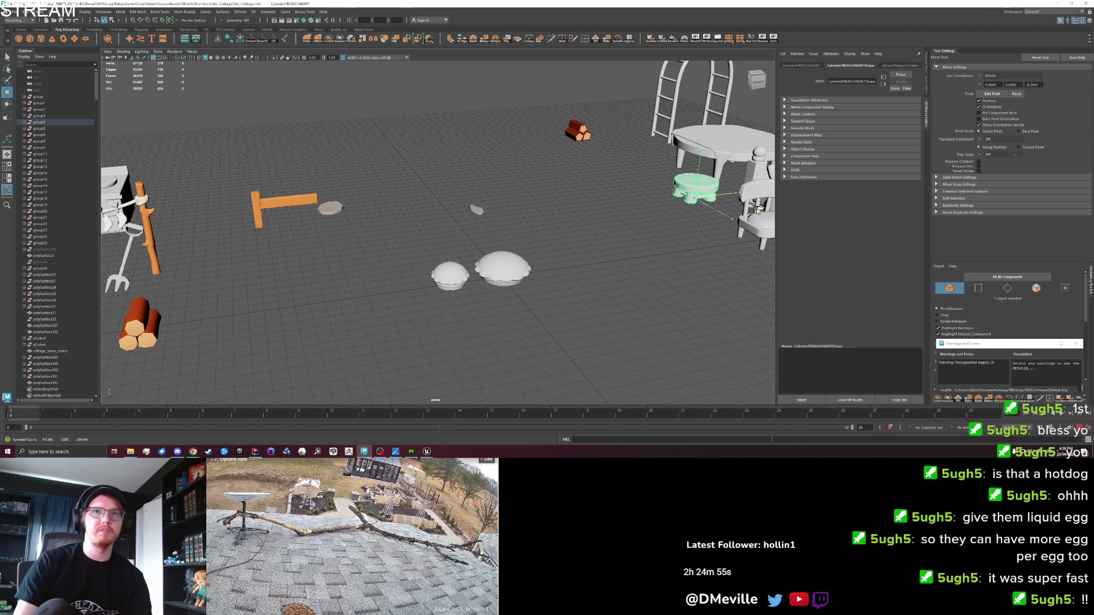
click(501, 267)
scroll(495, 273, up, 5)
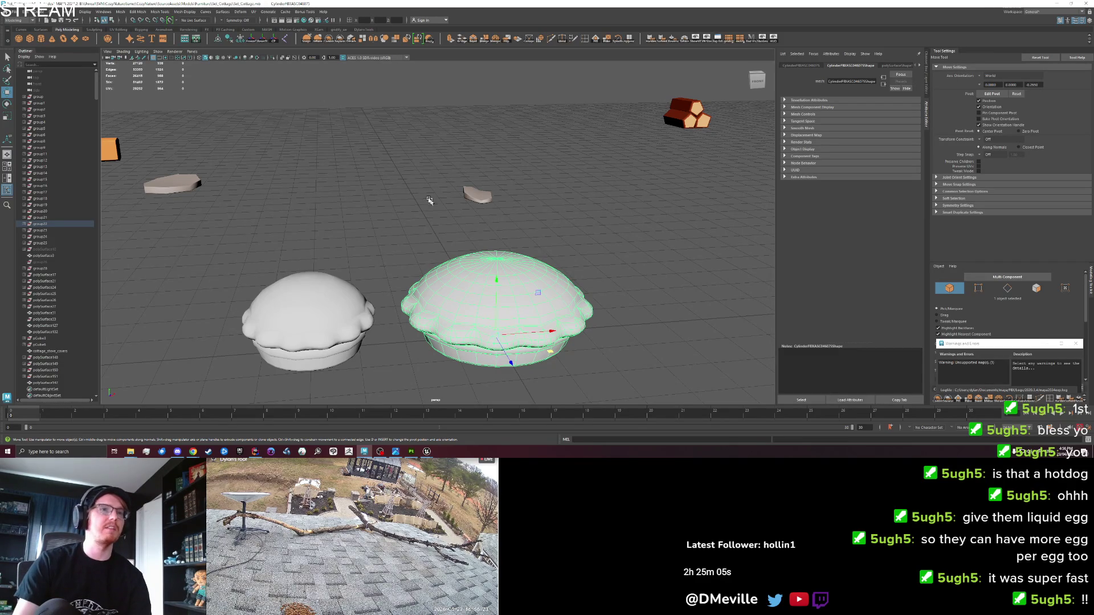
scroll(442, 244, up, 5)
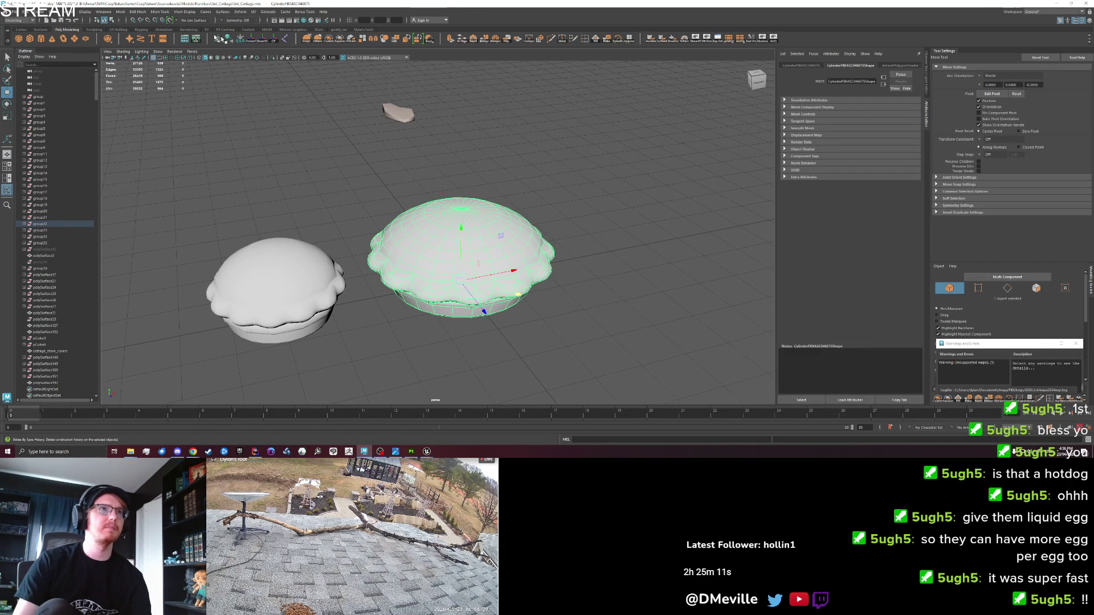
click(11, 11)
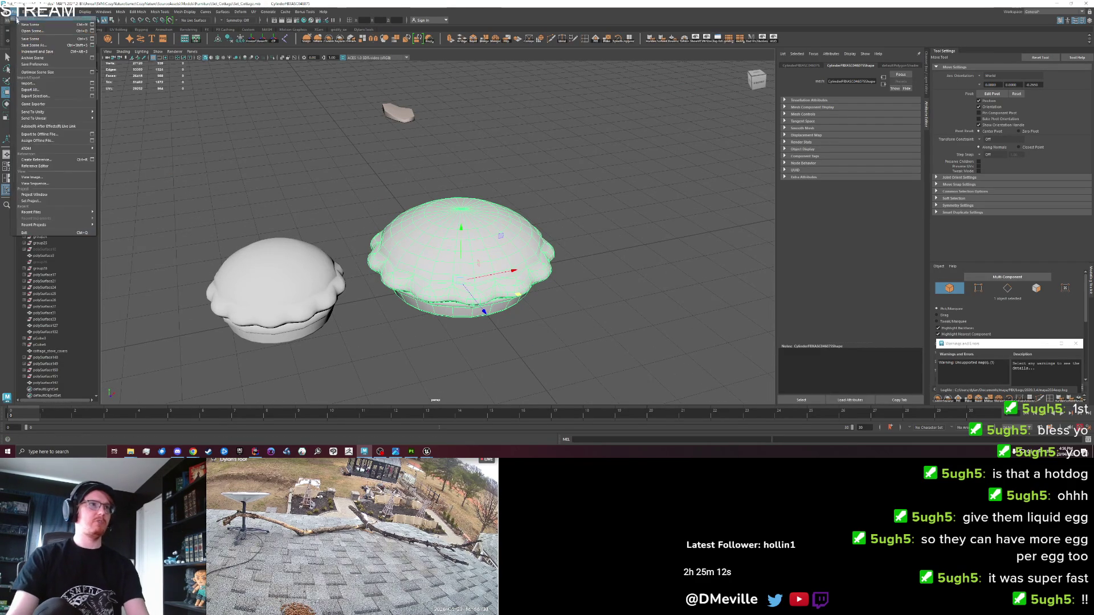
Step: Export the selected pie over cottage_pie_big.fbx, confirming the overwrite, then return to Unreal
click(40, 107)
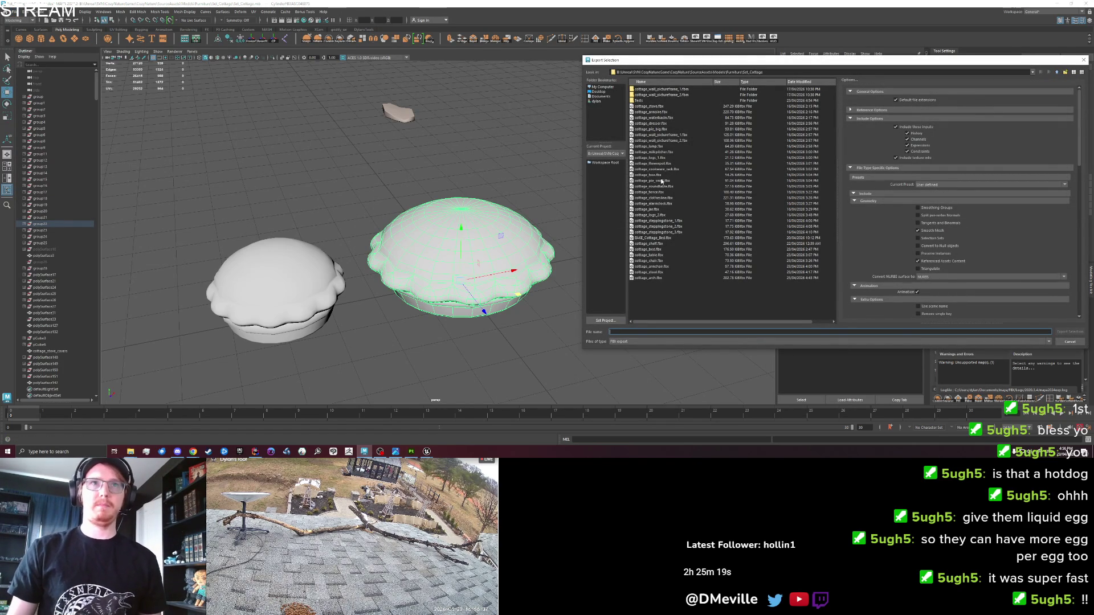
click(655, 129)
click(1057, 332)
click(820, 215)
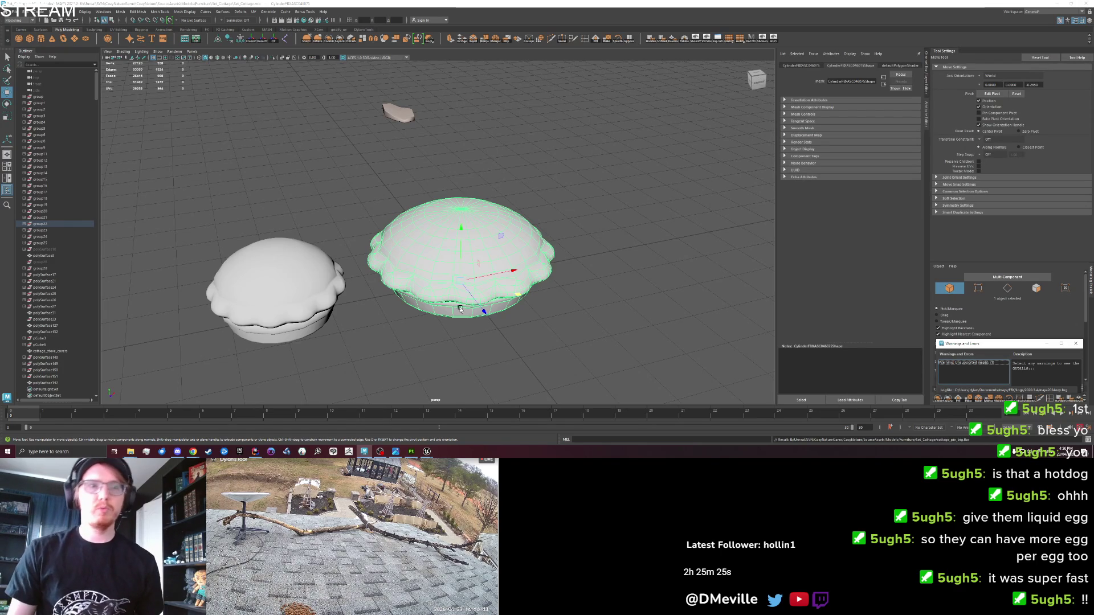
click(426, 452)
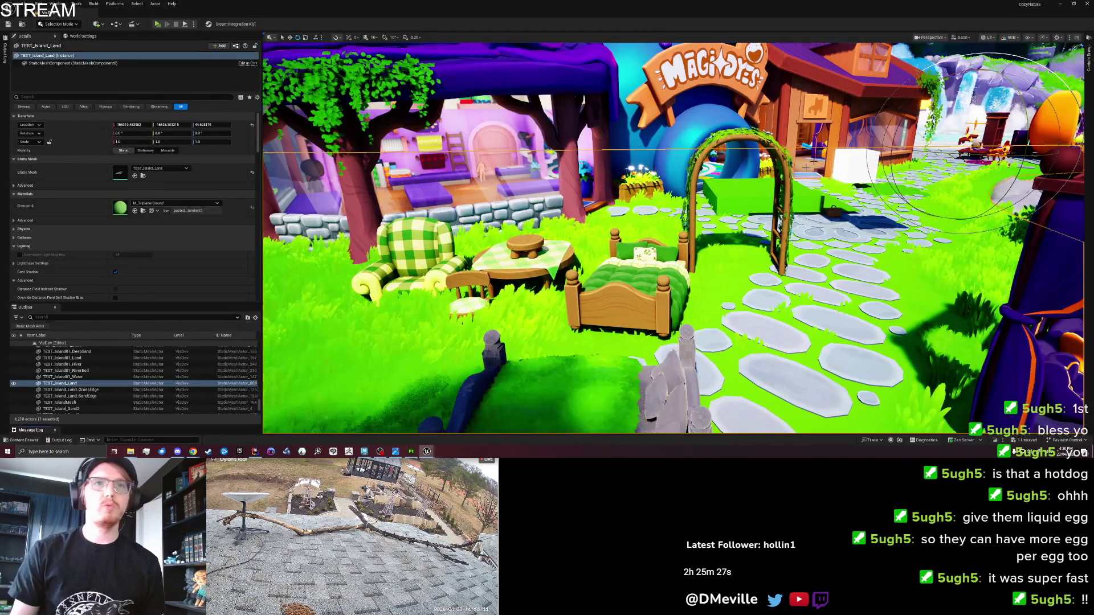
Step: Select the bed and reposition it with the Move tool beside the table
click(1087, 62)
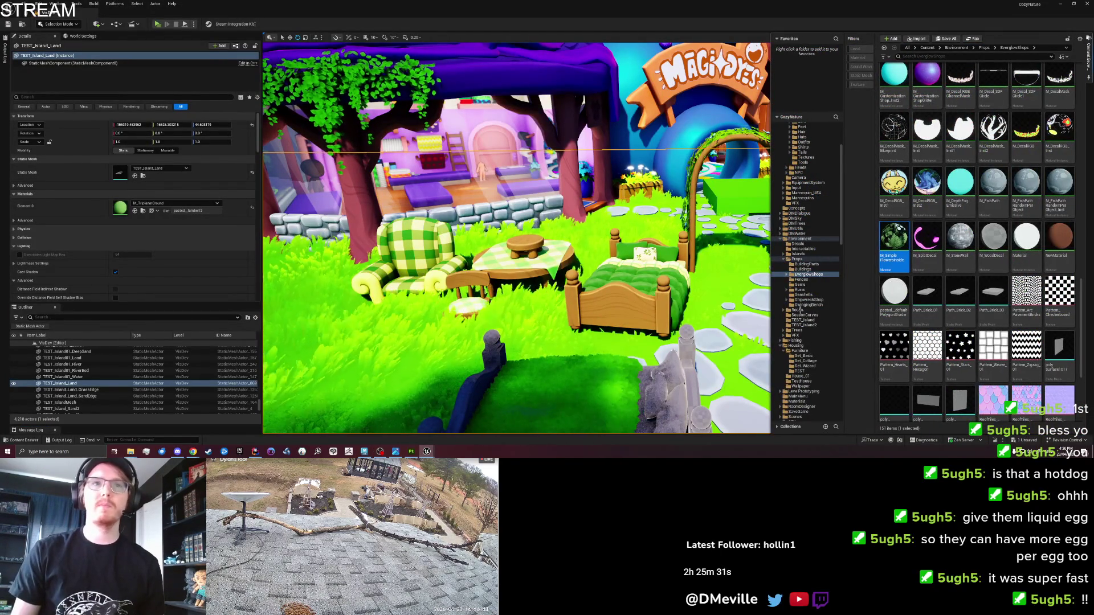
click(552, 291)
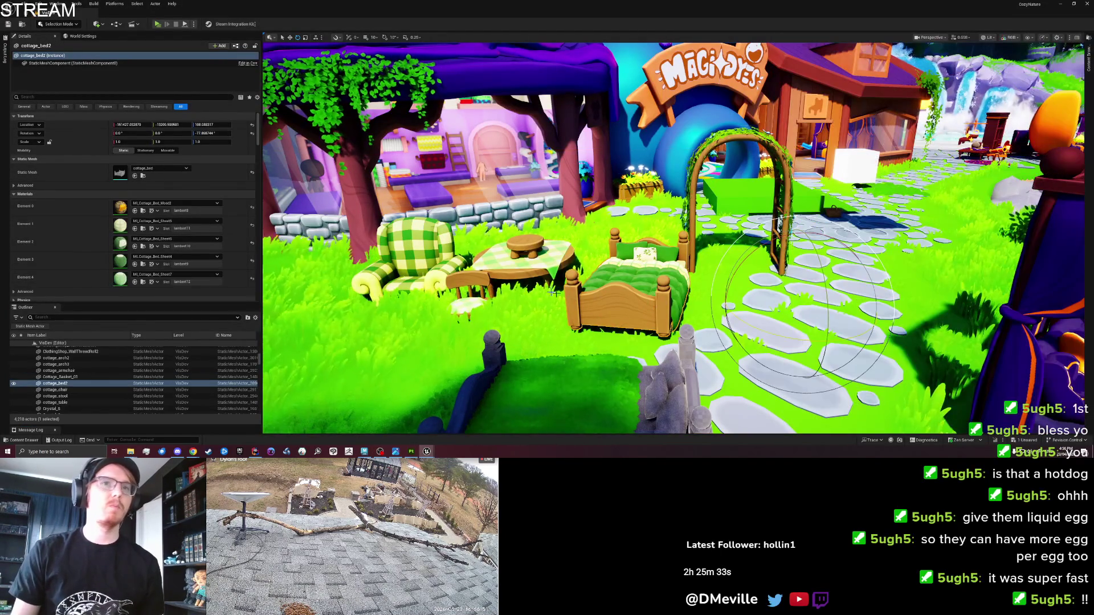
key(w)
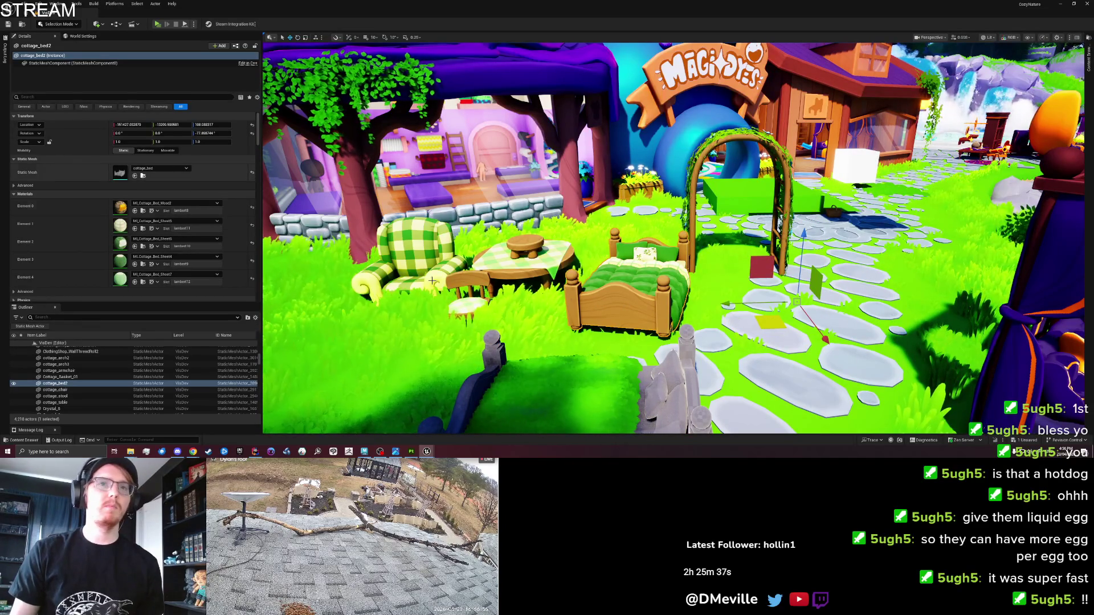
drag(769, 323, 778, 323)
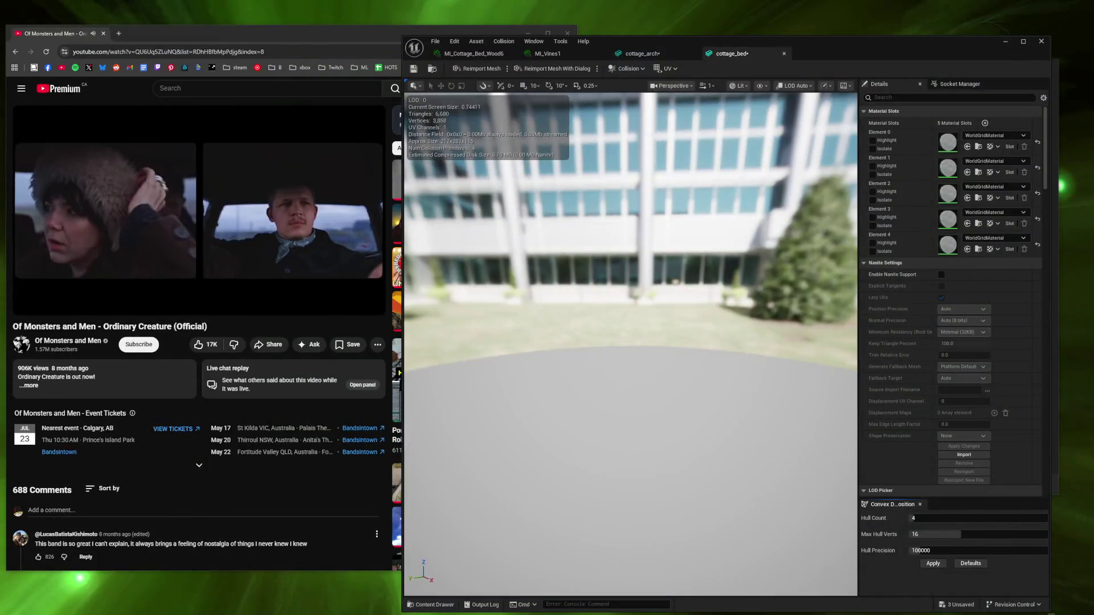
key(ctrl+z)
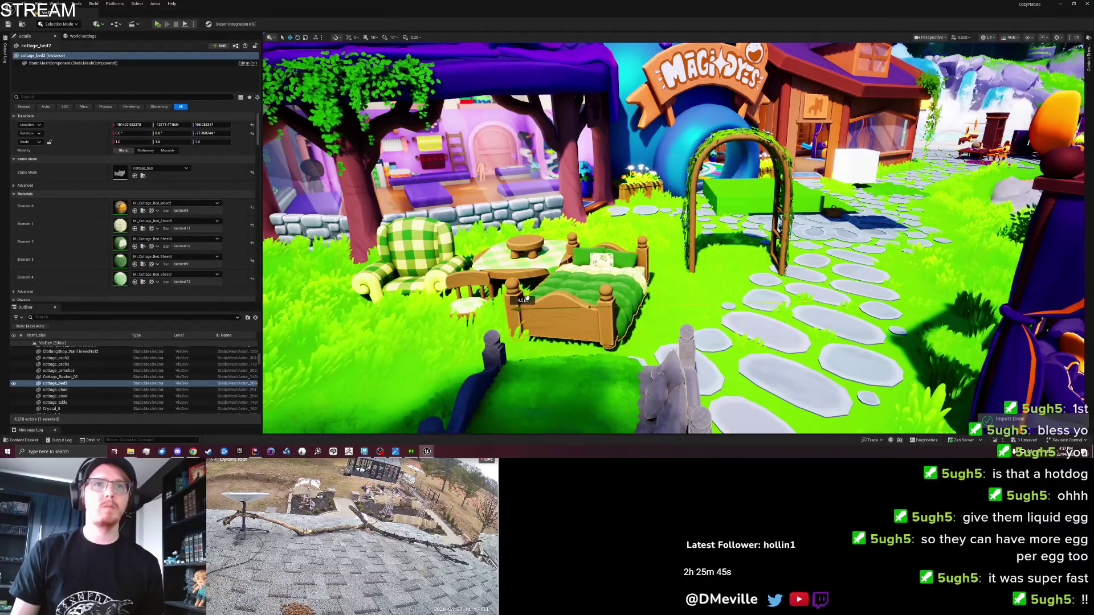
Step: Import cottage_pie_big, place it on the checkered table, then return to Maya
click(143, 176)
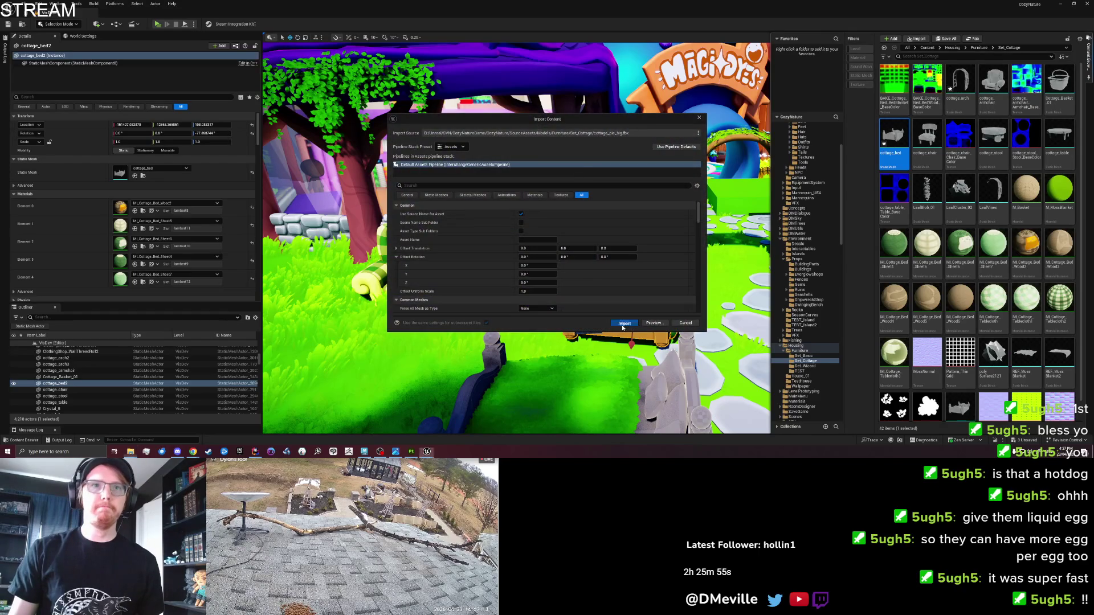
click(624, 324)
mouse_move(991, 139)
mouse_down()
mouse_move(592, 393)
mouse_move(541, 388)
mouse_move(524, 235)
mouse_up()
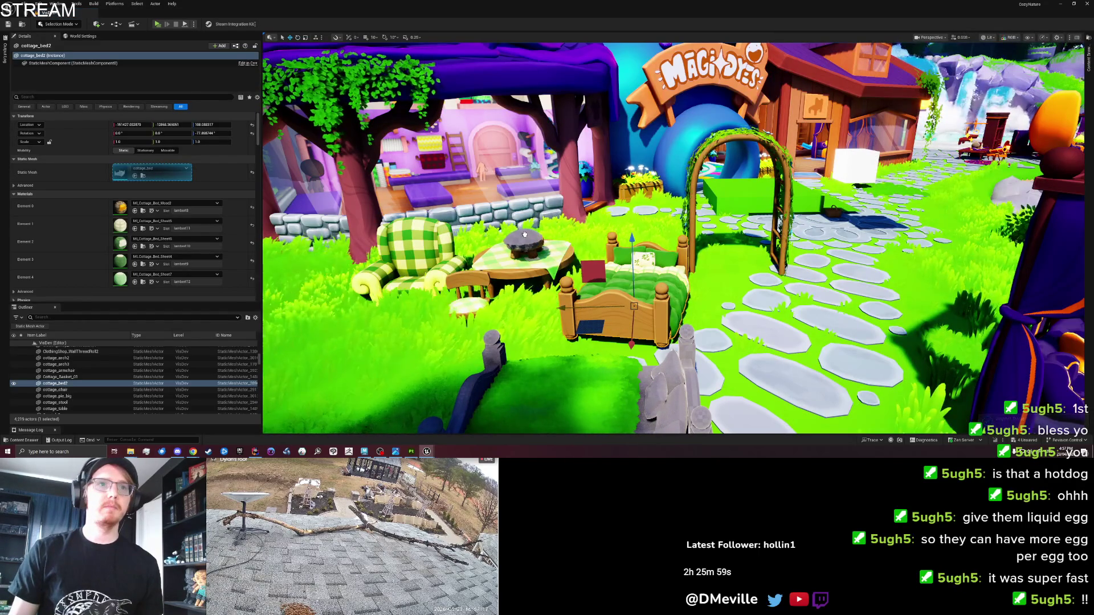
key(f)
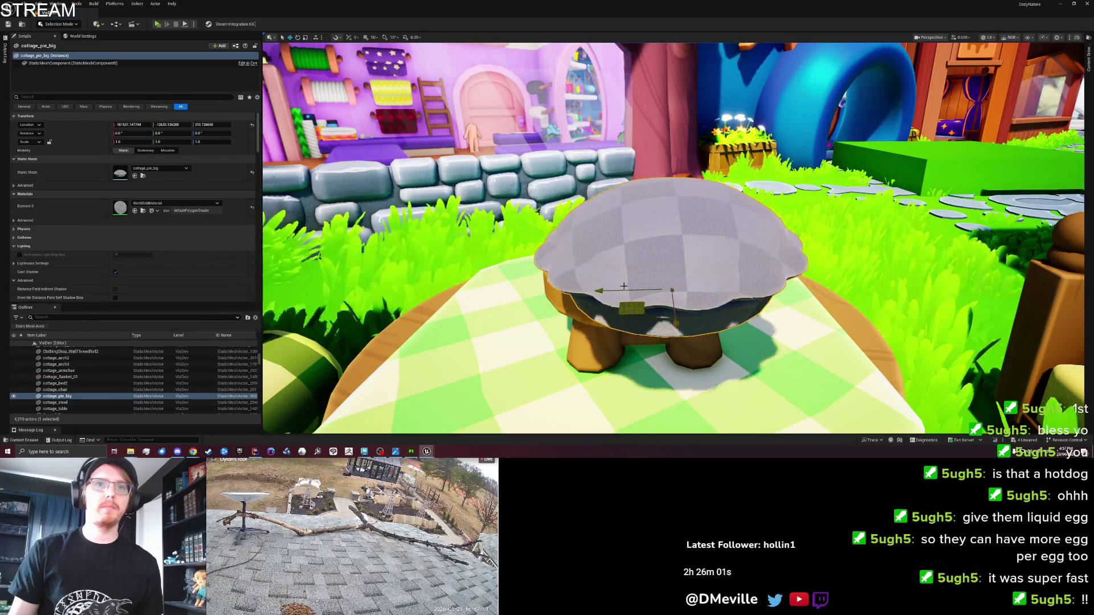
drag(623, 286, 413, 443)
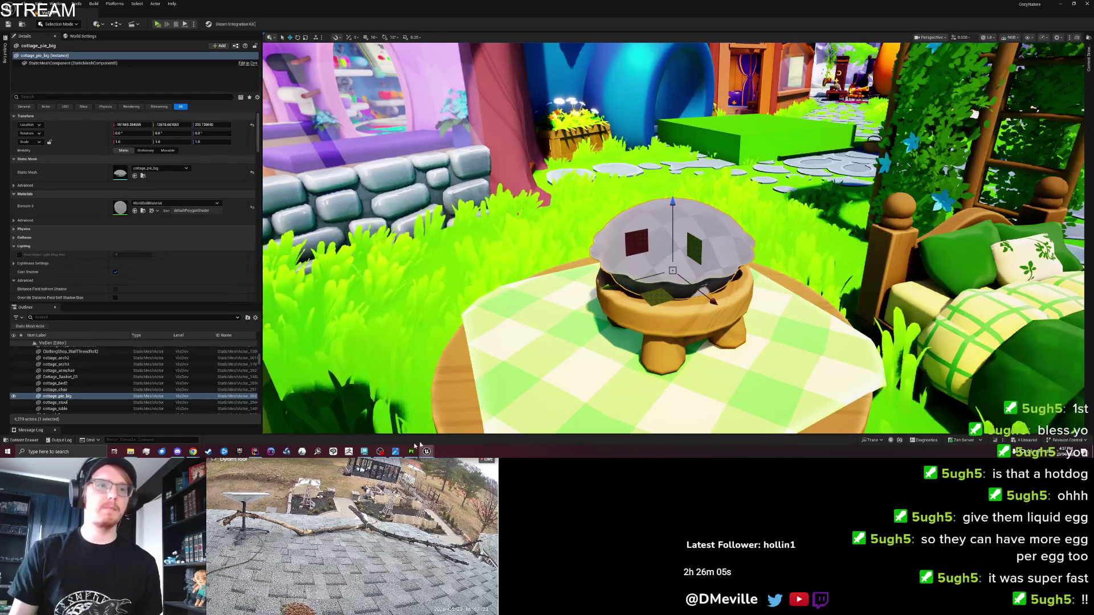
click(364, 451)
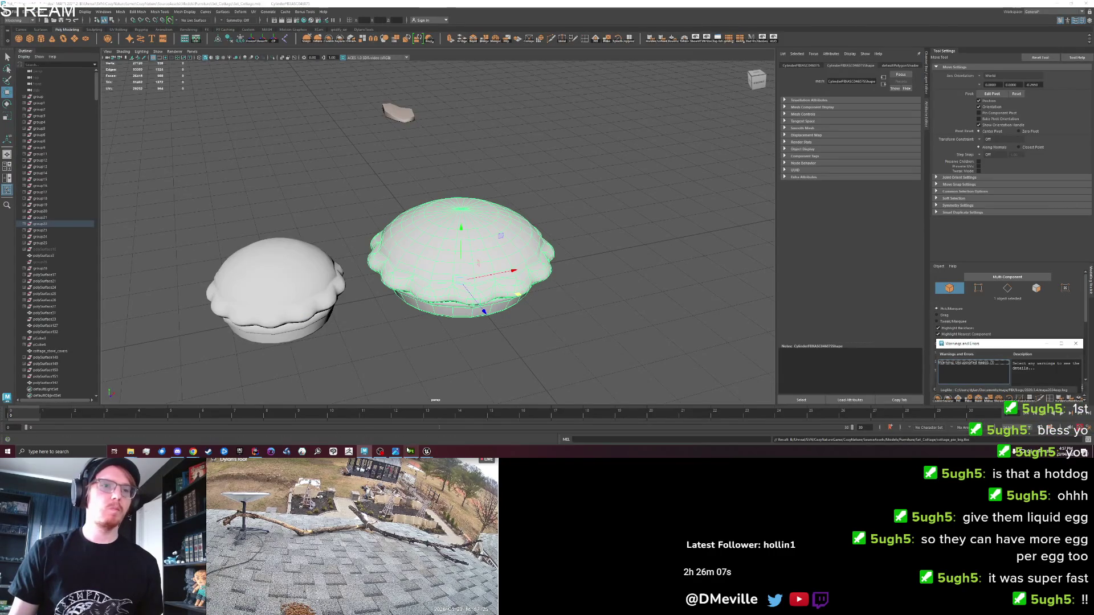
Step: Start a new Painter project from cottage_pie_big.fbx, discarding the old project's changes
click(410, 451)
click(715, 103)
click(7, 11)
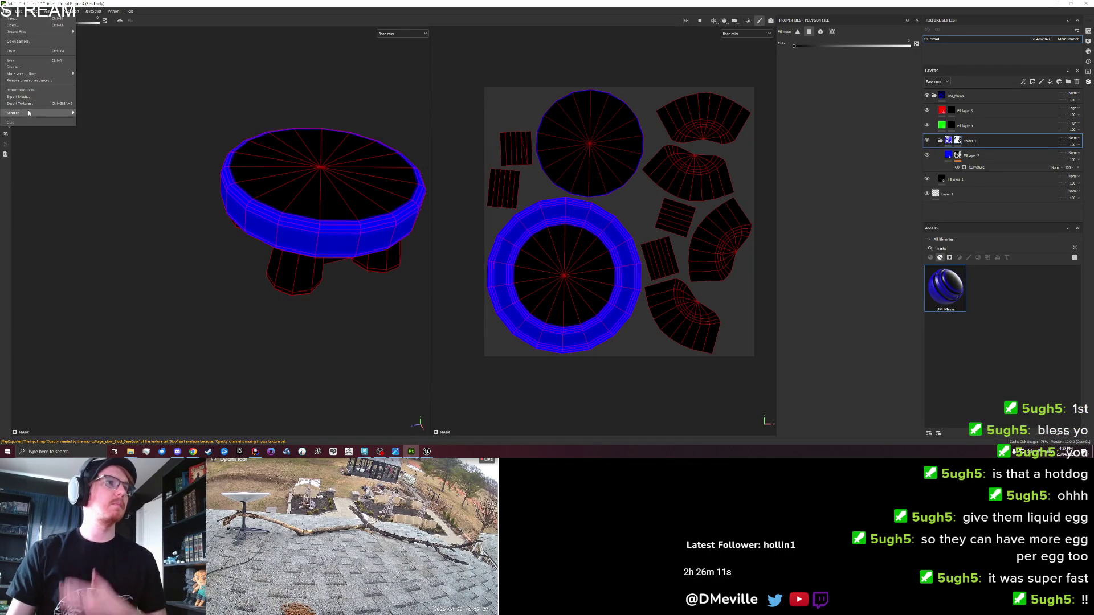
click(17, 18)
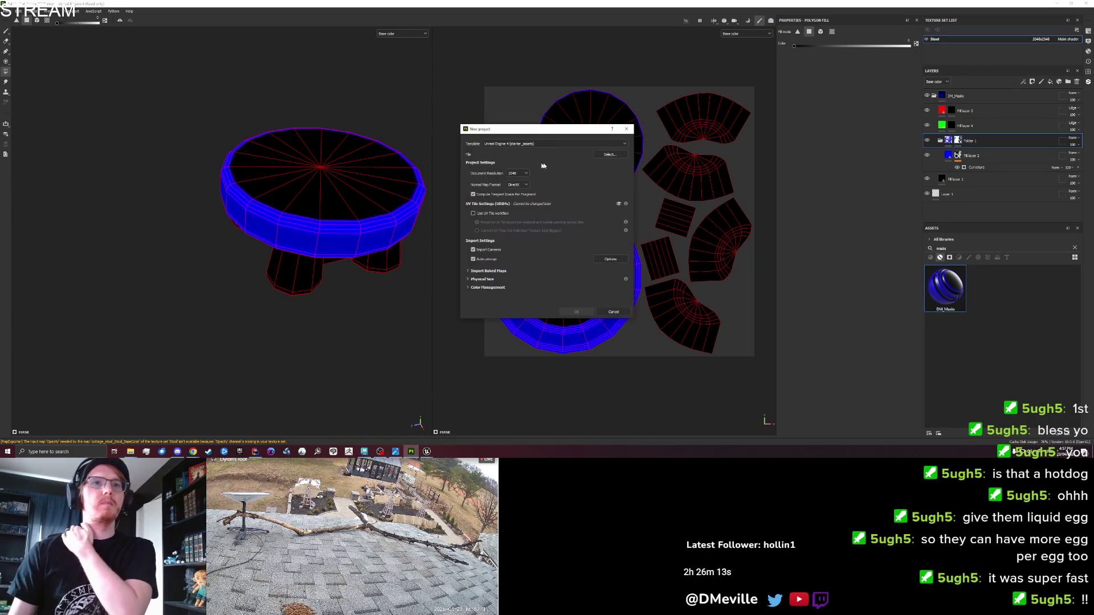
click(605, 159)
scroll(593, 285, down, 3)
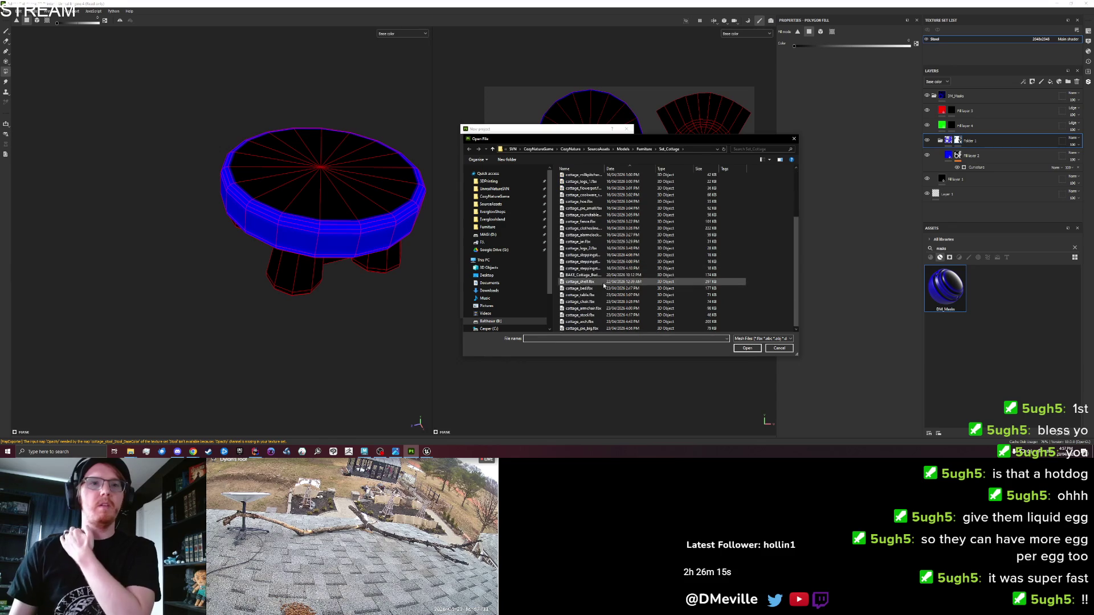
click(590, 329)
double_click(591, 329)
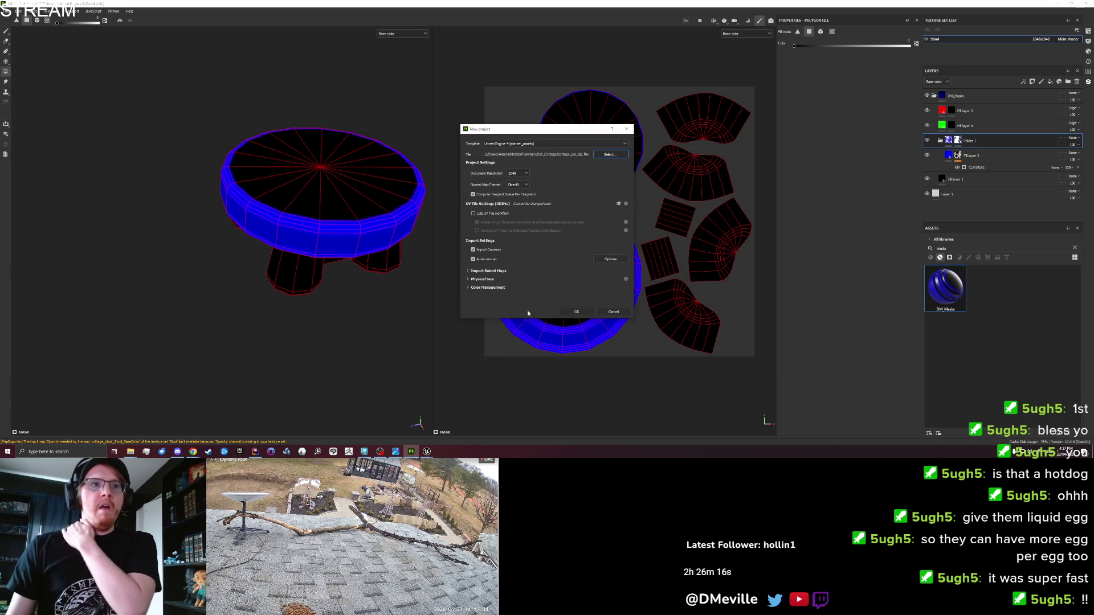
click(580, 312)
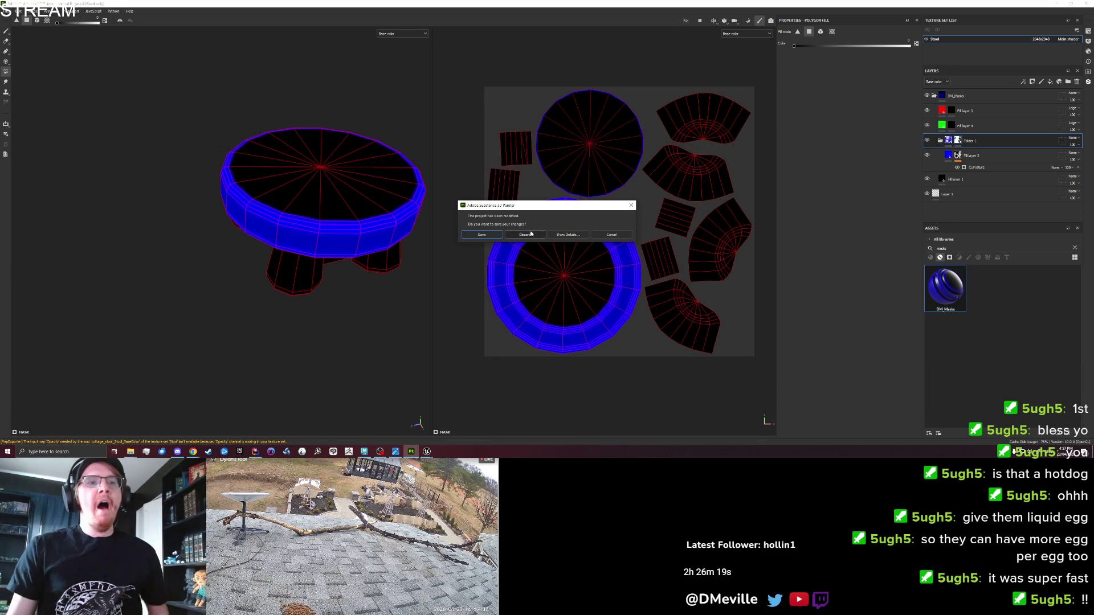
click(530, 233)
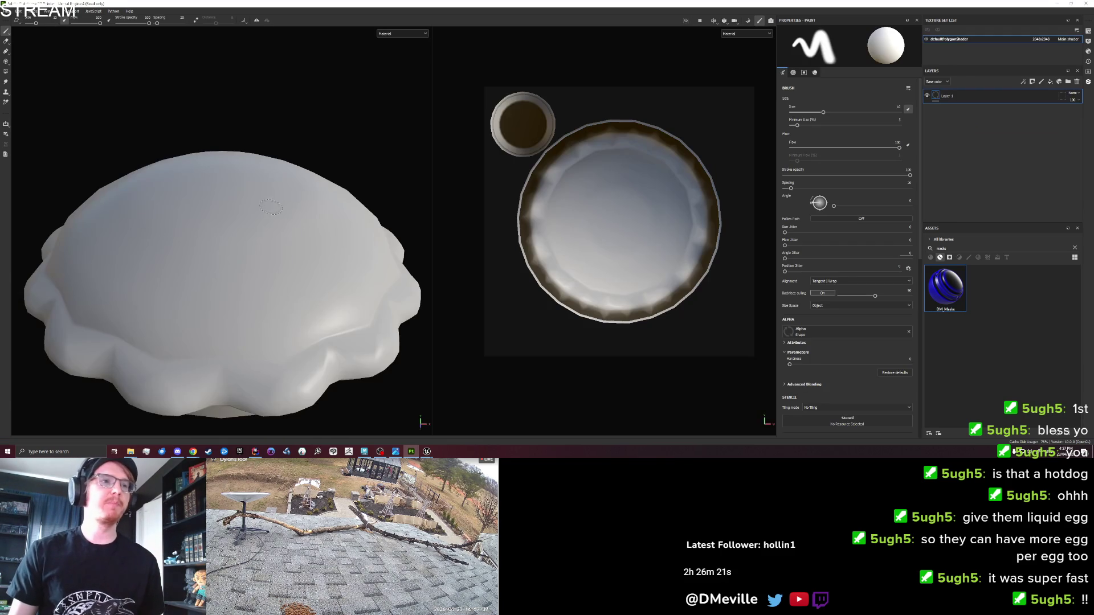
Step: Show Base color in the viewport, add the DM Masks fill layers, and open Bake Mesh Maps
click(745, 33)
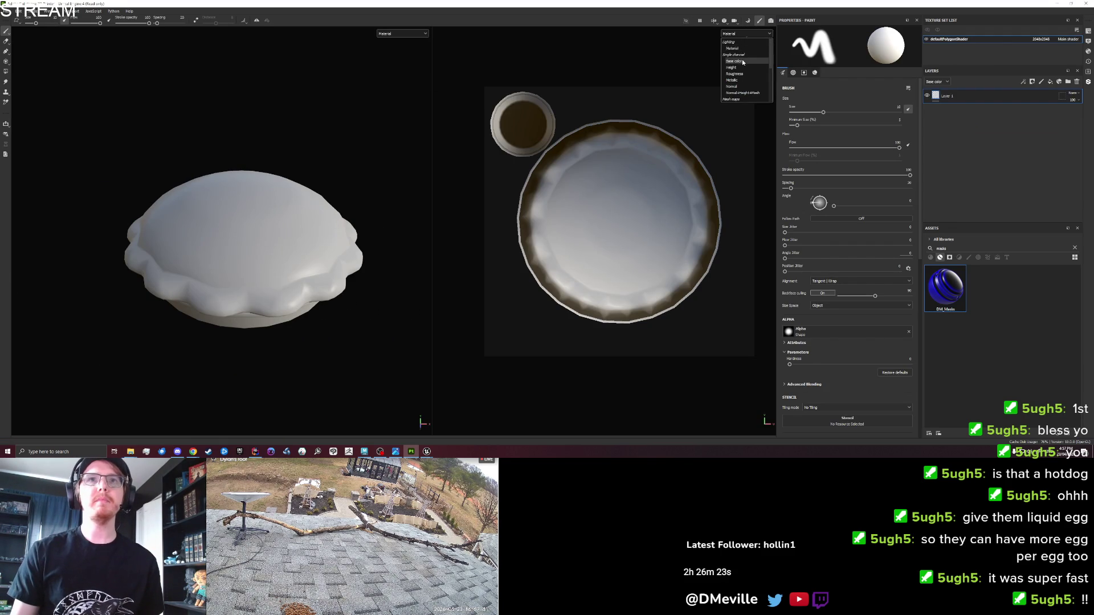
click(741, 59)
drag(963, 199, 968, 193)
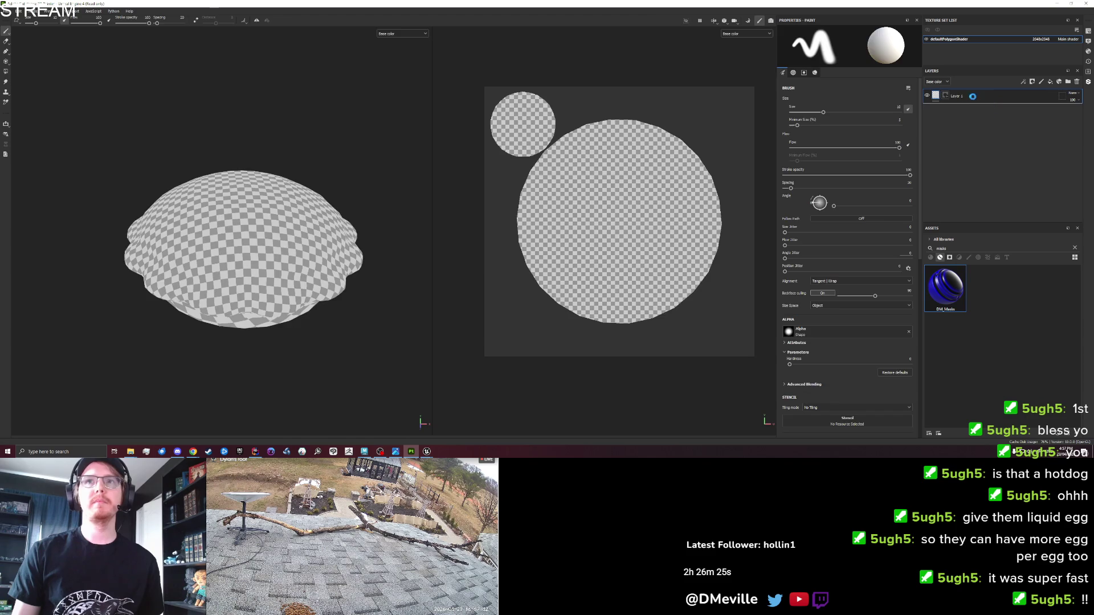
click(750, 21)
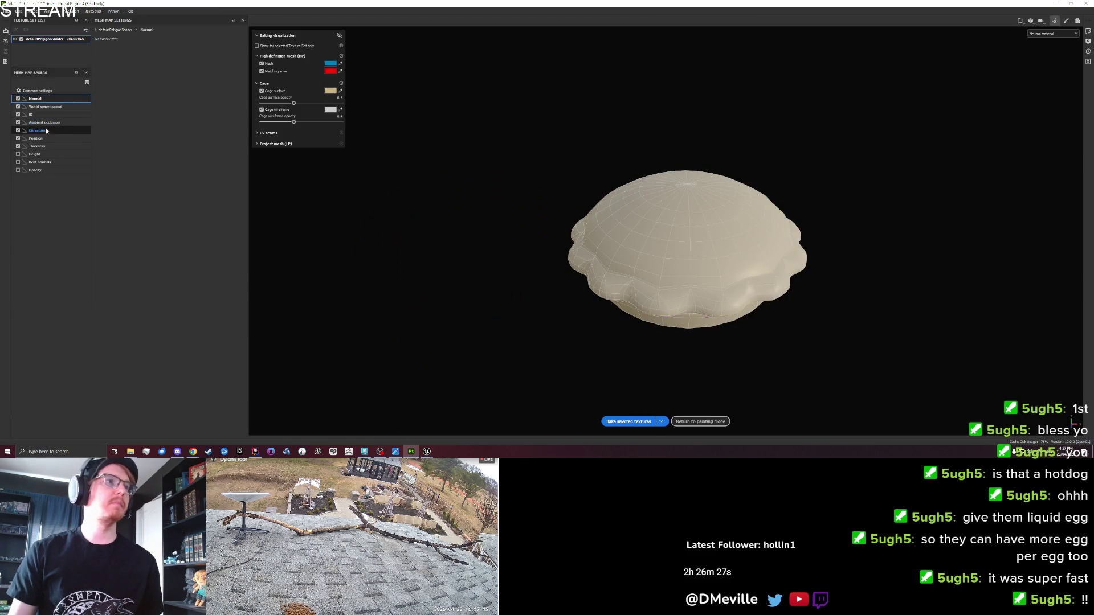
Step: Bake the pie's mesh maps with Bake selected textures, then go back to painting mode
click(628, 421)
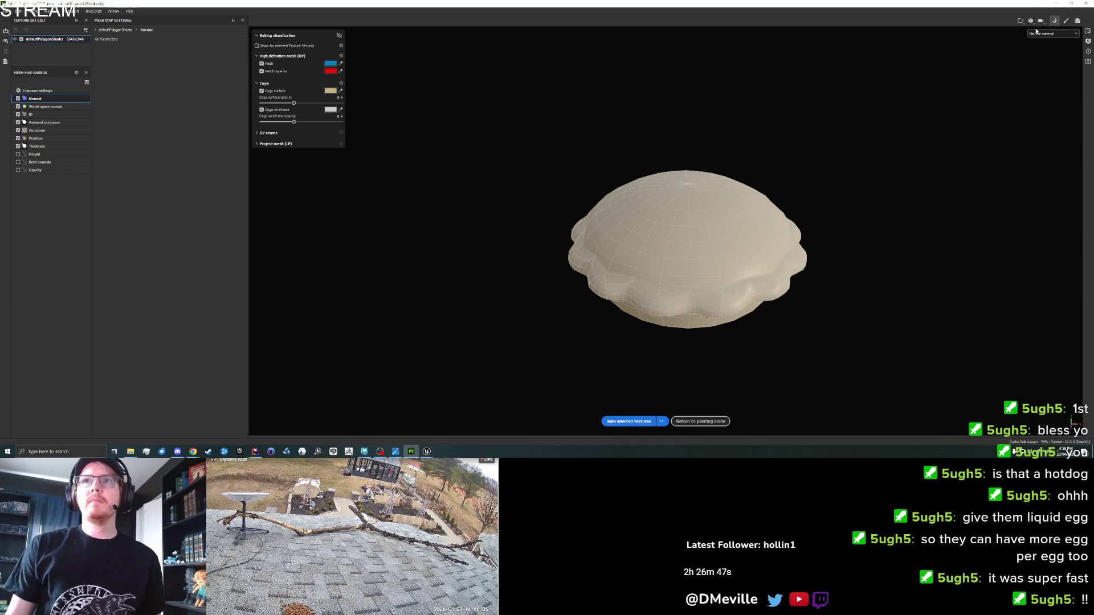
key(Escape)
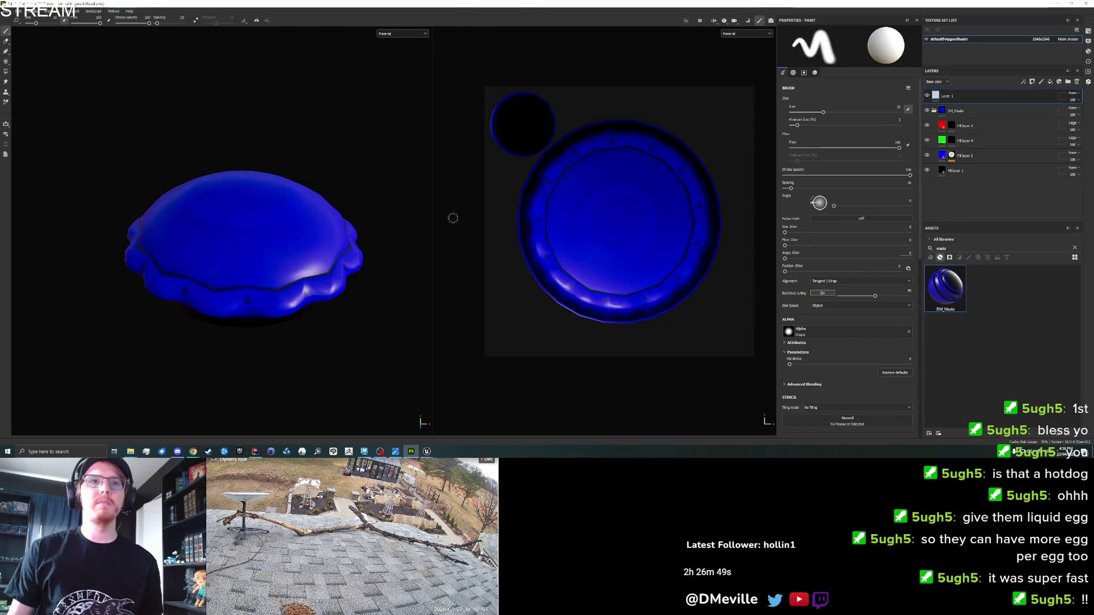
Step: Add an Ambient Occlusion generator to Fill layer 4's mask with Global Invert on
mouse_move(190, 254)
mouse_down()
mouse_move(229, 227)
mouse_move(320, 309)
mouse_move(259, 210)
mouse_move(97, 147)
mouse_move(91, 104)
mouse_move(176, 161)
mouse_move(319, 200)
mouse_move(256, 359)
mouse_move(237, 246)
mouse_move(256, 308)
mouse_move(297, 273)
mouse_move(268, 225)
mouse_move(251, 237)
mouse_move(220, 226)
mouse_up()
click(747, 34)
click(741, 64)
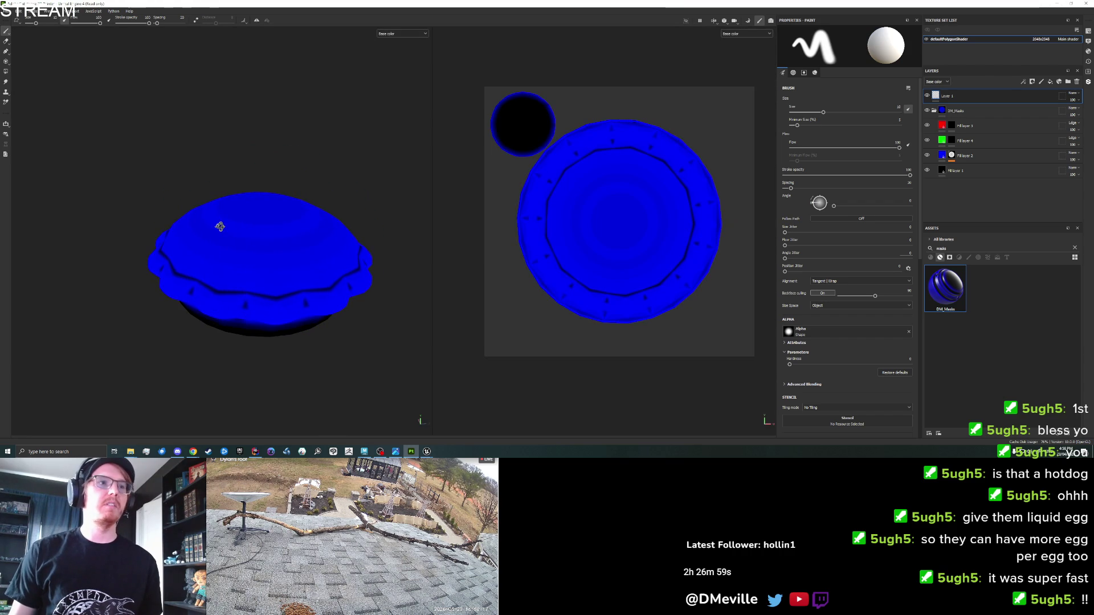
right_click(951, 141)
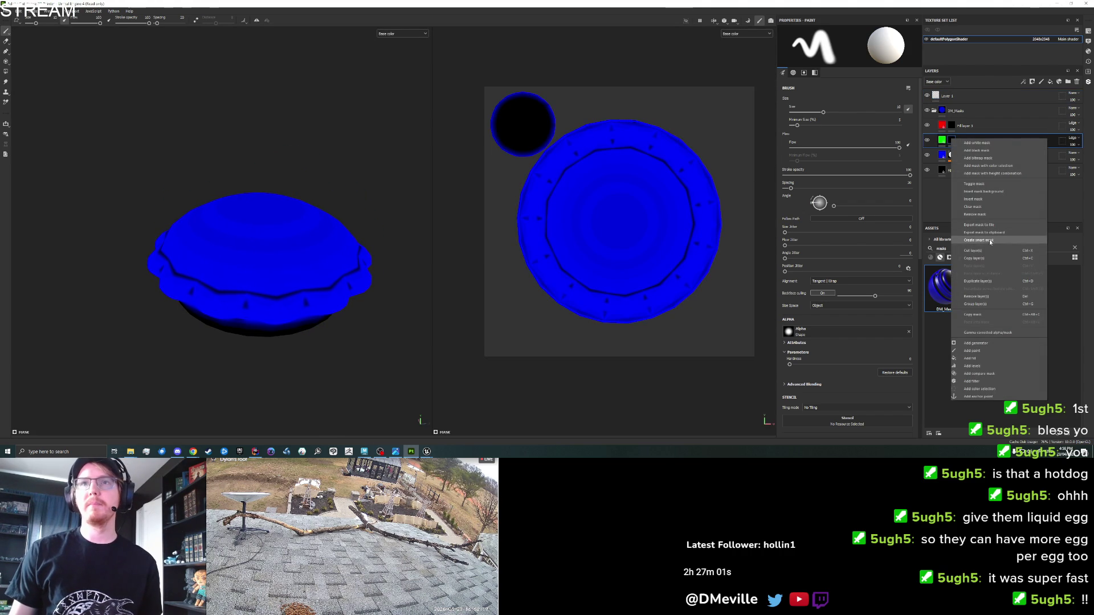
click(982, 342)
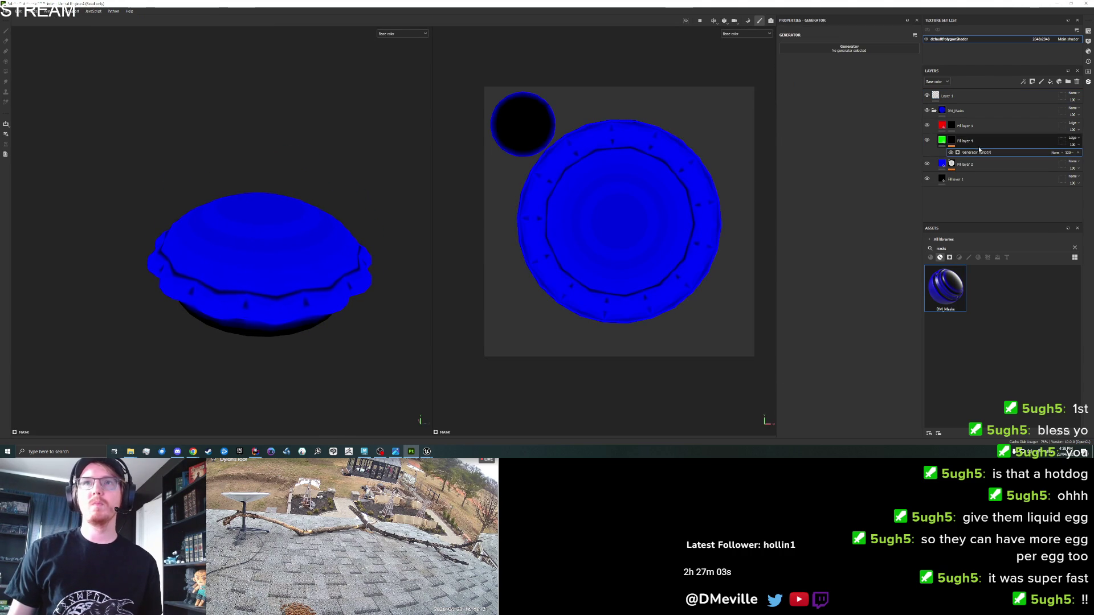
click(853, 50)
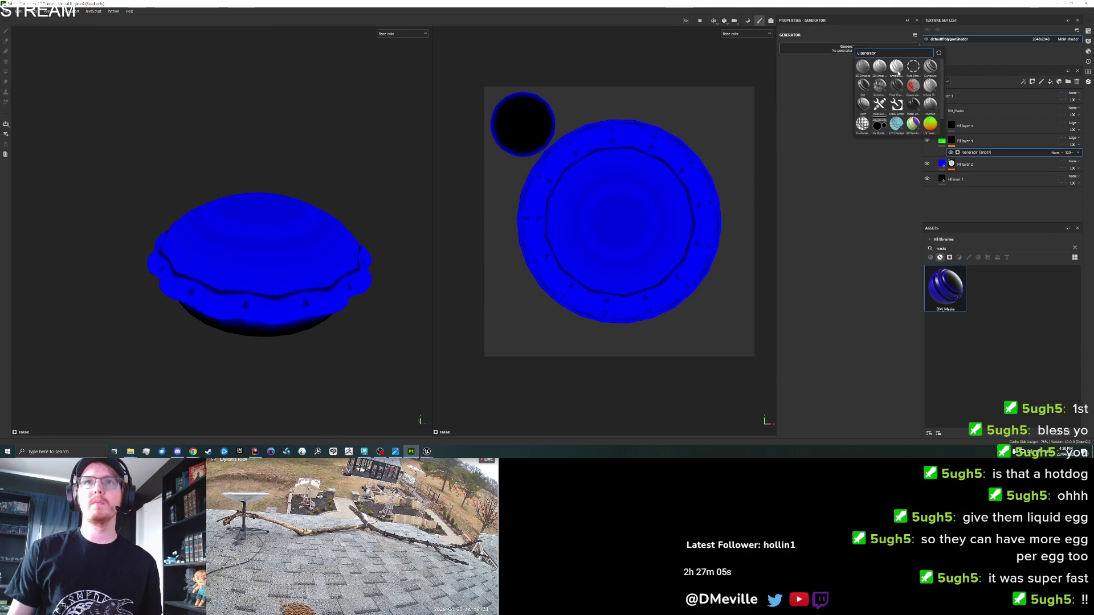
click(896, 67)
click(877, 75)
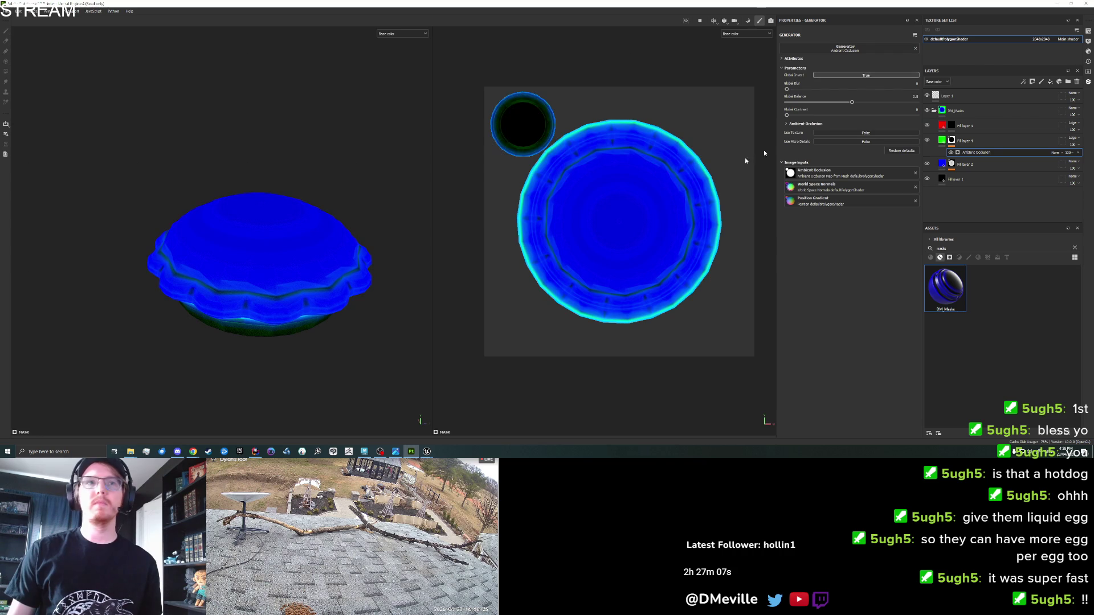
Step: Bring up the mesh map bake settings with the Ambient occlusion baker selected
mouse_move(383, 298)
mouse_down()
mouse_move(273, 296)
mouse_move(237, 108)
mouse_up()
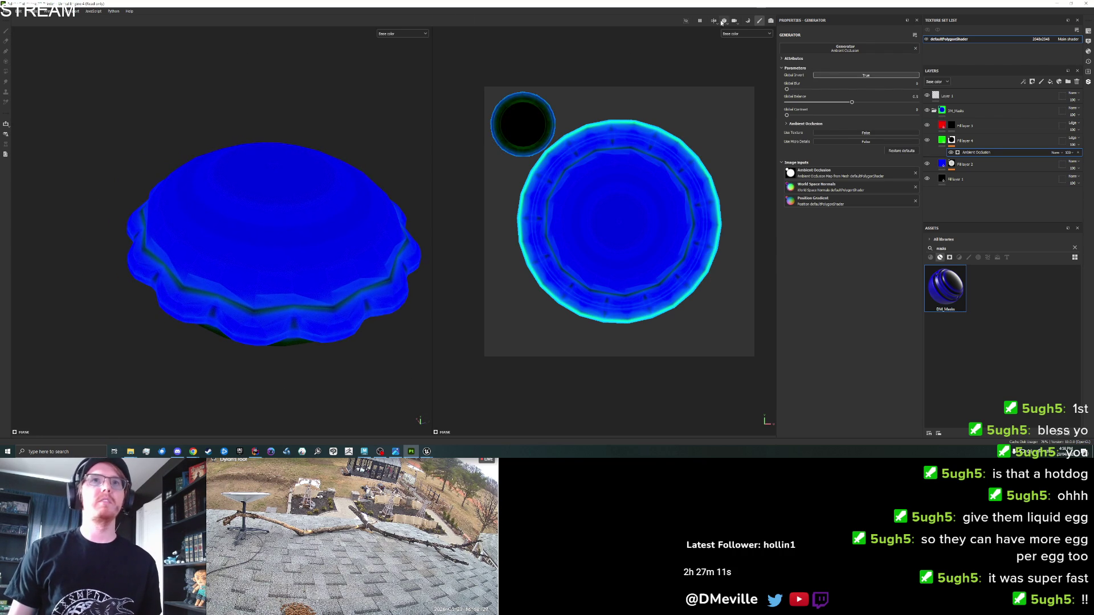
click(747, 21)
click(40, 130)
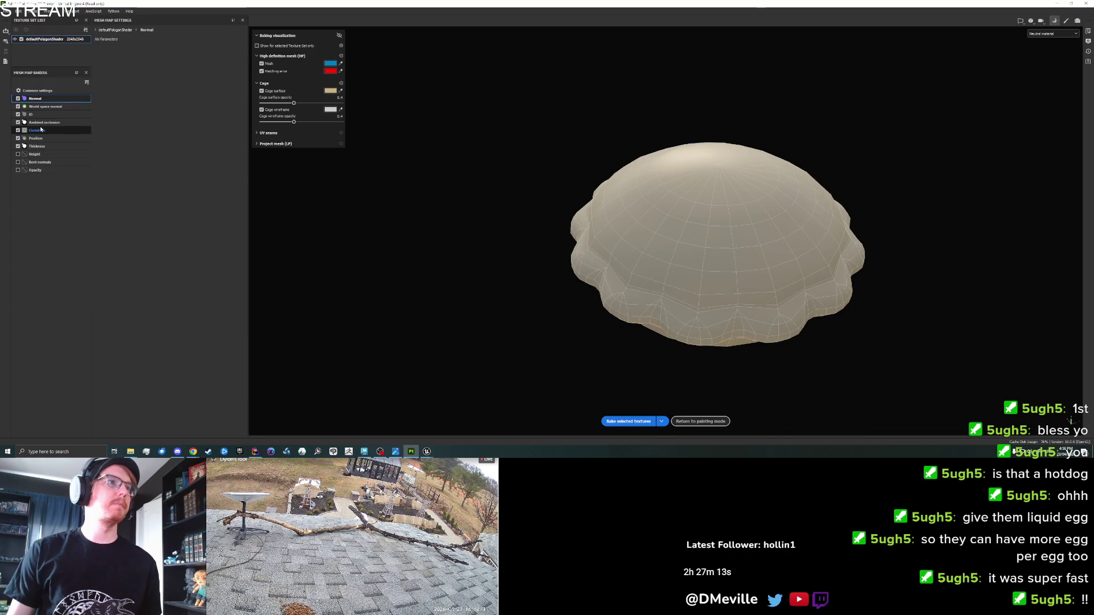
key(Up)
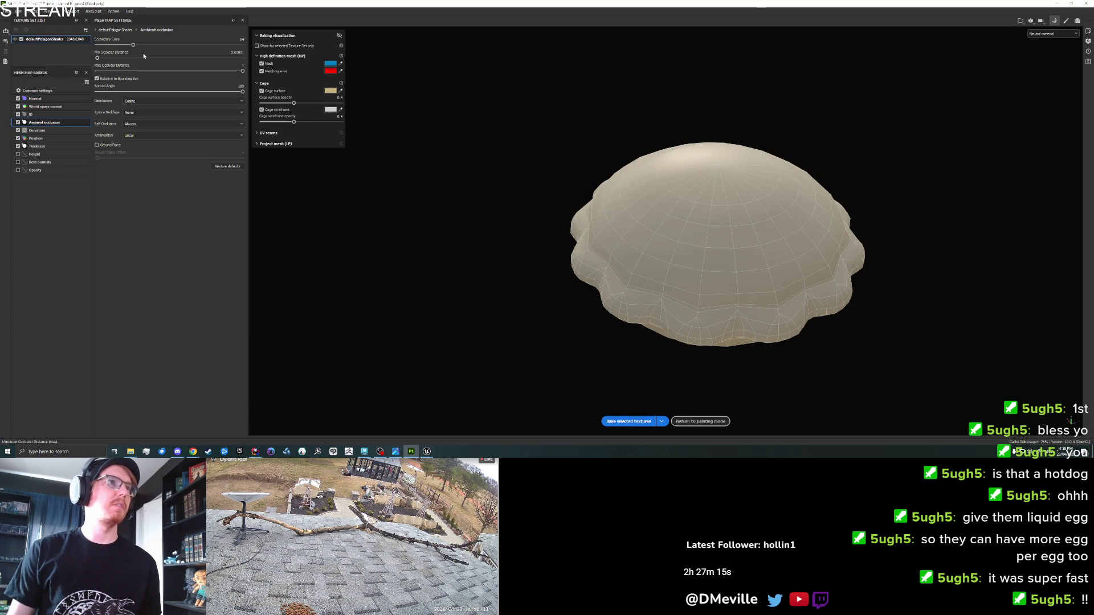
Step: Rebake the pie's mesh maps with Bake selected textures and return to painting mode
click(630, 424)
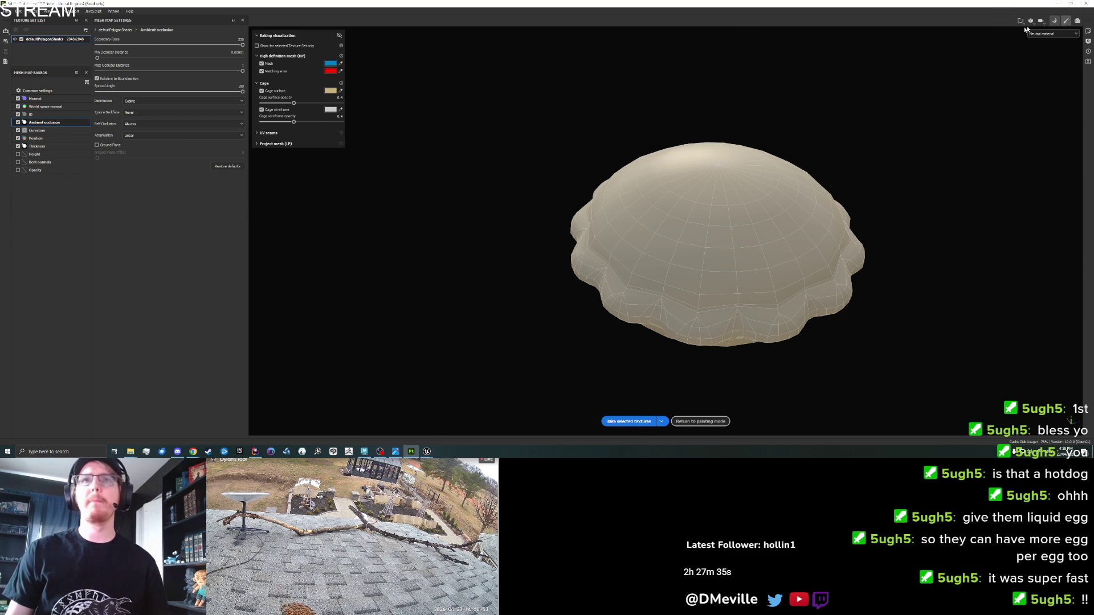
click(1066, 20)
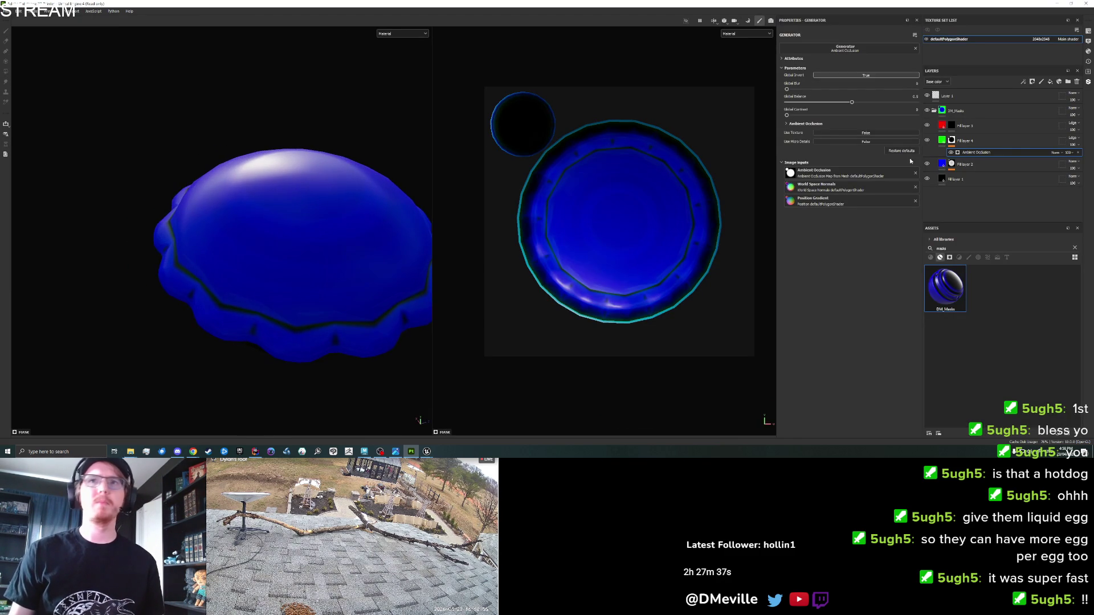
Step: Hide Fill layer 2 and set the AO generator to blur 6.77, balance 0.03, contrast 0.52
click(926, 165)
click(928, 142)
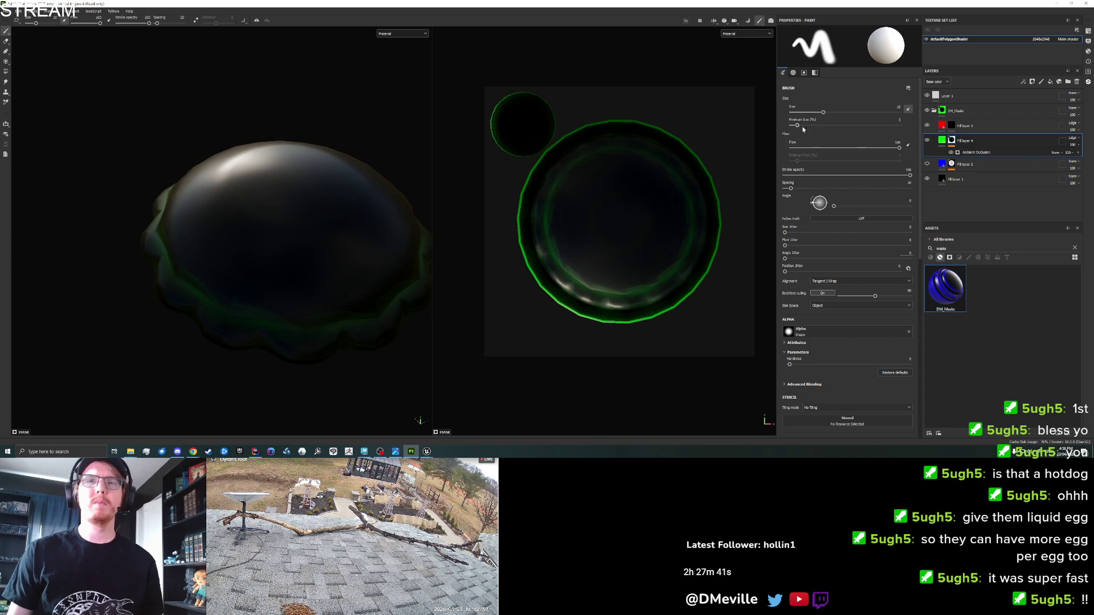
click(976, 152)
mouse_move(804, 91)
mouse_down()
mouse_move(842, 94)
mouse_move(827, 95)
mouse_up()
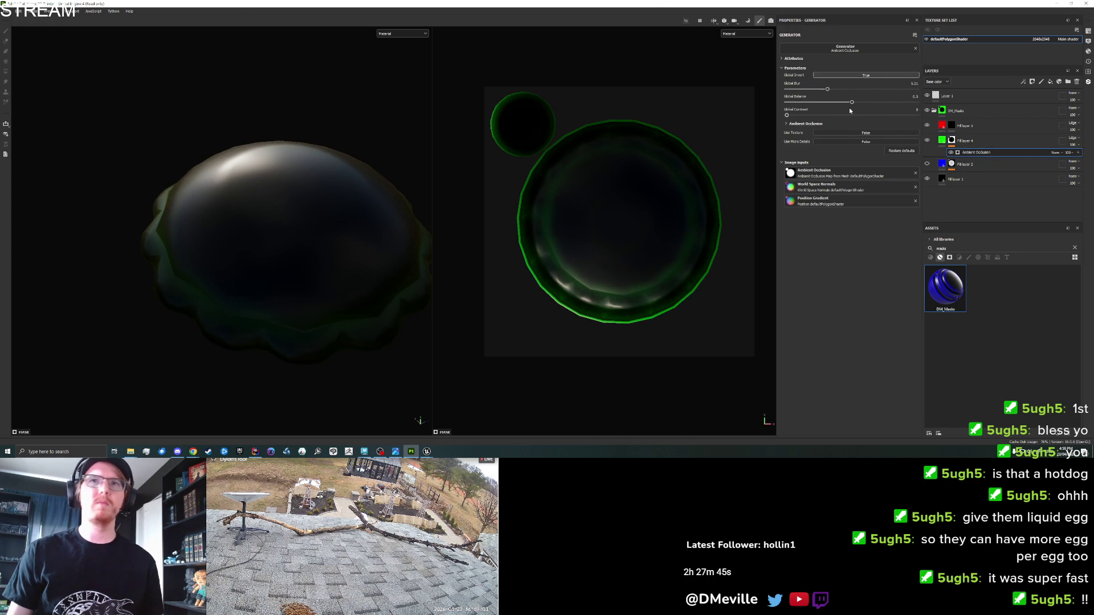
mouse_move(848, 103)
mouse_down()
mouse_move(779, 108)
mouse_move(803, 109)
mouse_move(794, 110)
mouse_up()
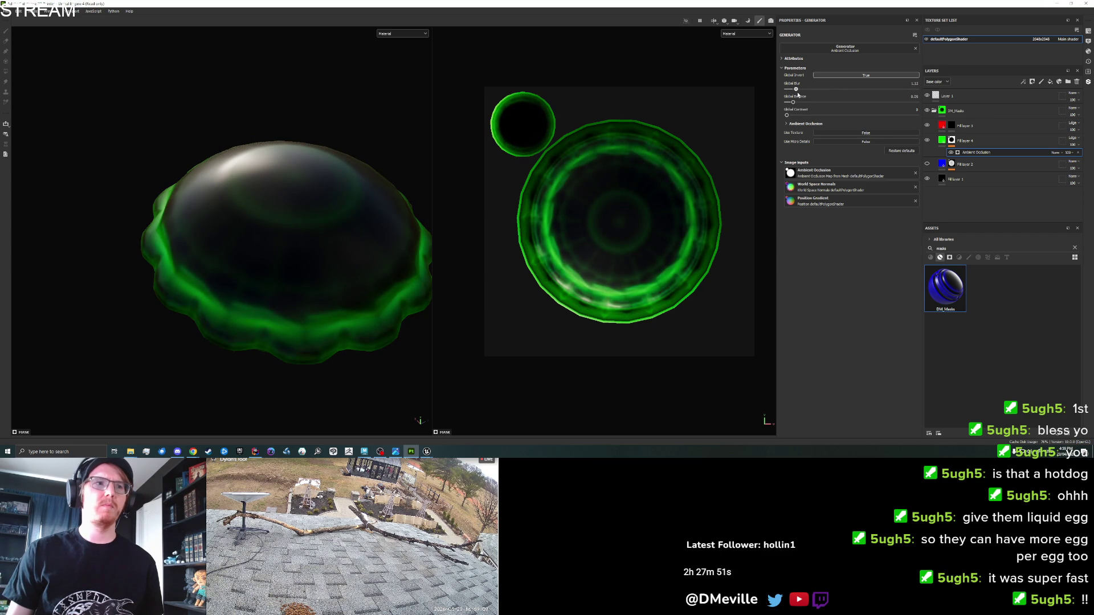
mouse_move(392, 219)
mouse_down()
mouse_move(237, 281)
mouse_move(264, 357)
mouse_move(398, 202)
mouse_move(349, 110)
mouse_move(342, 59)
mouse_move(268, 166)
mouse_move(368, 205)
mouse_up()
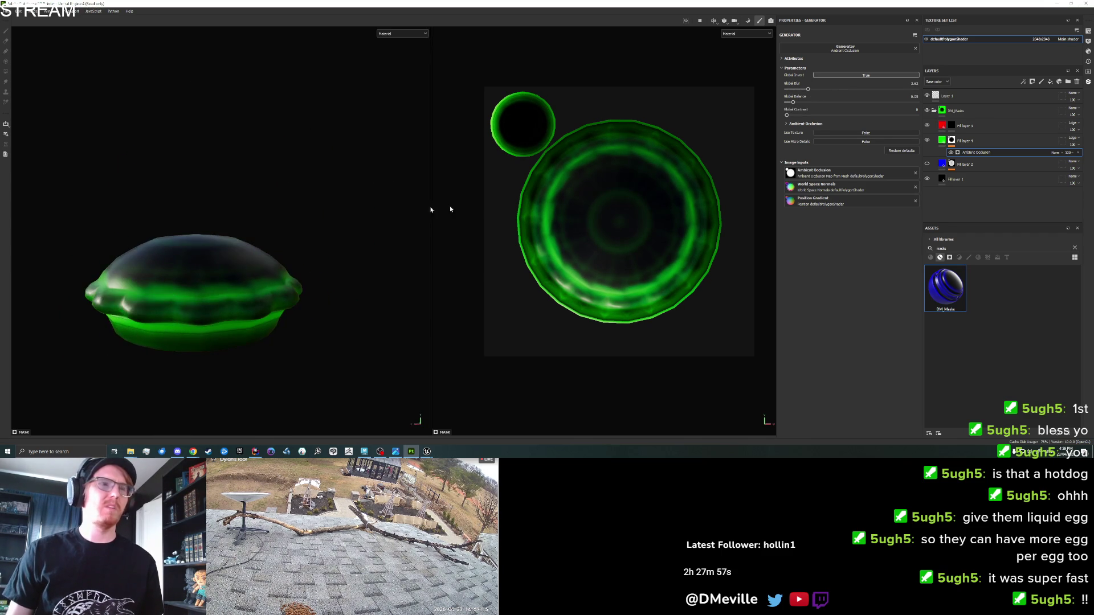
mouse_move(788, 115)
mouse_down()
mouse_move(855, 116)
mouse_move(817, 90)
mouse_move(831, 90)
mouse_up()
mouse_move(226, 280)
mouse_down()
mouse_move(220, 361)
mouse_move(376, 308)
mouse_move(366, 361)
mouse_move(242, 330)
mouse_move(271, 161)
mouse_move(319, 306)
mouse_move(305, 168)
mouse_move(325, 300)
mouse_move(283, 286)
mouse_move(492, 168)
mouse_up()
Step: In Base color view, refine AO blur to 2.15 and contrast to 0.67, then unhide Fill layer 2
click(728, 36)
click(734, 67)
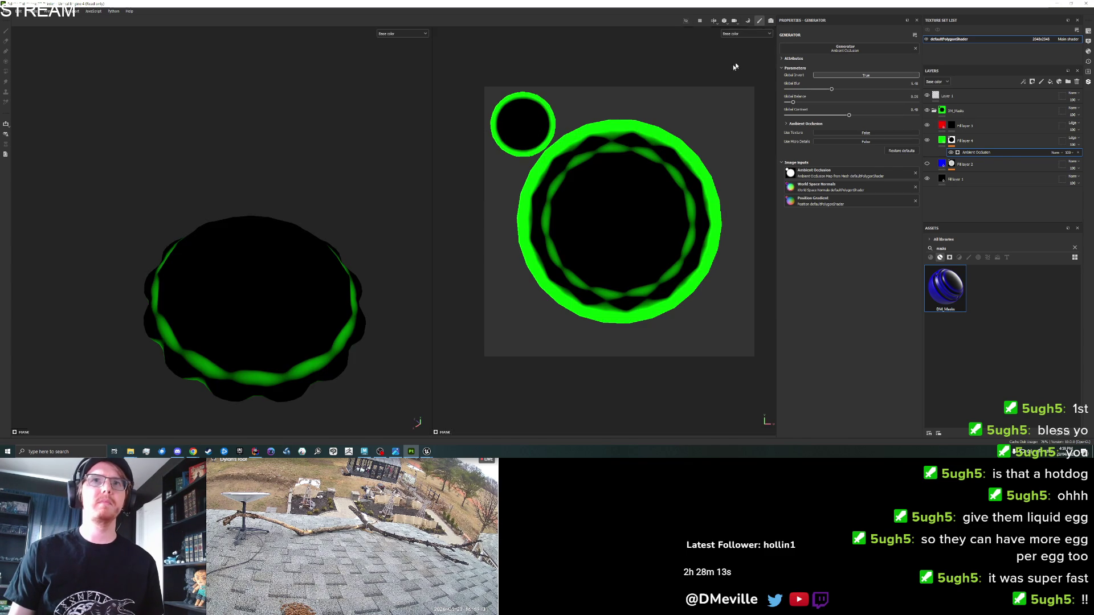
mouse_move(326, 287)
mouse_down()
mouse_move(319, 210)
mouse_move(188, 195)
mouse_move(211, 121)
mouse_move(245, 214)
mouse_up()
mouse_move(832, 88)
mouse_down()
mouse_move(795, 89)
mouse_move(805, 97)
mouse_up()
mouse_move(344, 230)
mouse_down()
mouse_move(344, 294)
mouse_move(422, 224)
mouse_move(424, 120)
mouse_up()
mouse_move(370, 213)
mouse_down()
mouse_move(327, 210)
mouse_move(403, 191)
mouse_up()
drag(846, 116, 869, 113)
mouse_move(350, 268)
mouse_down()
mouse_move(303, 359)
mouse_move(308, 399)
mouse_move(288, 349)
mouse_move(296, 365)
mouse_up()
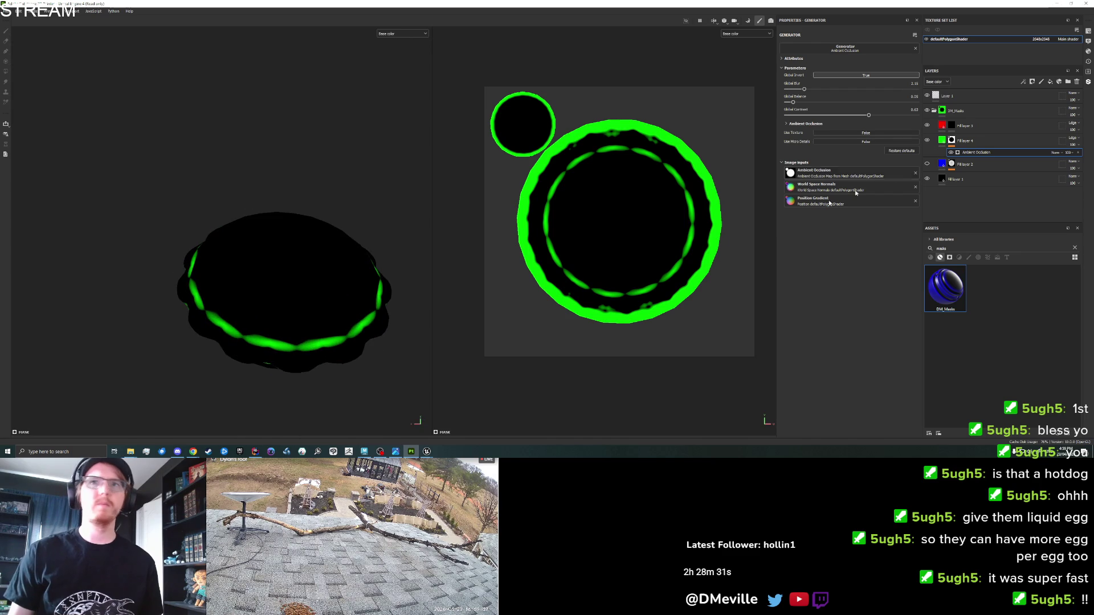
click(927, 164)
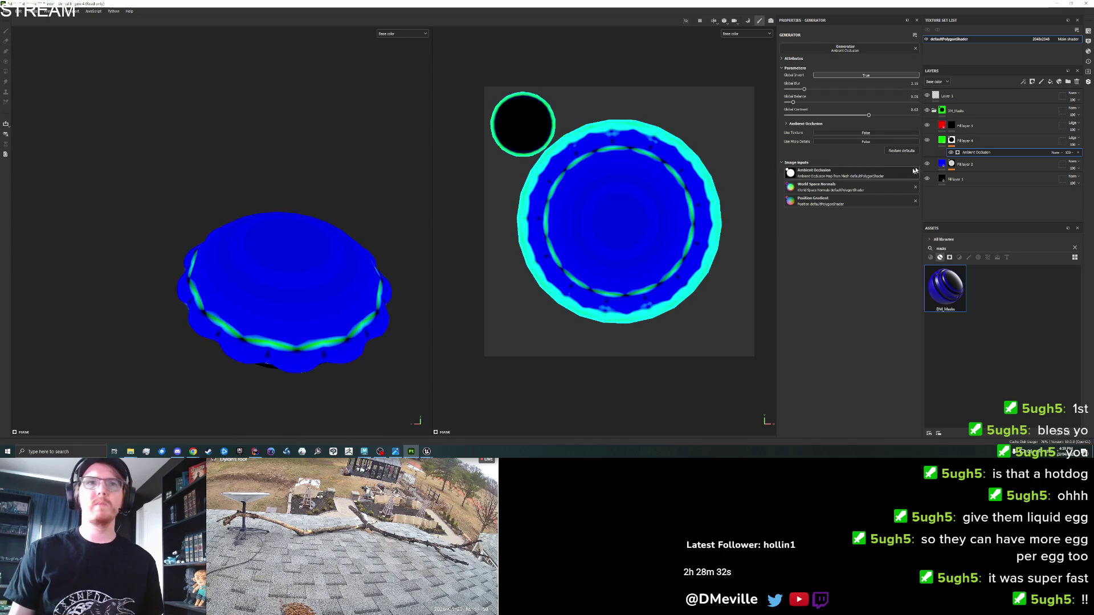
Step: With Fill layer 4 hidden, raise blur, lower balance and adjust contrast on Fill layer 2's Curvature mask
click(956, 188)
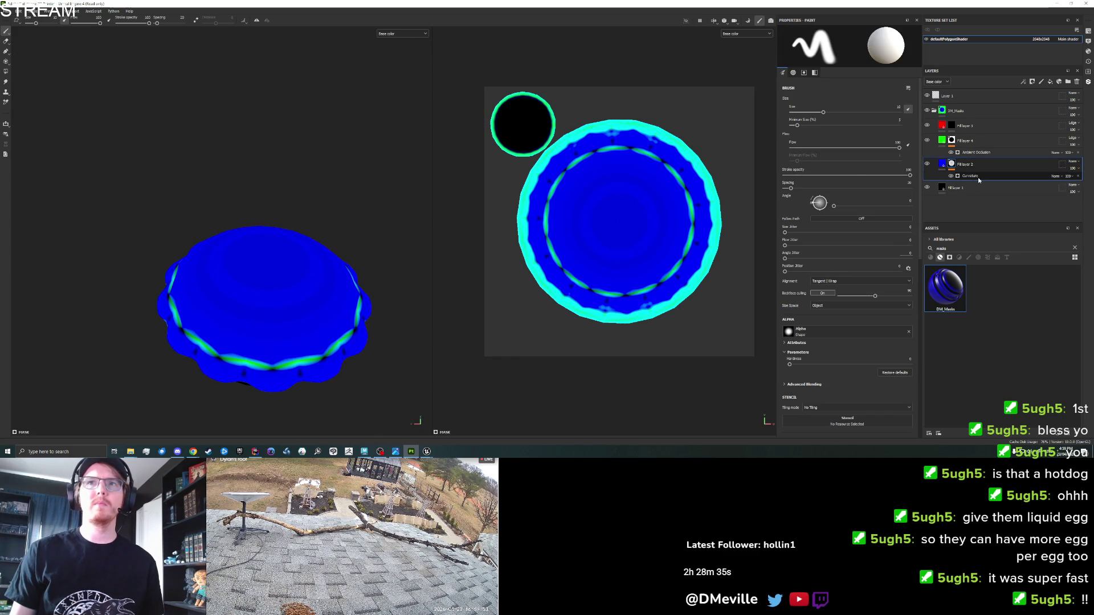
click(927, 140)
drag(788, 89, 810, 91)
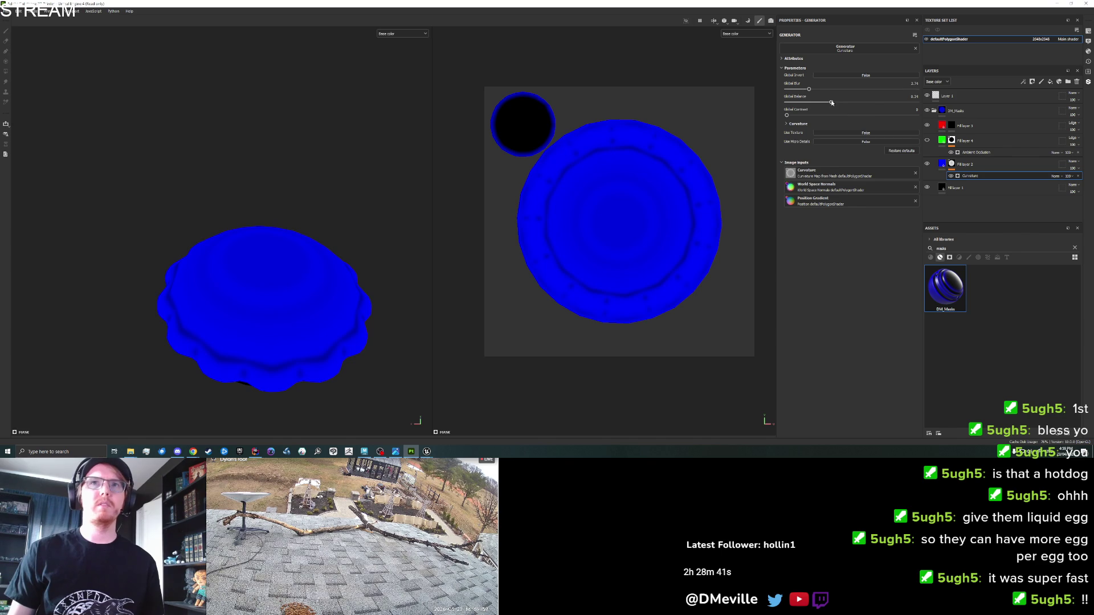
drag(831, 103, 792, 103)
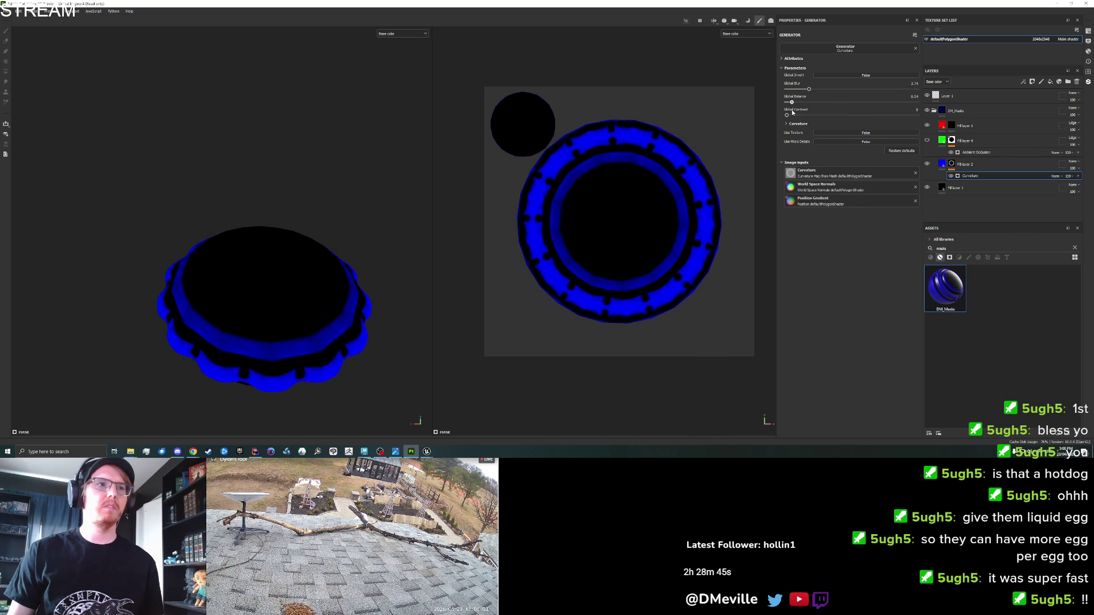
mouse_move(480, 212)
mouse_down()
mouse_move(251, 220)
mouse_move(214, 110)
mouse_move(183, 227)
mouse_move(239, 217)
mouse_up()
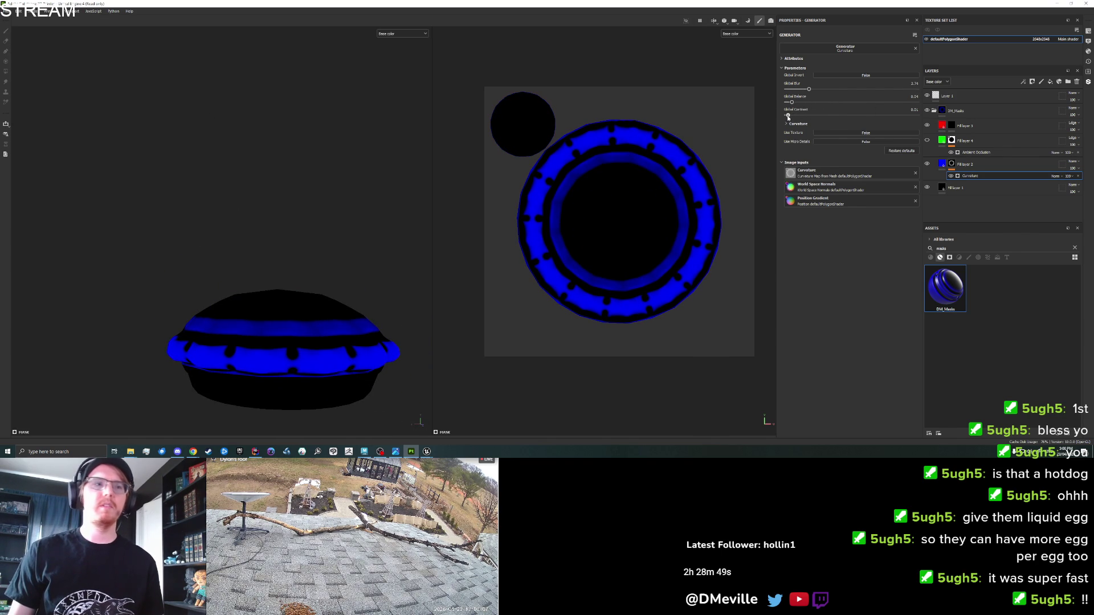
drag(805, 115, 896, 119)
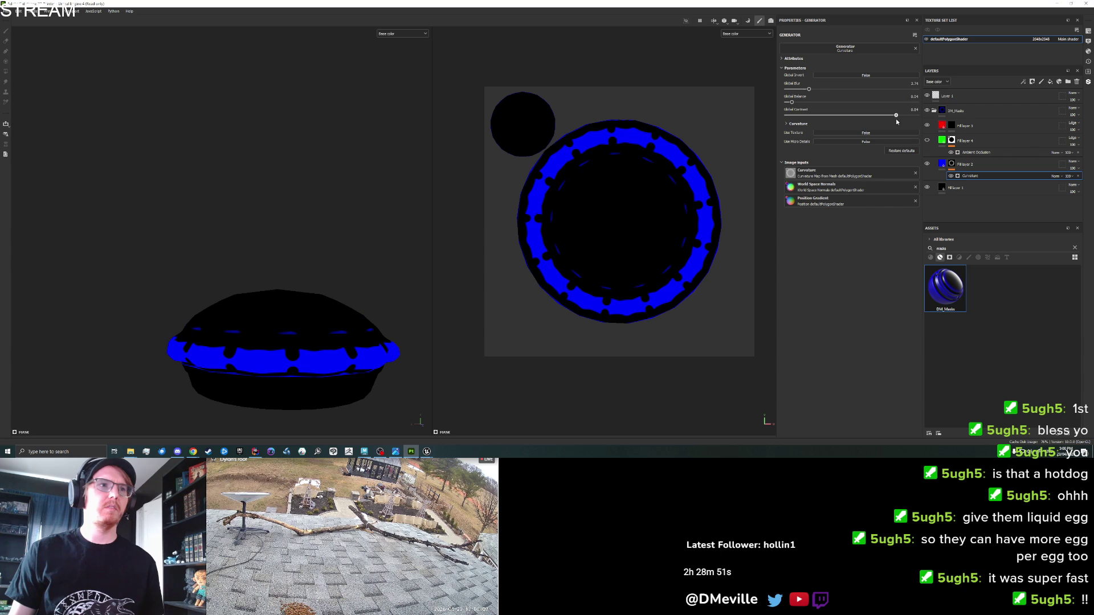
drag(967, 122, 781, 124)
mouse_move(296, 197)
mouse_down()
mouse_move(300, 295)
mouse_move(474, 237)
mouse_move(484, 318)
mouse_move(241, 255)
mouse_up()
click(950, 141)
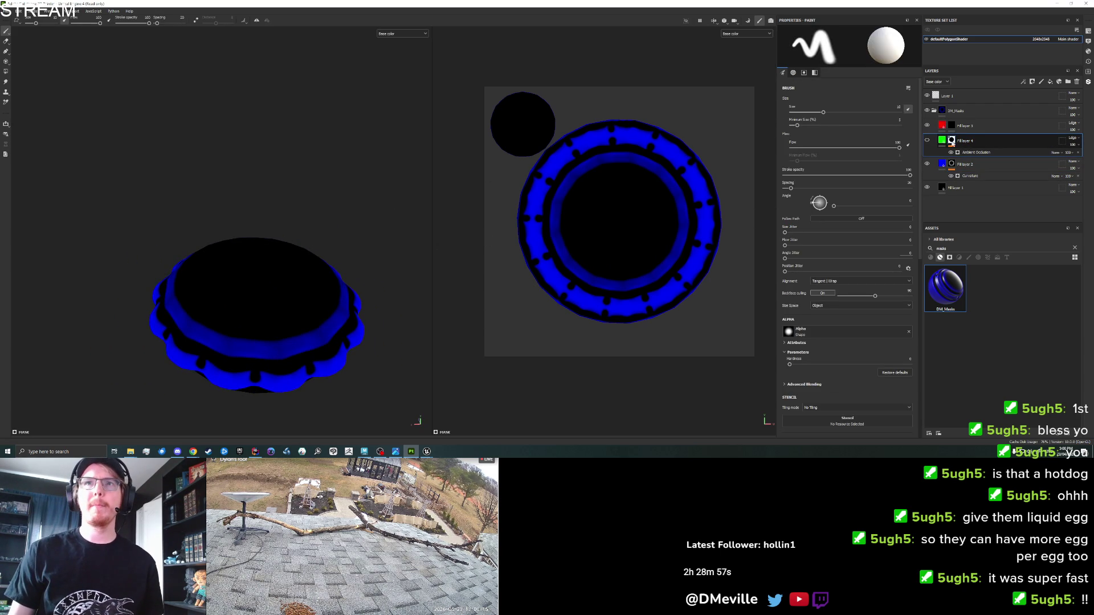
Step: Duplicate the blue fill layer and give its copy a black mask
right_click(943, 298)
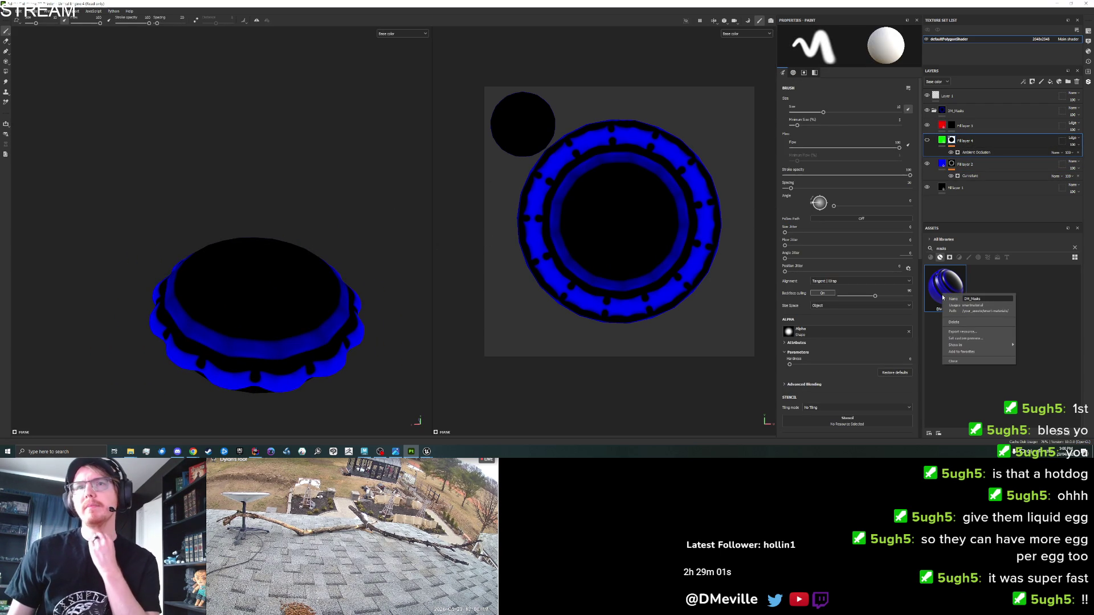
key(Escape)
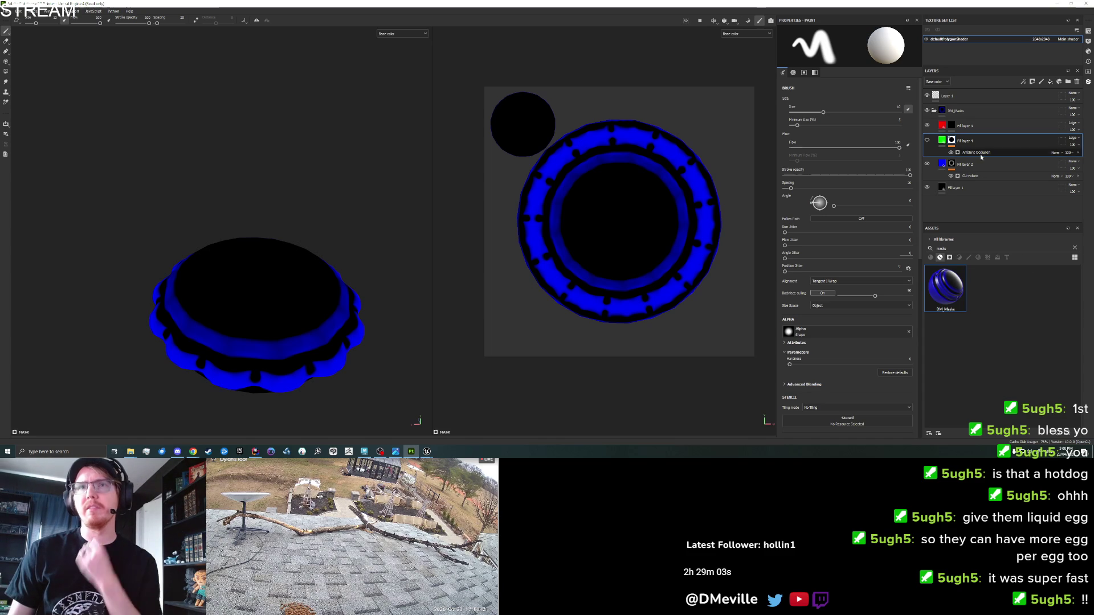
click(980, 164)
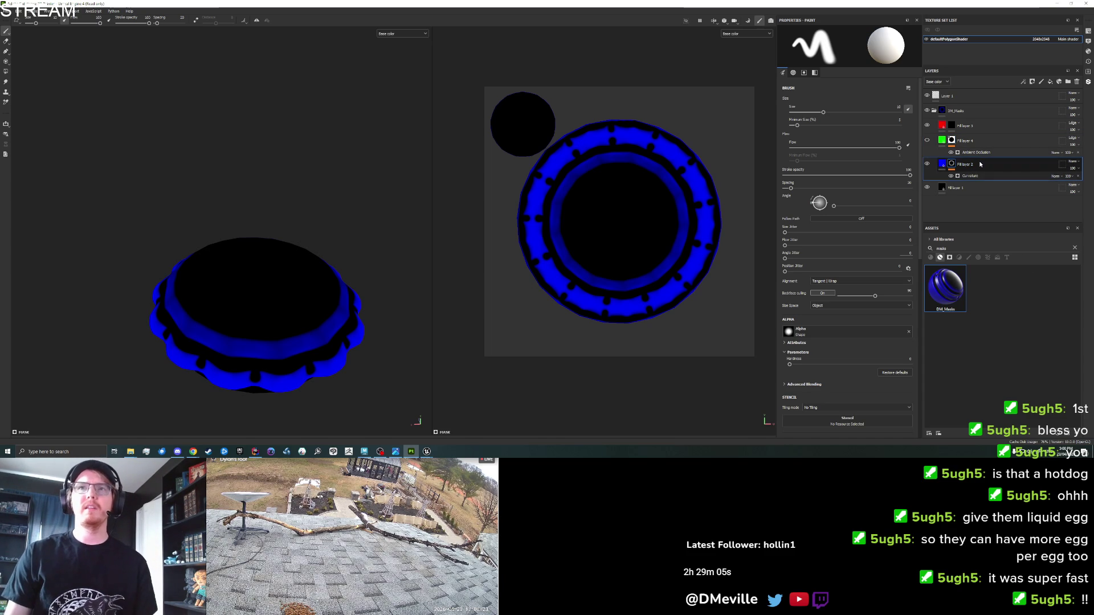
right_click(980, 164)
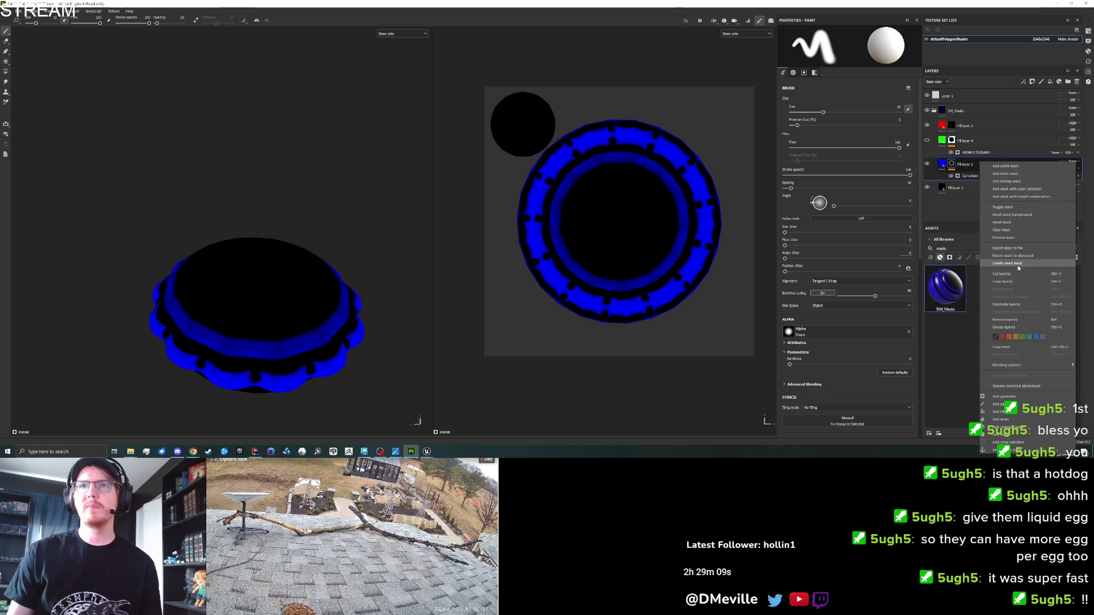
click(1007, 304)
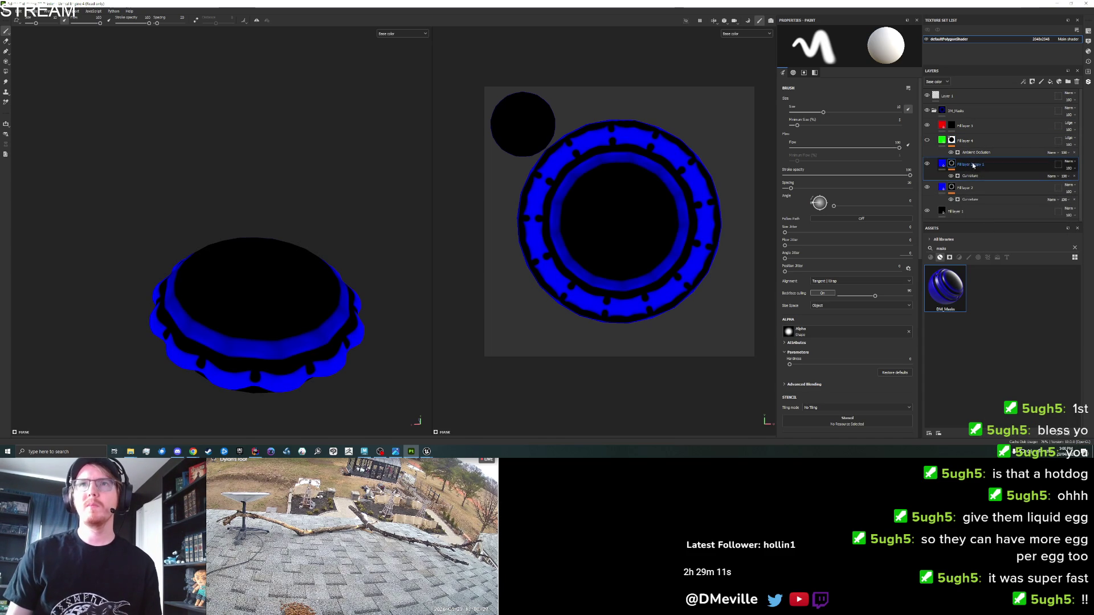
right_click(955, 165)
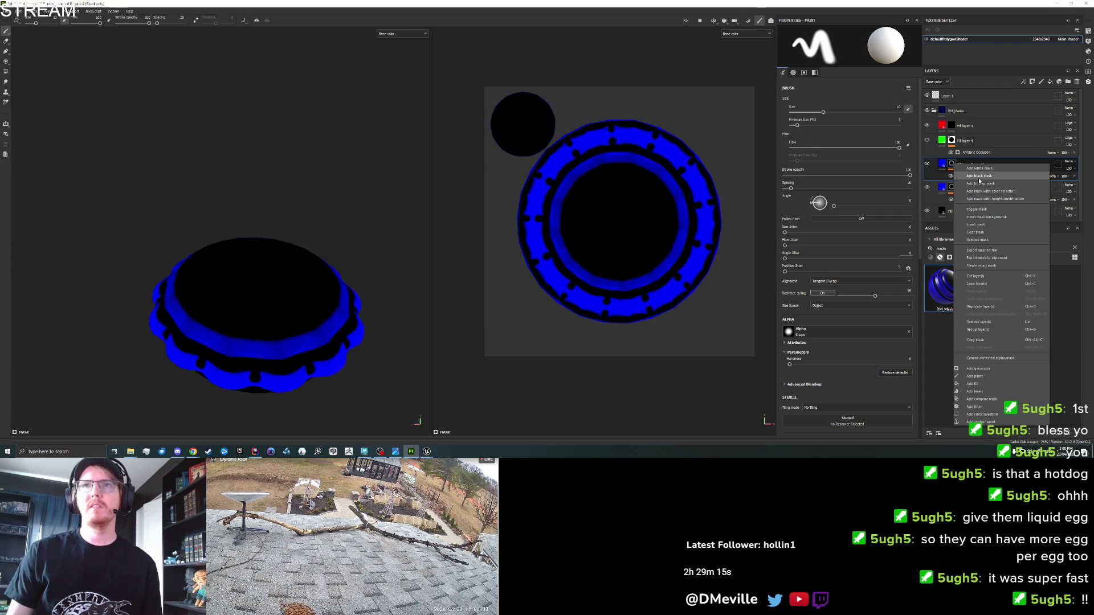
click(979, 176)
Step: Duplicate the green fill layer and add a bitmap mask to its copy
click(971, 143)
click(971, 144)
right_click(971, 144)
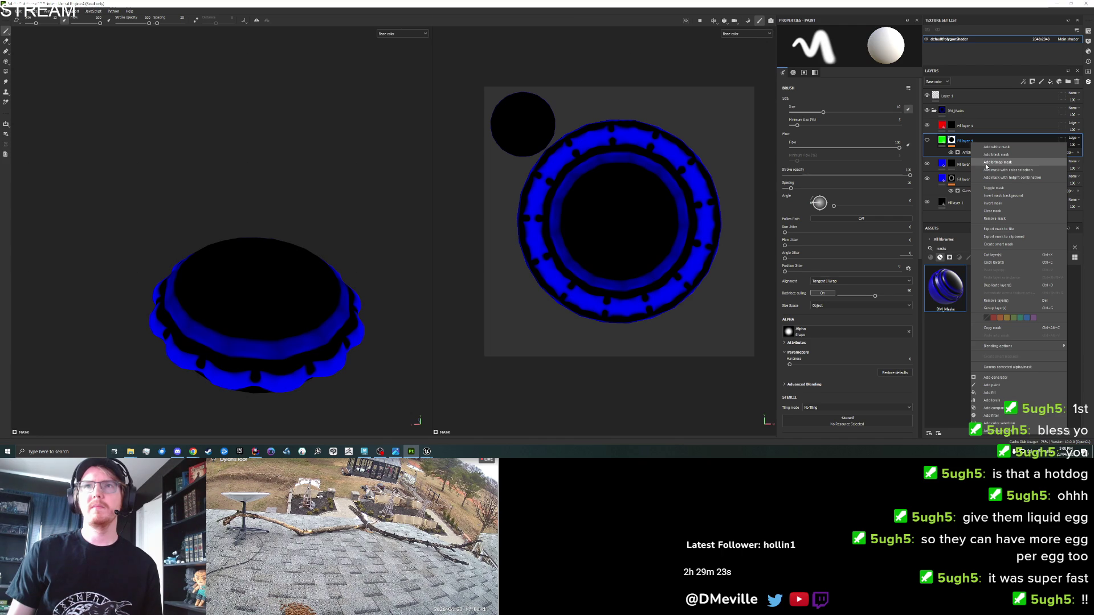
click(997, 285)
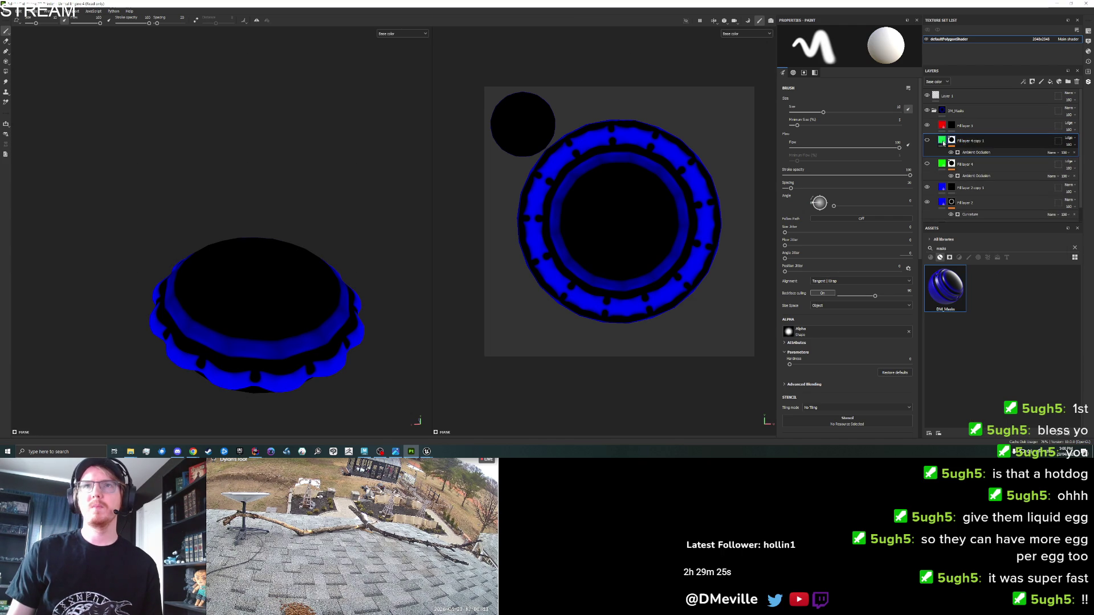
right_click(951, 143)
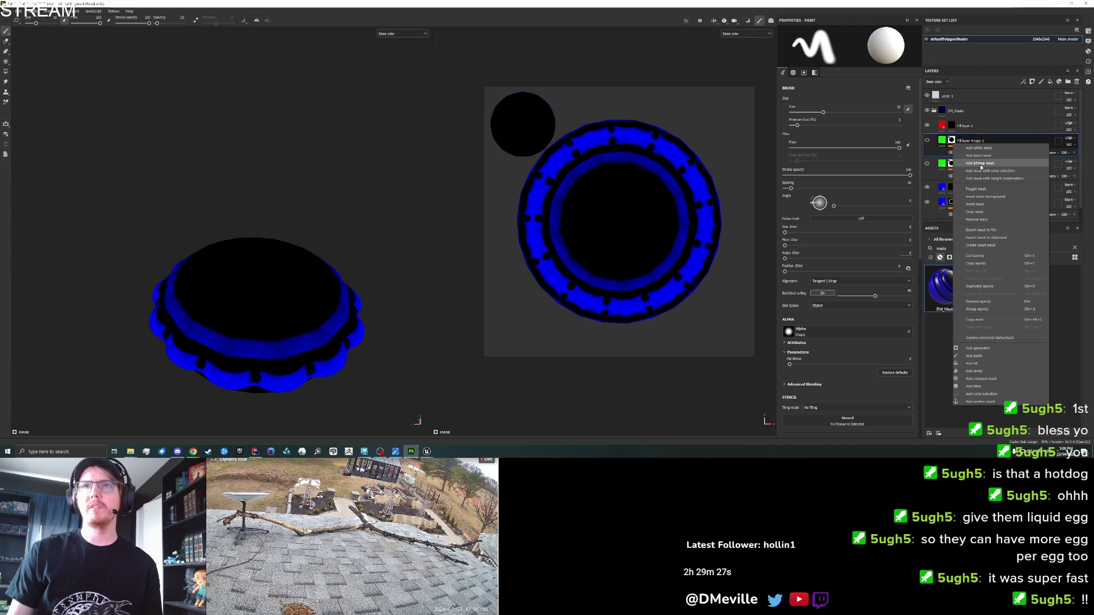
click(981, 163)
Step: Duplicate the red fill layer and turn on the green copy's visibility so the rings show
click(977, 126)
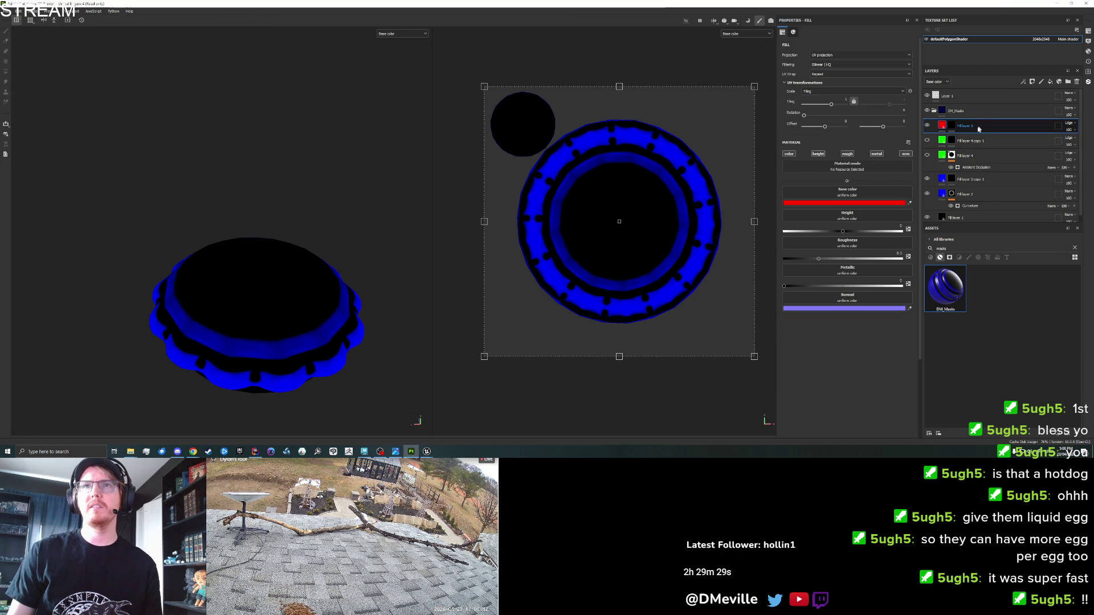
right_click(977, 127)
click(1003, 269)
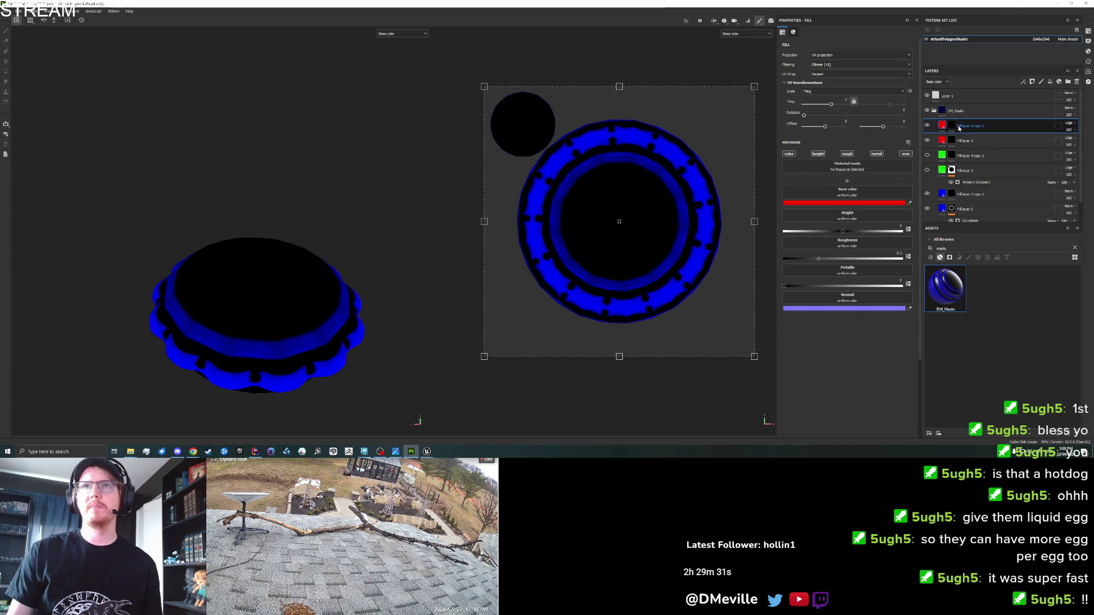
click(927, 155)
click(926, 169)
click(927, 170)
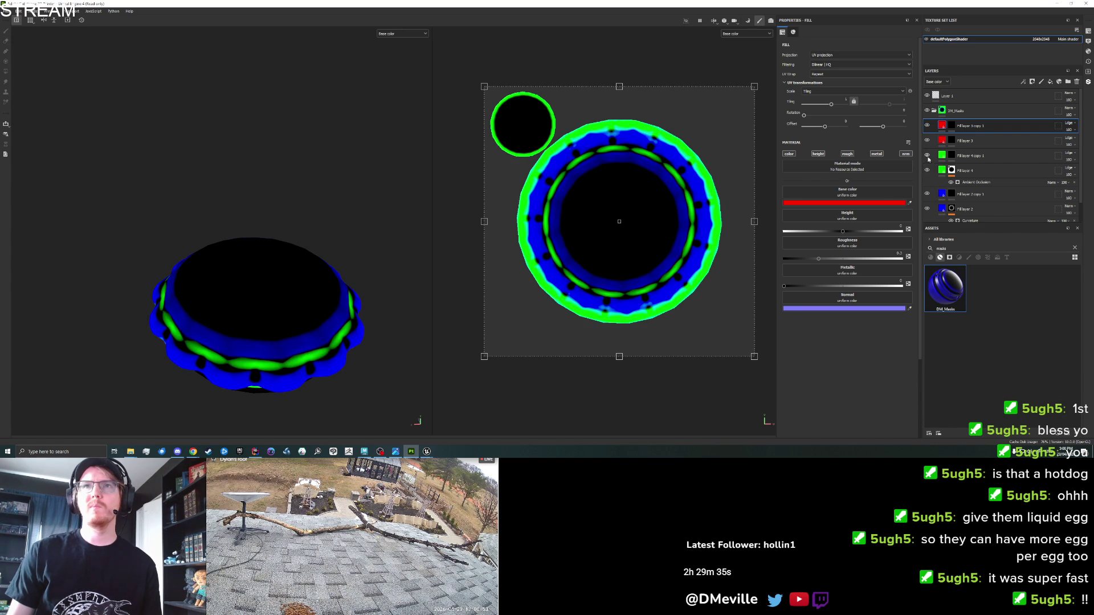
scroll(991, 170, down, 1)
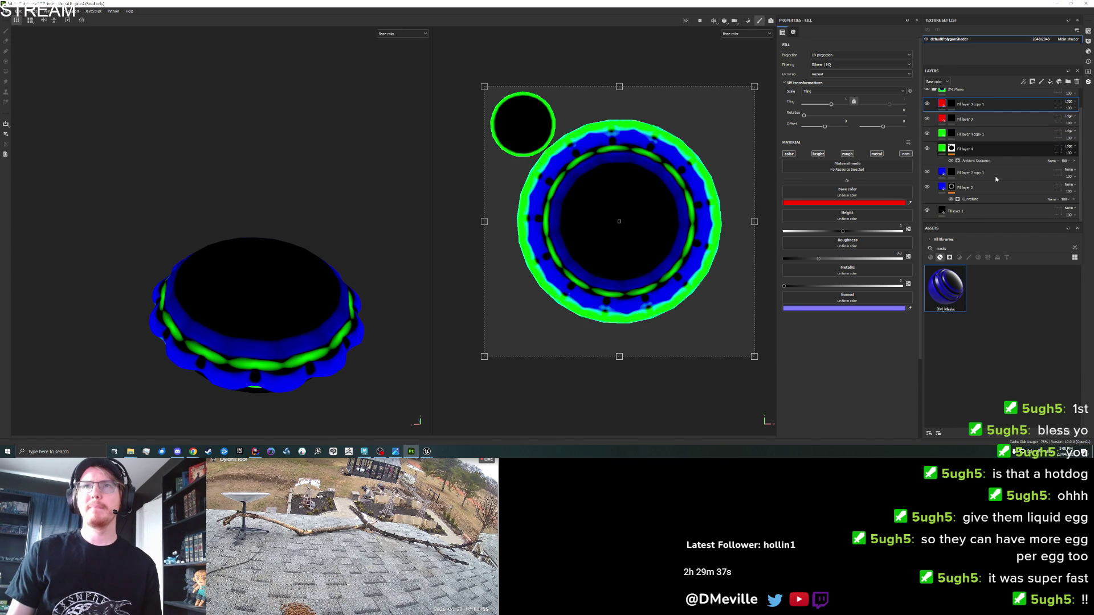
scroll(995, 179, up, 2)
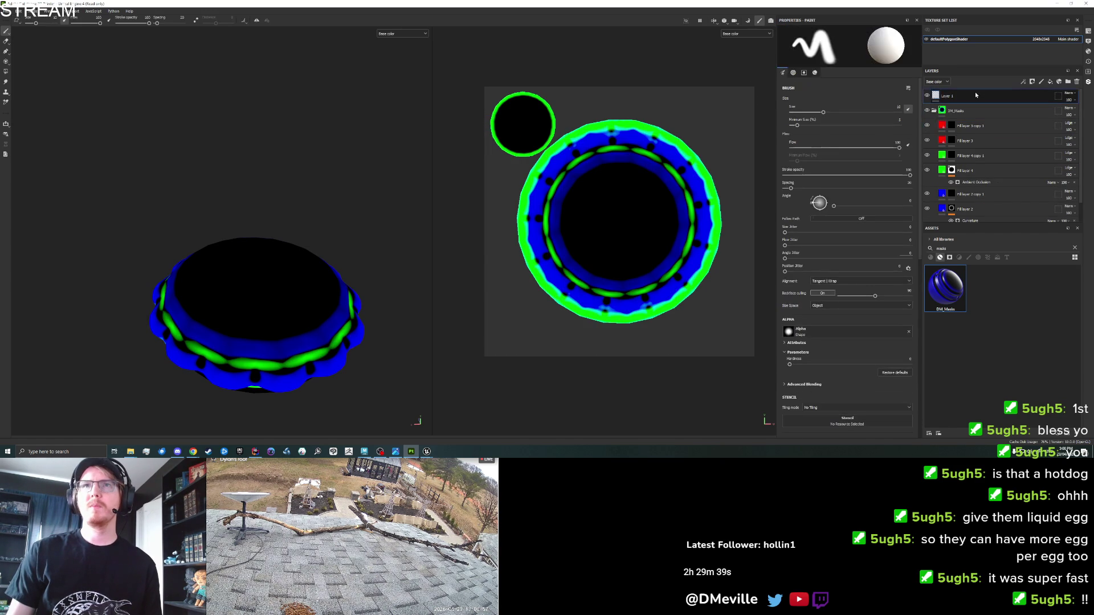
Step: Save the DM_Masks folder as a smart material and delete the old DM_Masks asset
click(974, 114)
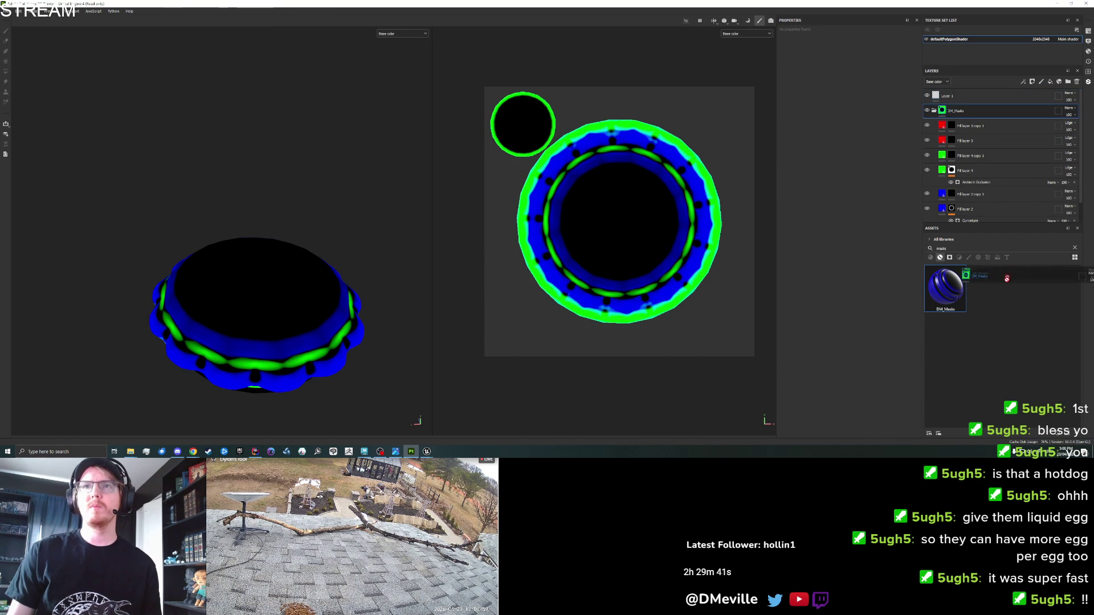
right_click(970, 112)
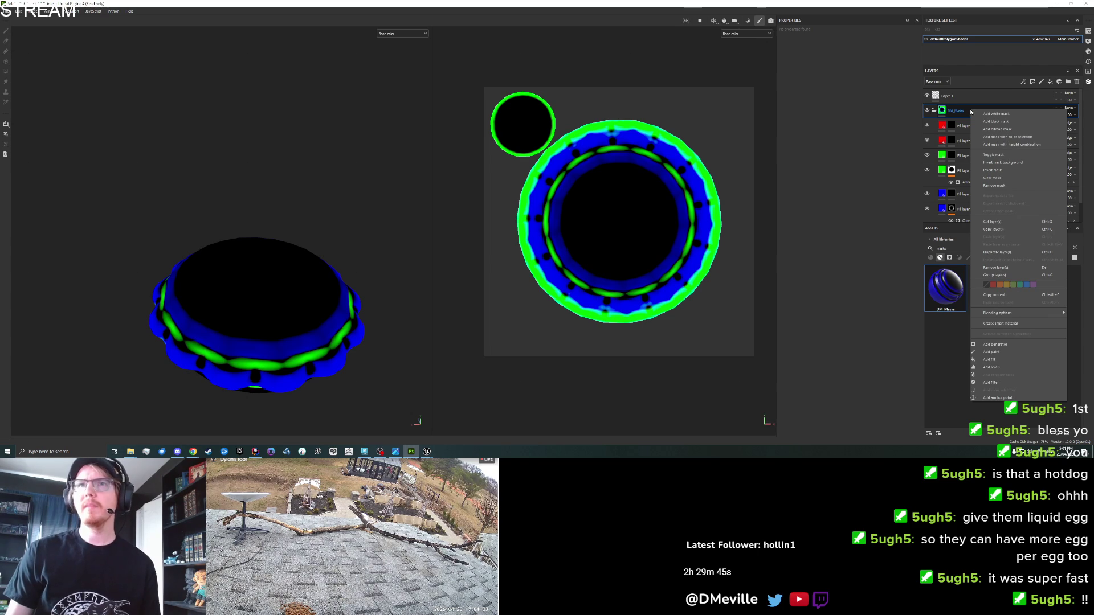
click(1000, 321)
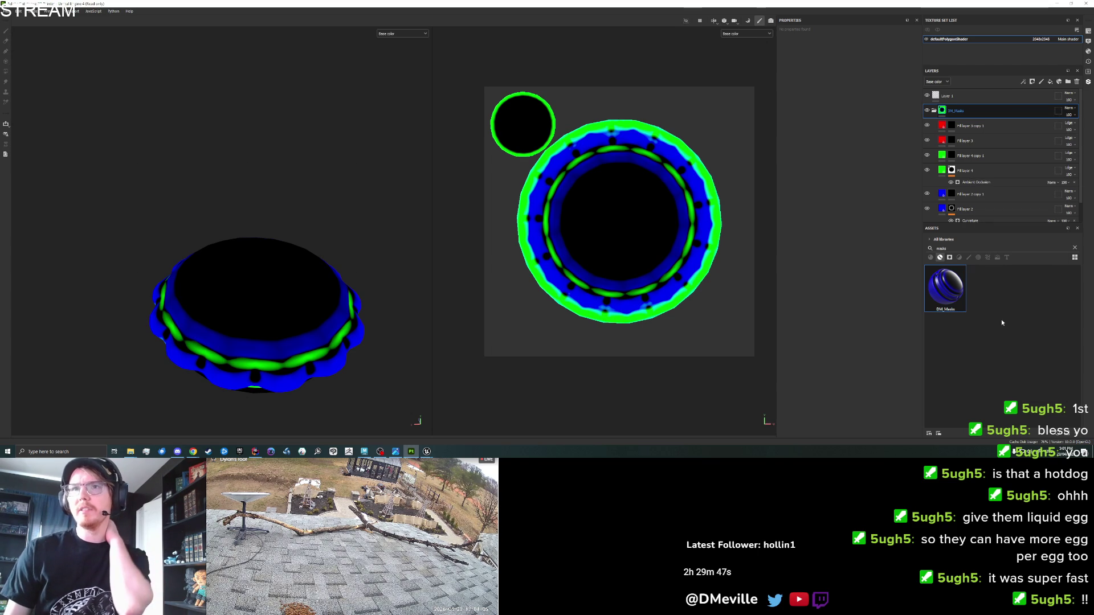
click(981, 200)
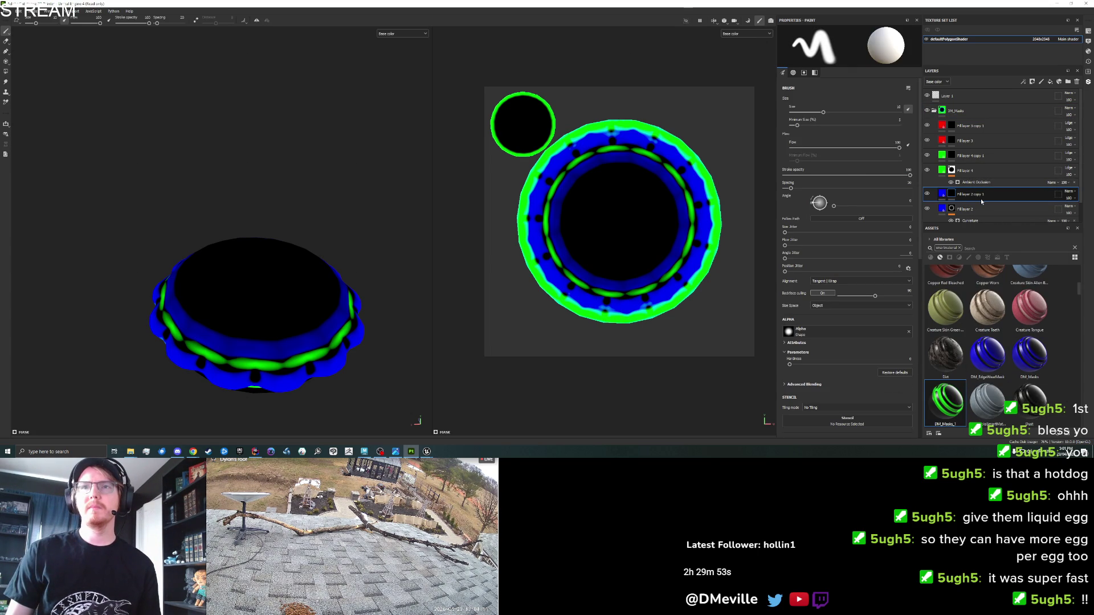
click(986, 211)
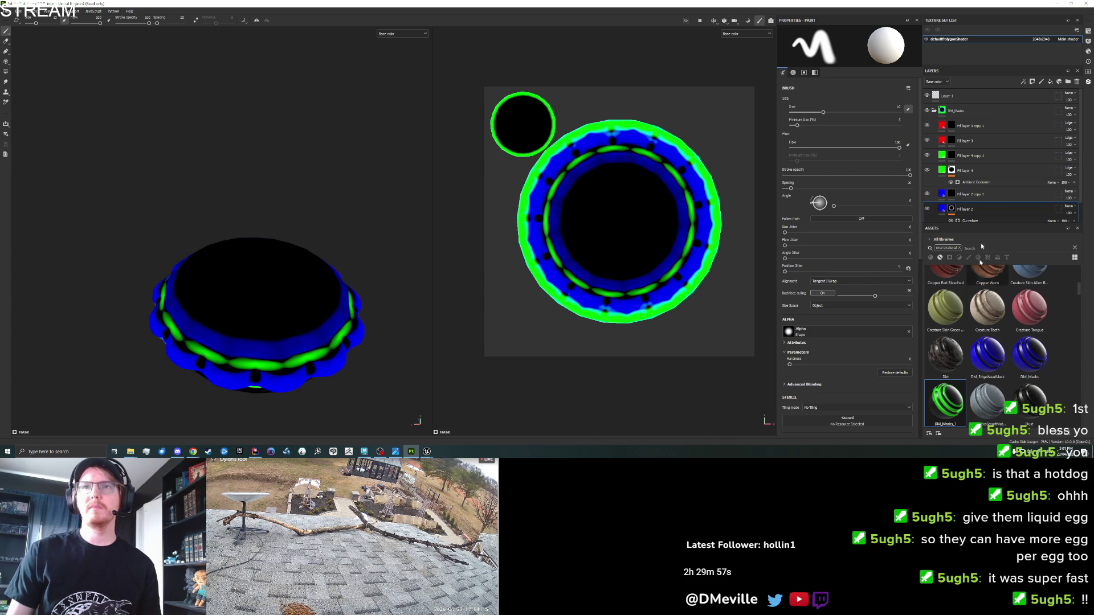
click(966, 112)
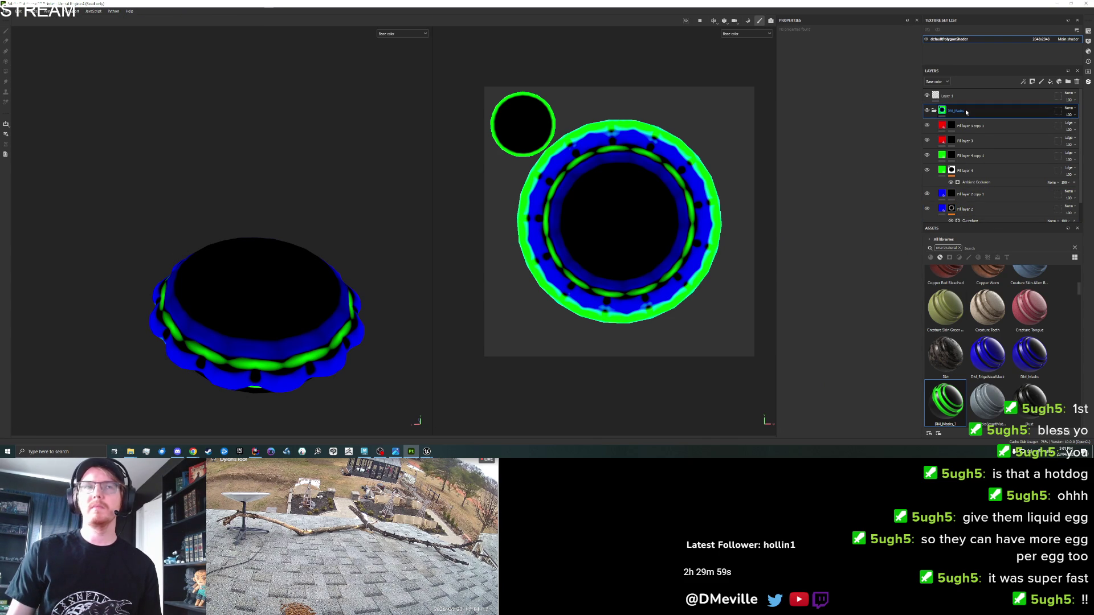
right_click(1029, 346)
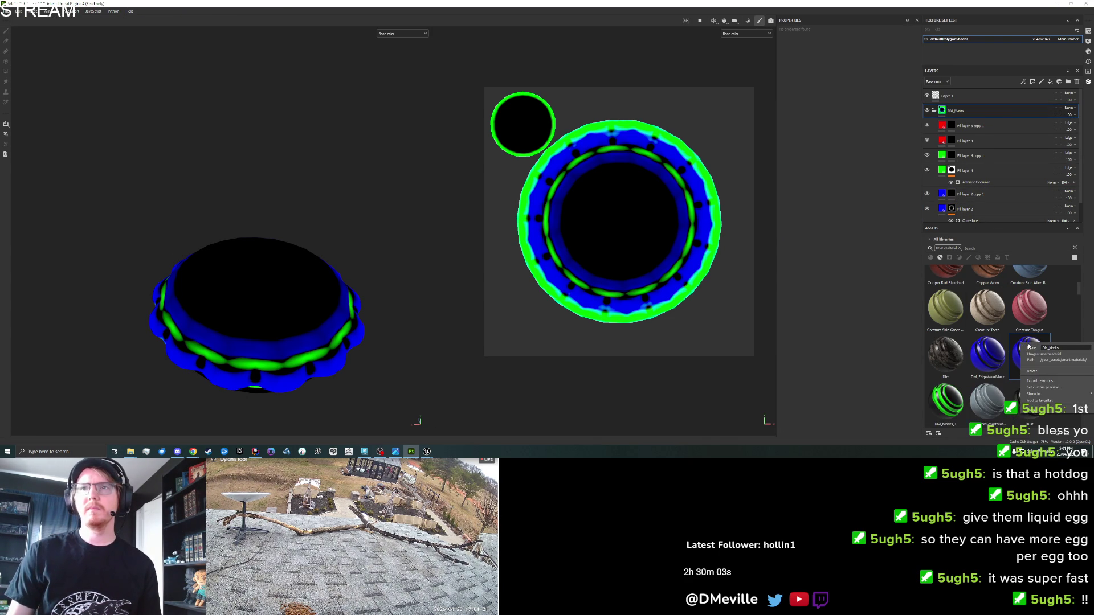
click(1045, 371)
Step: Show Fill layer 4's Ambient Occlusion generator settings
right_click(1029, 377)
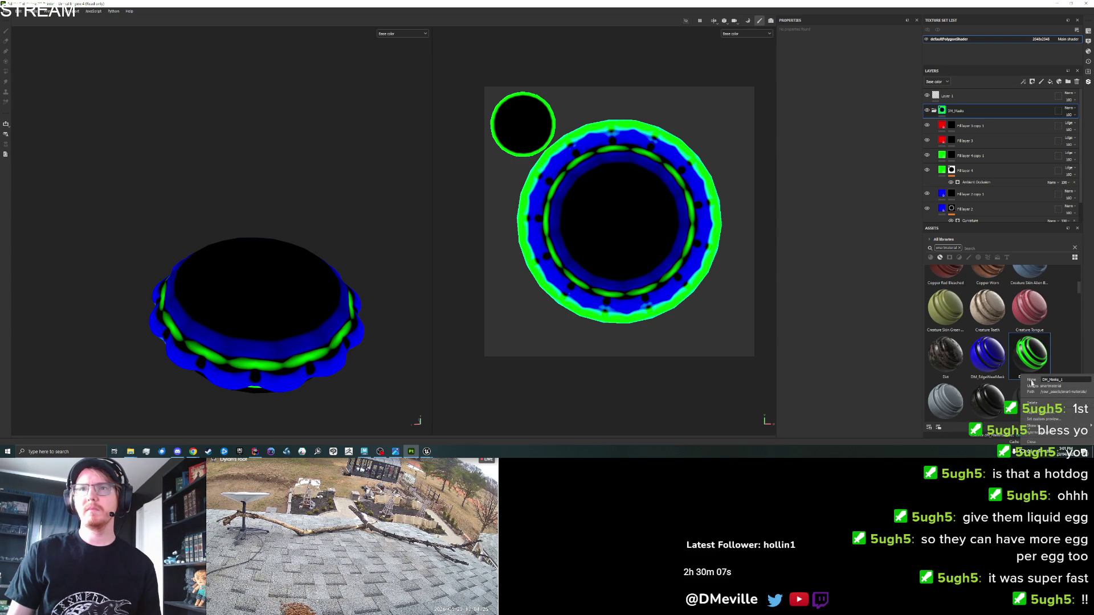
key(Escape)
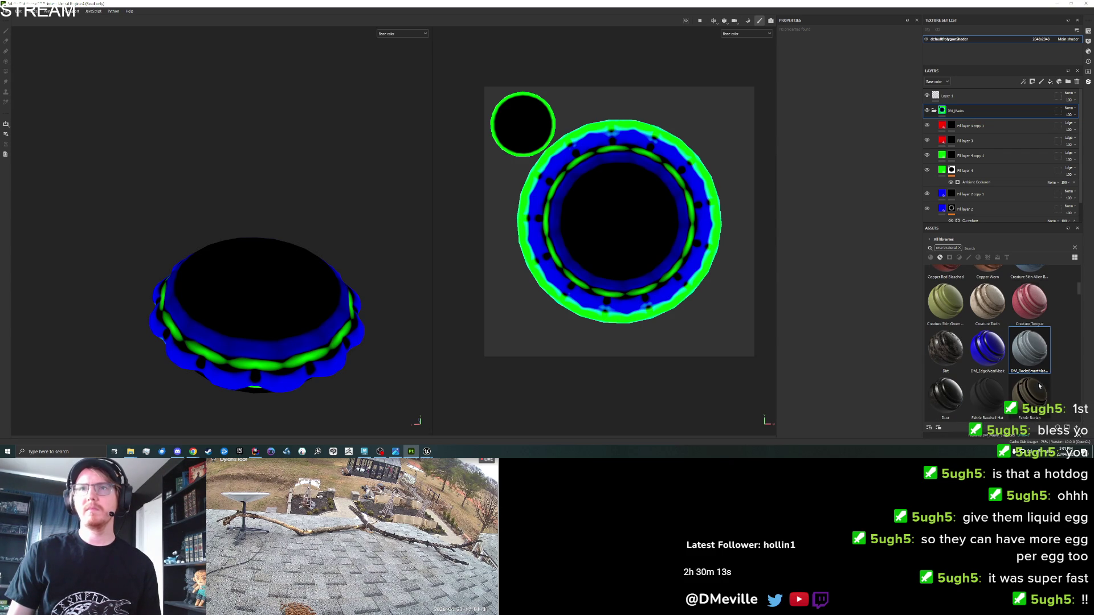
right_click(974, 112)
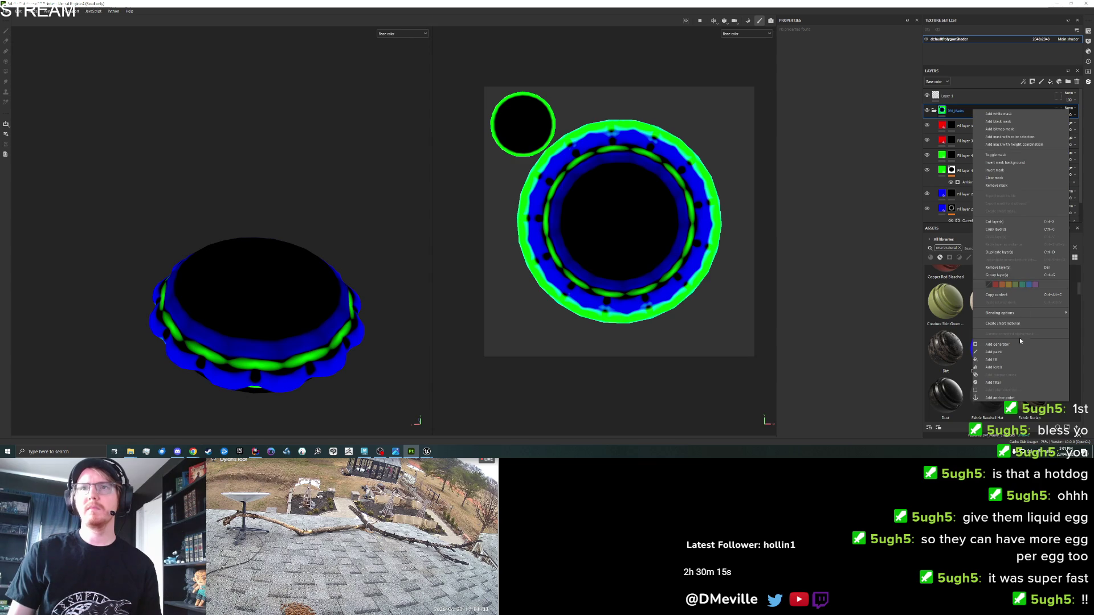
click(1012, 323)
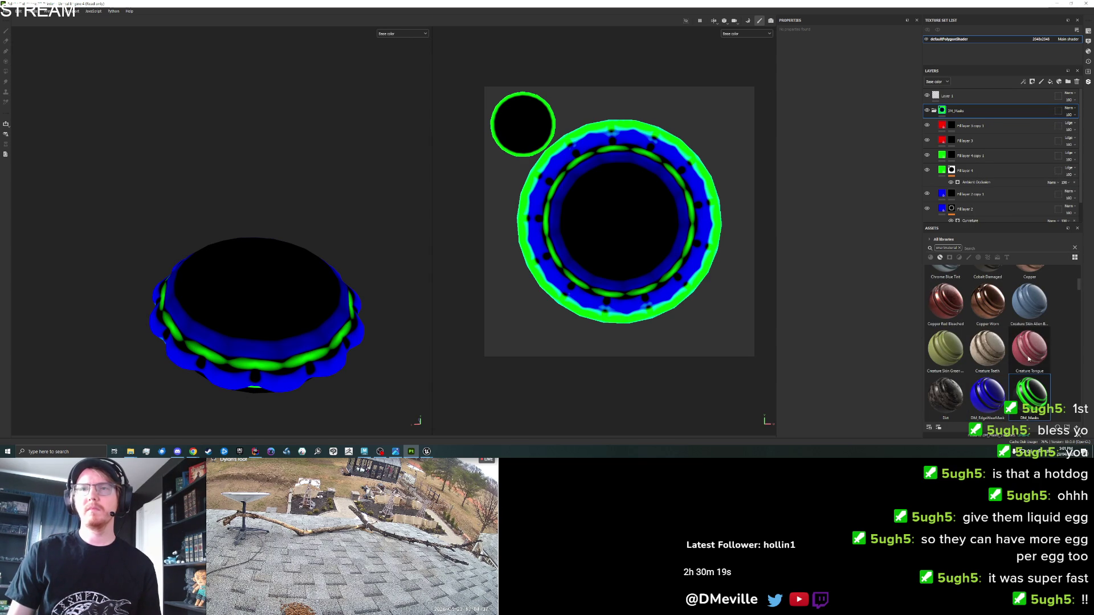
scroll(983, 194, down, 1)
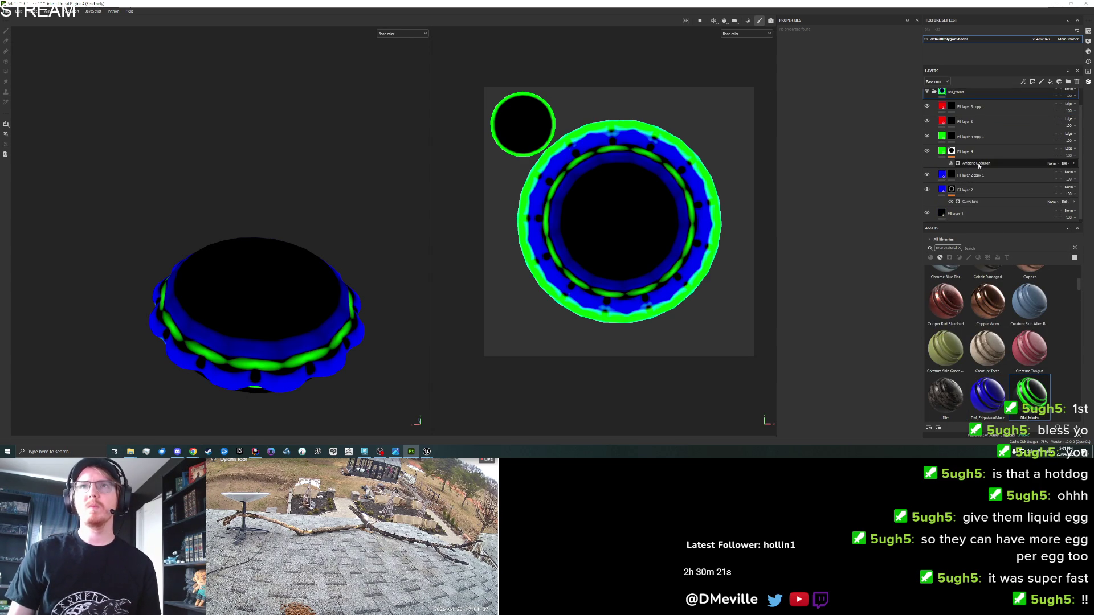
click(978, 164)
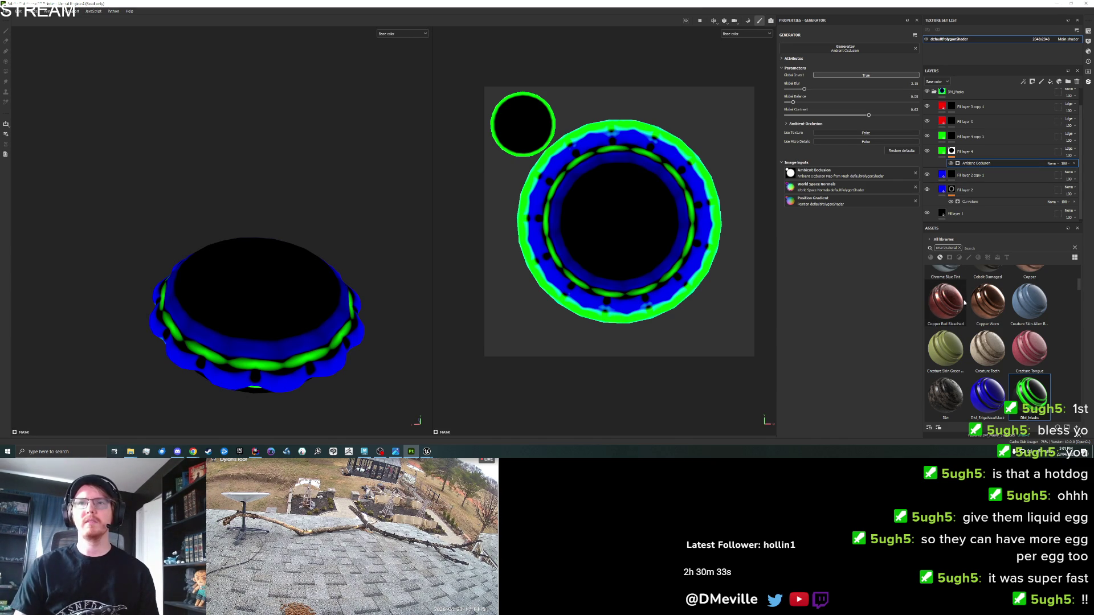
Step: Hide the blue fill layer and turn the pie to face its top
click(954, 138)
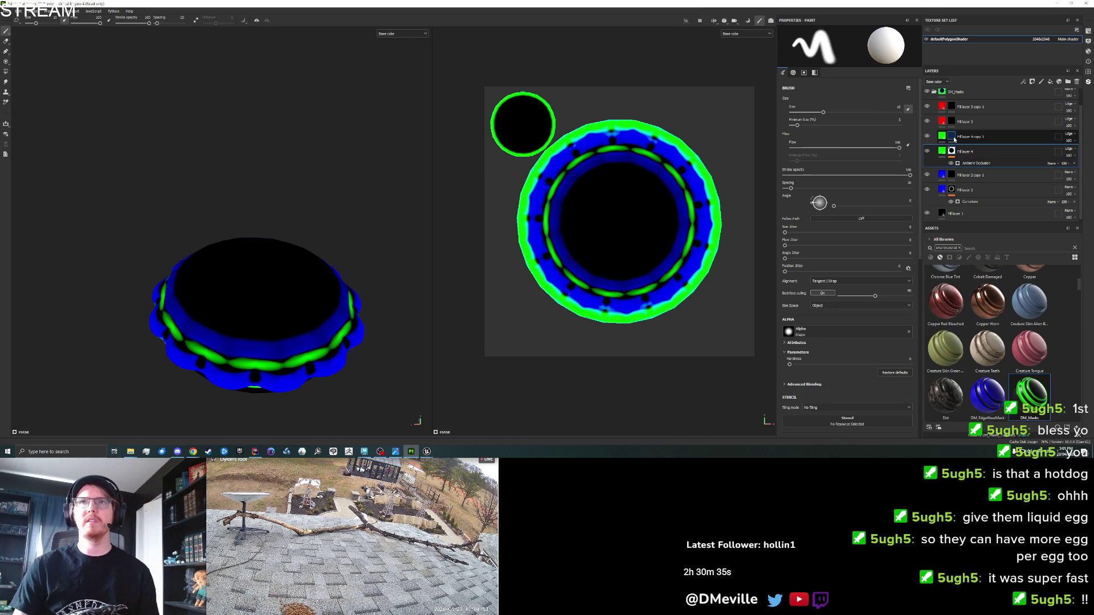
scroll(763, 159, up, 2)
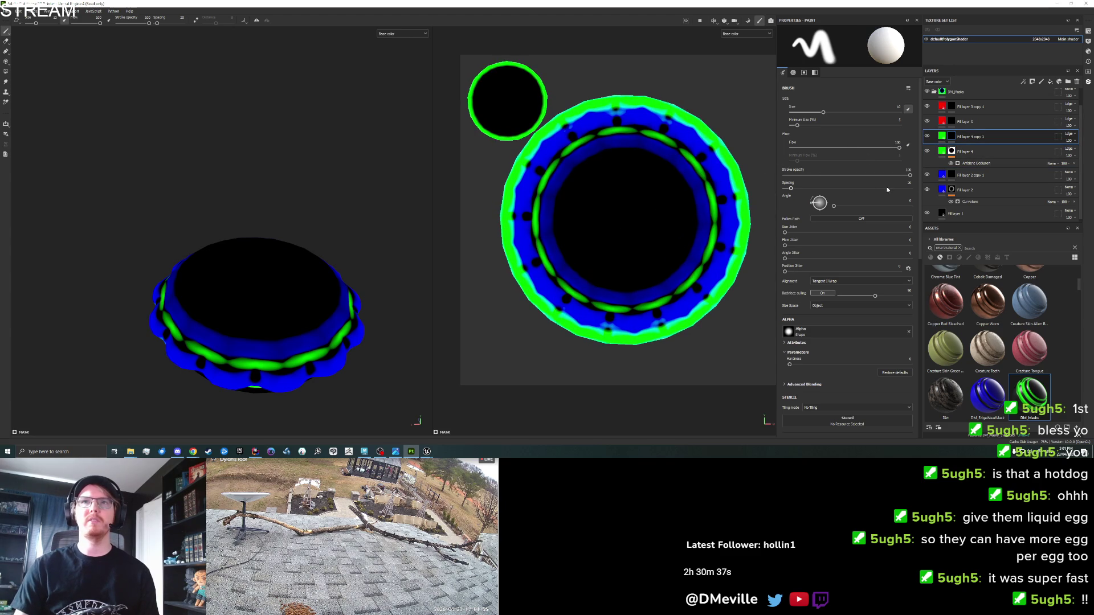
click(926, 189)
drag(351, 267, 305, 295)
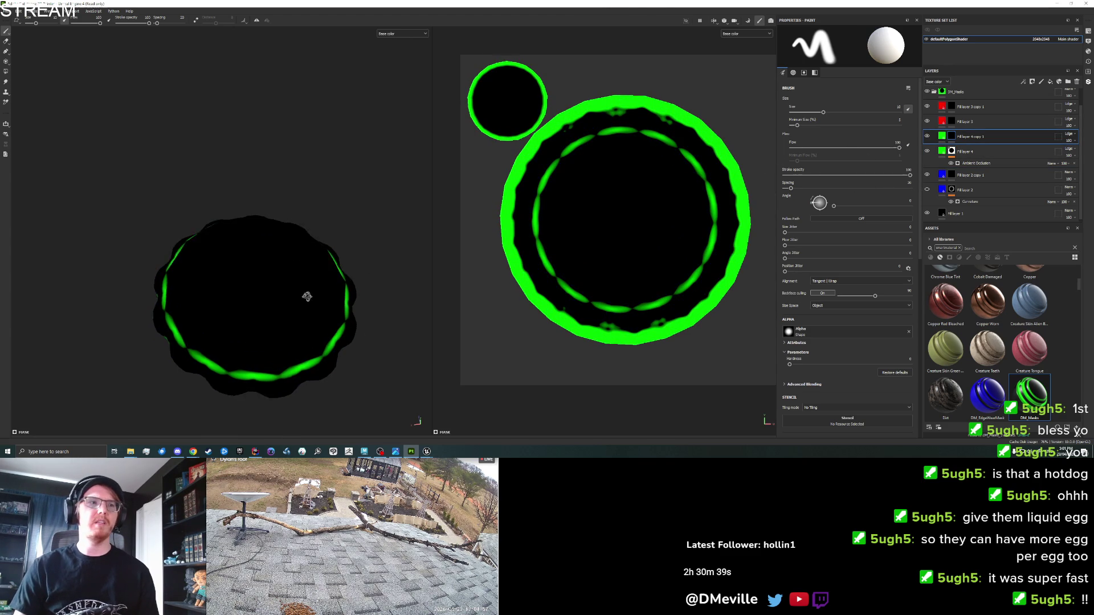
Step: Try red strokes on the red layer's mask with symmetry enabled, undoing the attempts
click(950, 108)
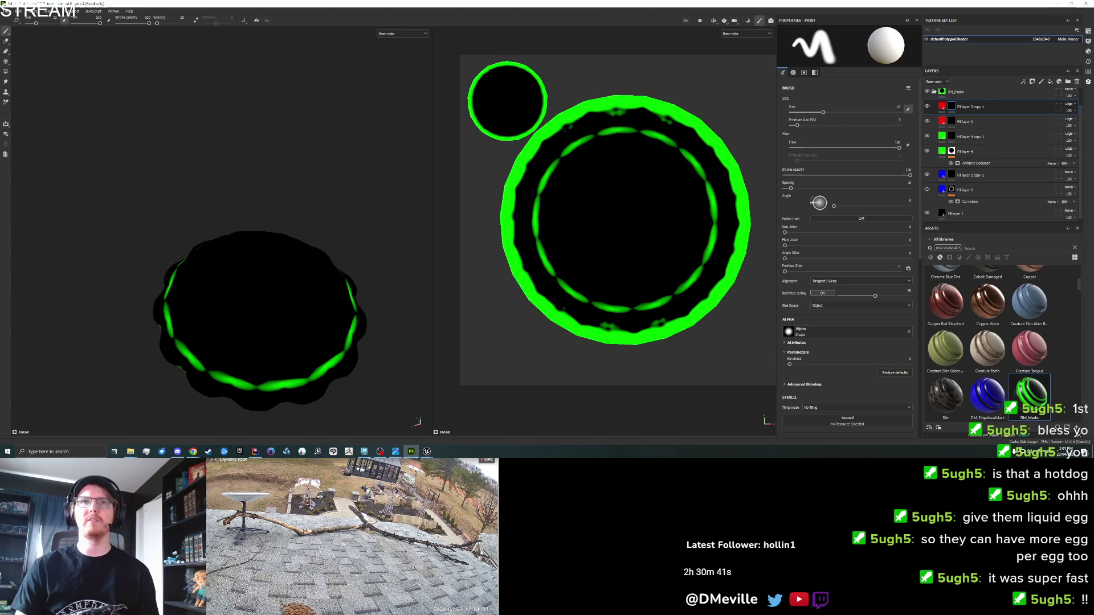
drag(590, 249, 632, 229)
key(ctrl+z)
click(257, 22)
mouse_move(264, 288)
mouse_down()
mouse_move(250, 312)
mouse_move(257, 288)
mouse_move(179, 273)
mouse_move(183, 287)
mouse_move(181, 267)
mouse_up()
key(ctrl+z)
key(ctrl+z)
key(ctrl+z)
key(ctrl+z)
key(ctrl+z)
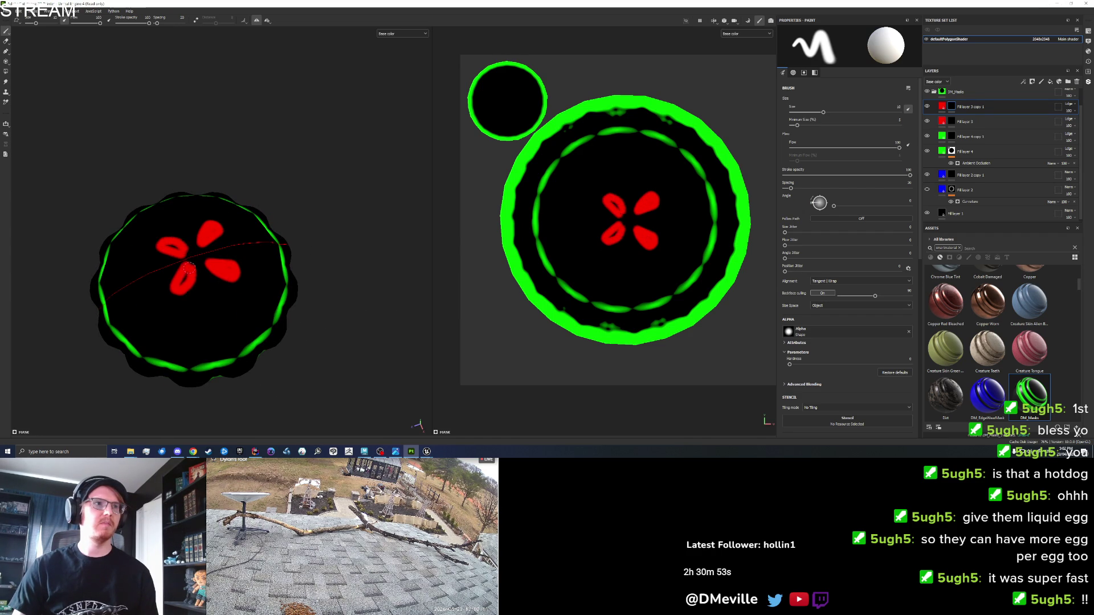
key(ctrl+z)
key(ctrl+z)
key(ctrl+z)
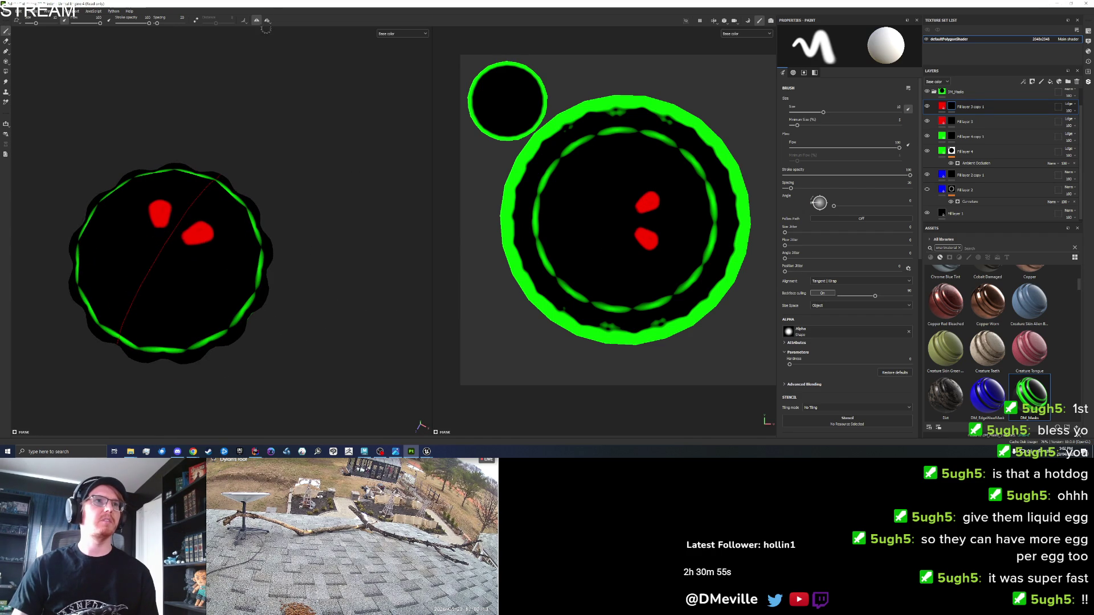
Step: Switch to Radial symmetry on the X axis and paint repeated red petals at the pie's centre
click(268, 21)
click(303, 43)
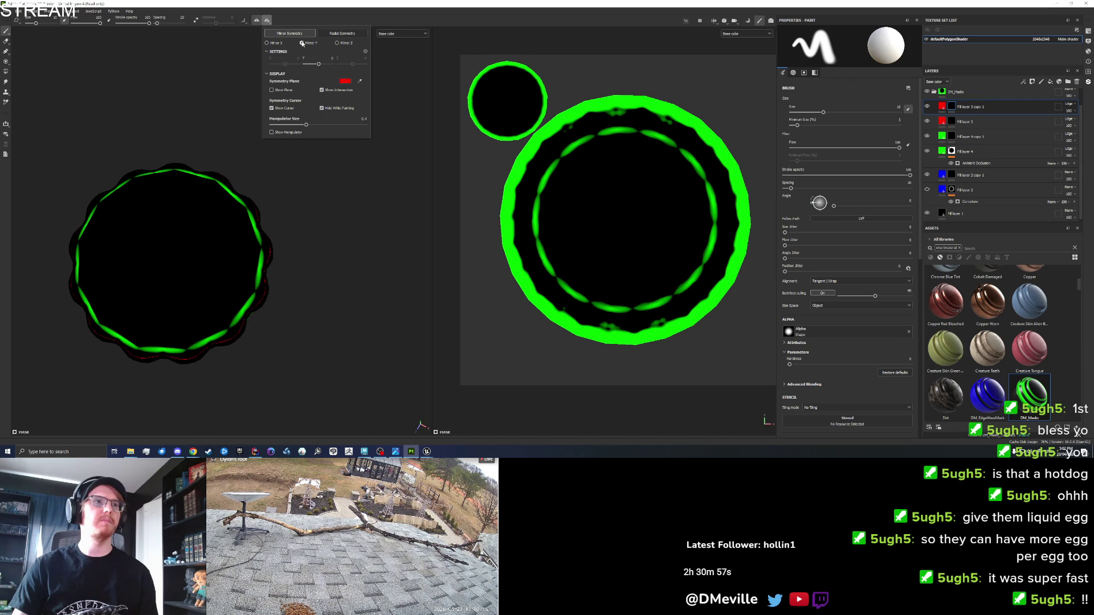
click(267, 43)
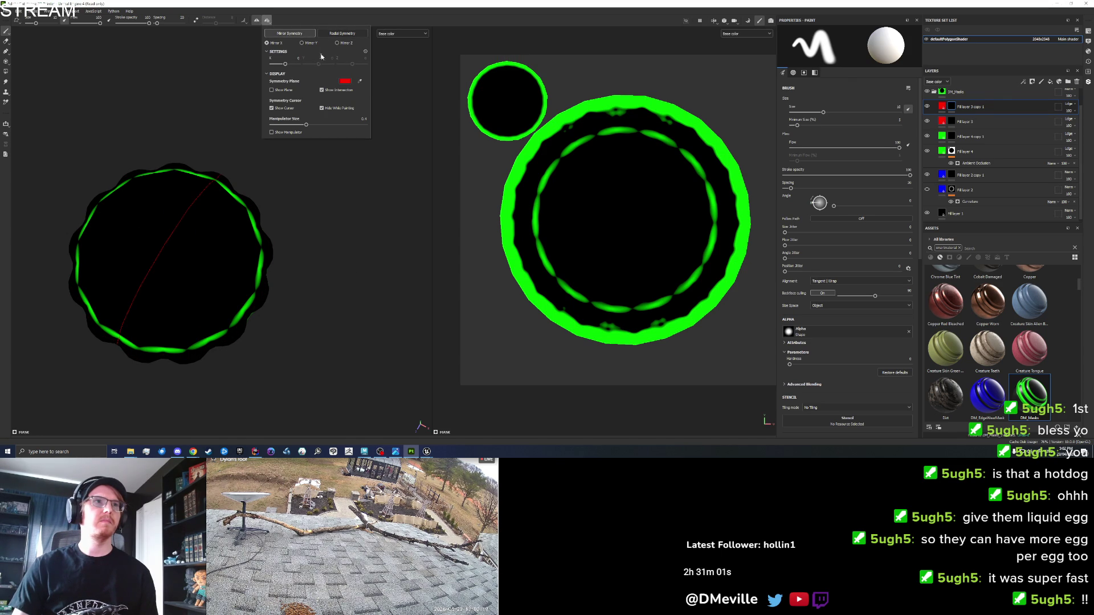
click(341, 33)
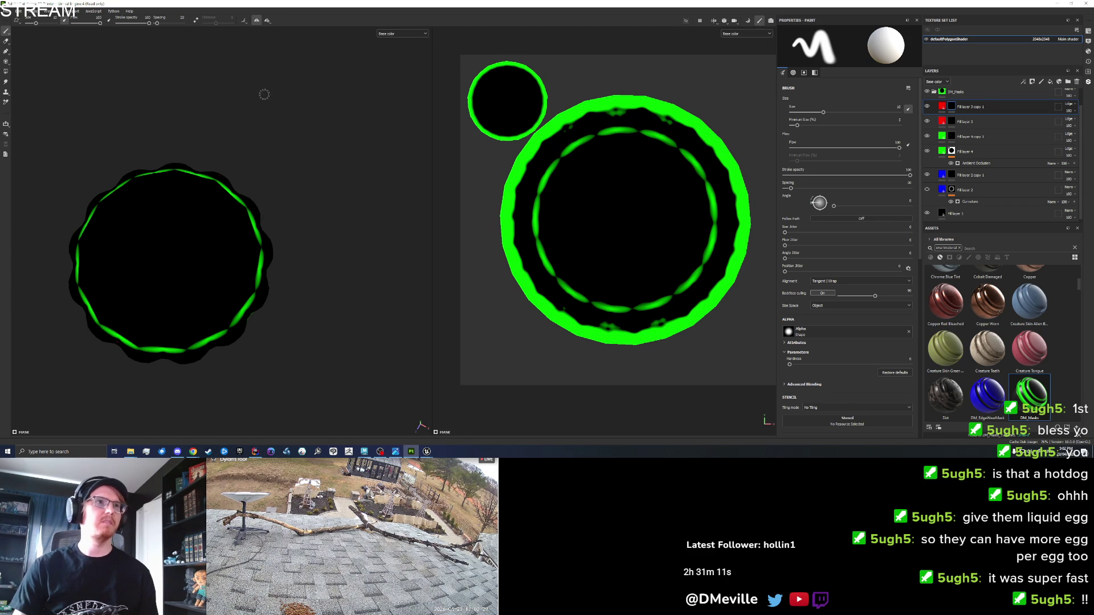
click(268, 21)
click(267, 43)
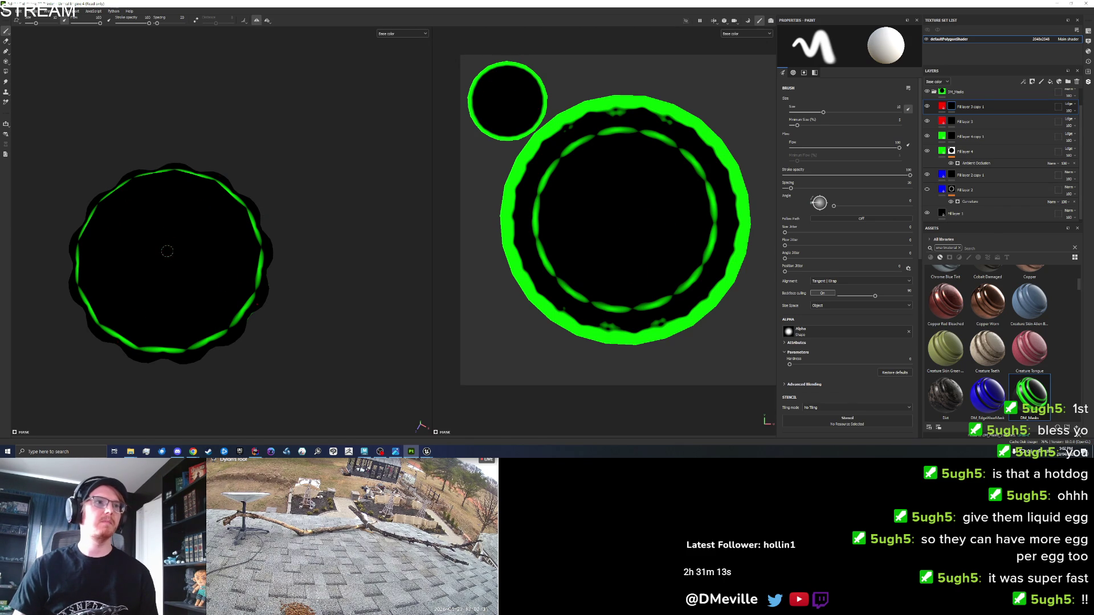
click(267, 21)
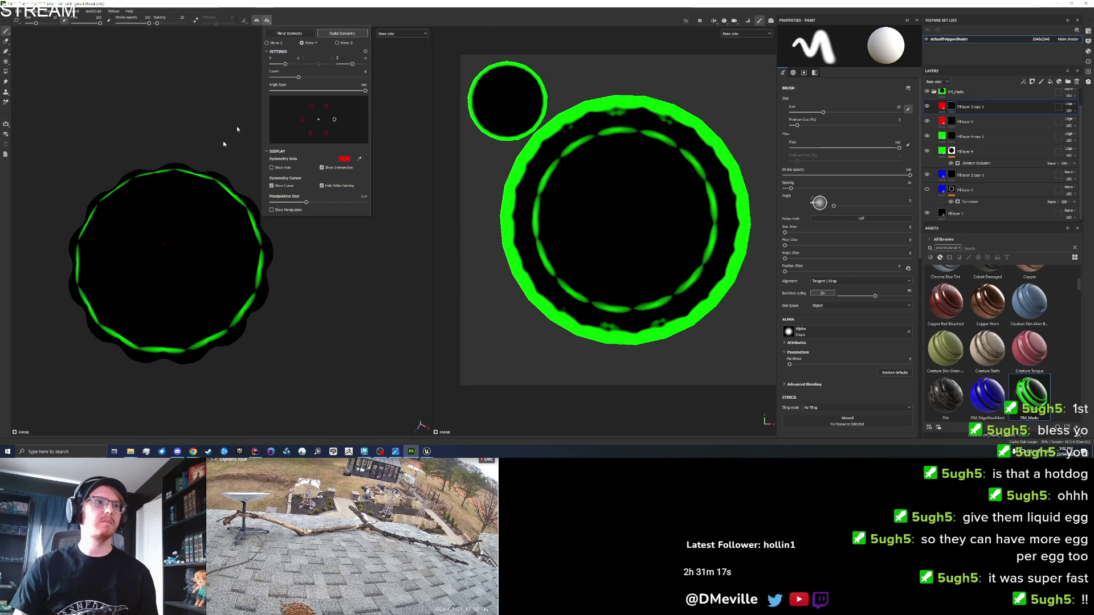
drag(175, 236, 198, 225)
Step: Undo earlier strokes and try painting curled red petal shapes around the pie centre
key(ctrl+z)
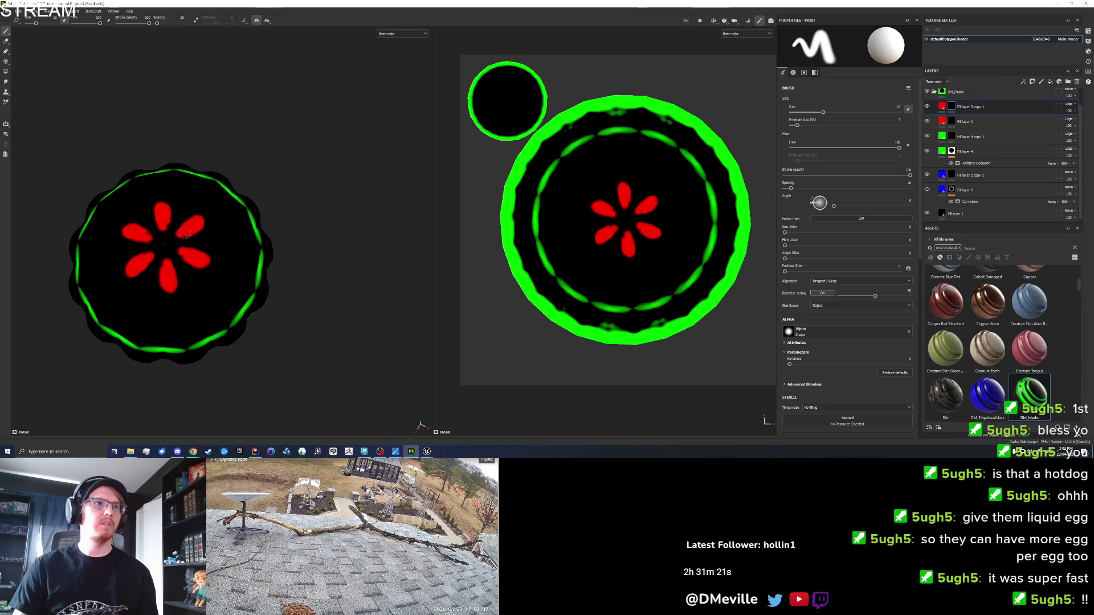
key(ctrl+z)
mouse_move(179, 235)
mouse_down()
mouse_move(291, 237)
mouse_move(307, 260)
mouse_up()
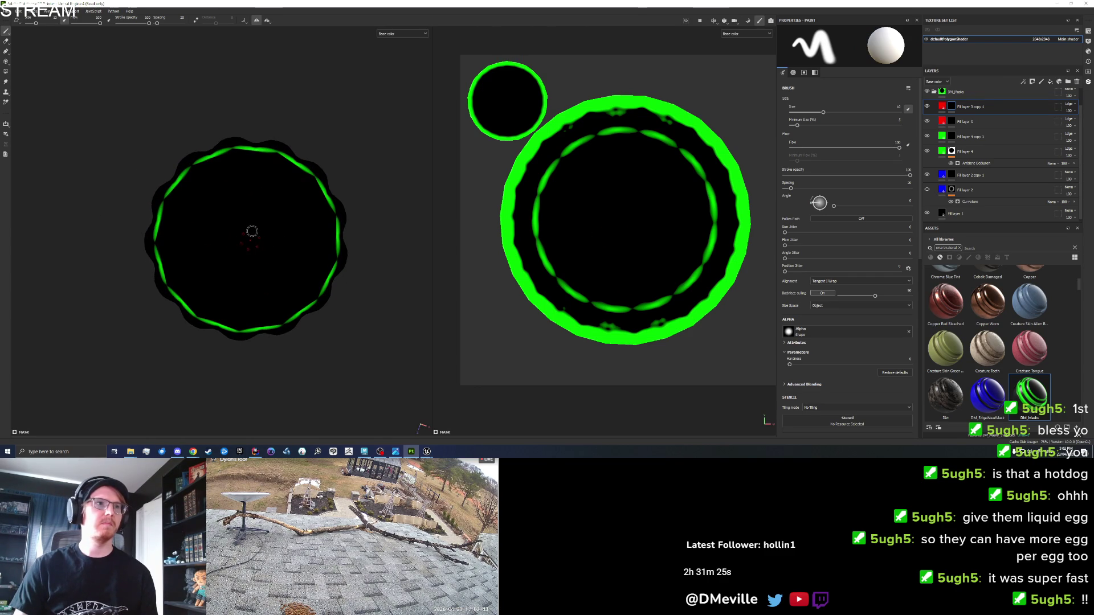
drag(249, 223, 250, 208)
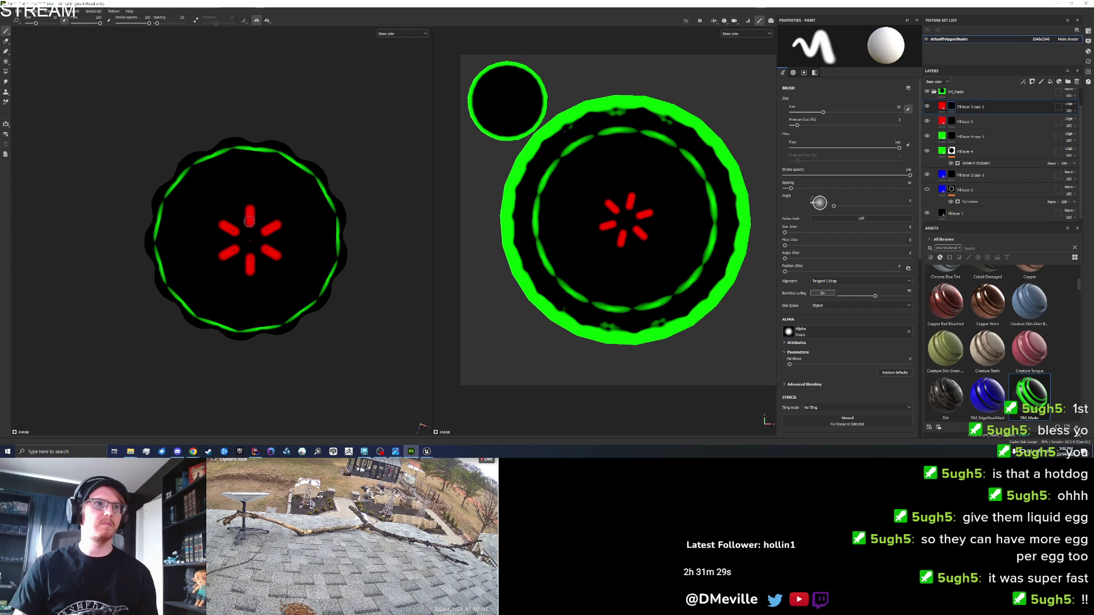
mouse_move(247, 218)
mouse_down()
mouse_move(249, 203)
mouse_move(257, 208)
mouse_up()
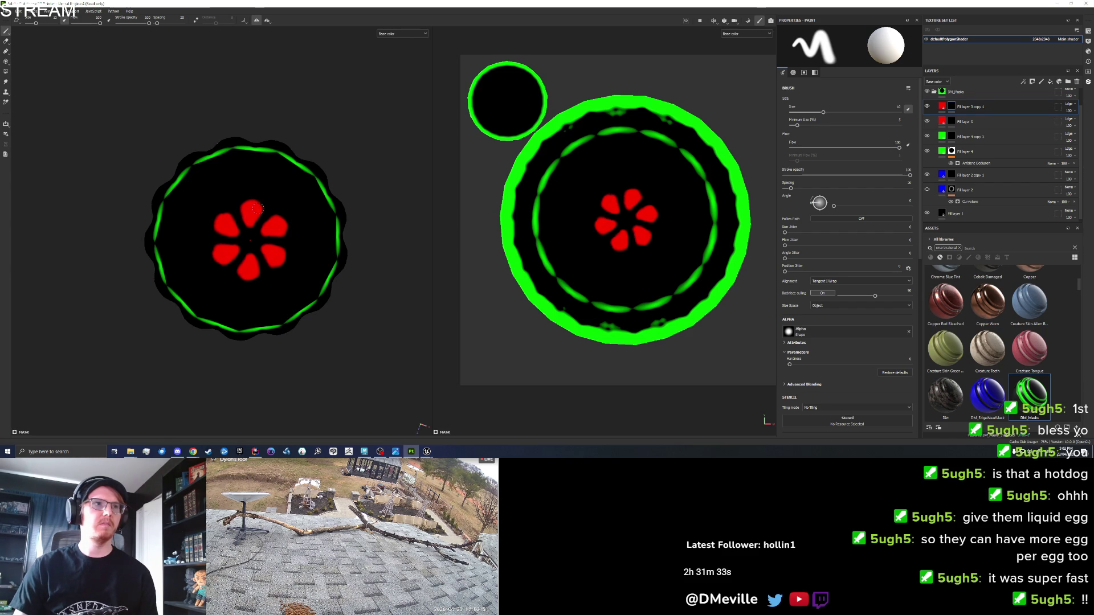
key(ctrl+z)
key(ctrl+z)
mouse_move(248, 221)
mouse_down()
mouse_move(241, 206)
mouse_move(254, 210)
mouse_move(249, 219)
mouse_up()
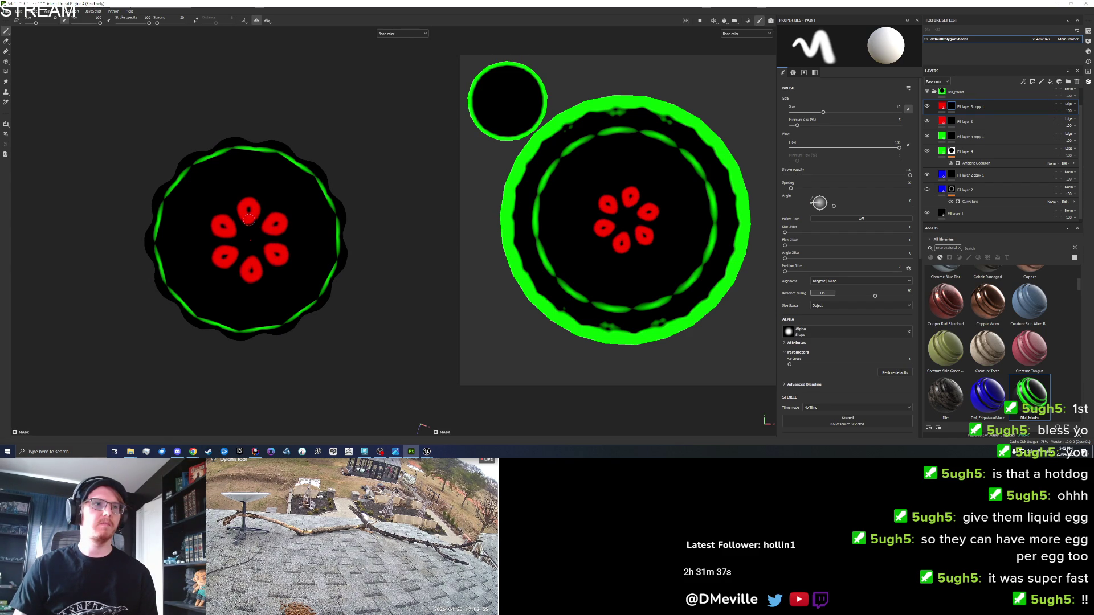
key(ctrl+z)
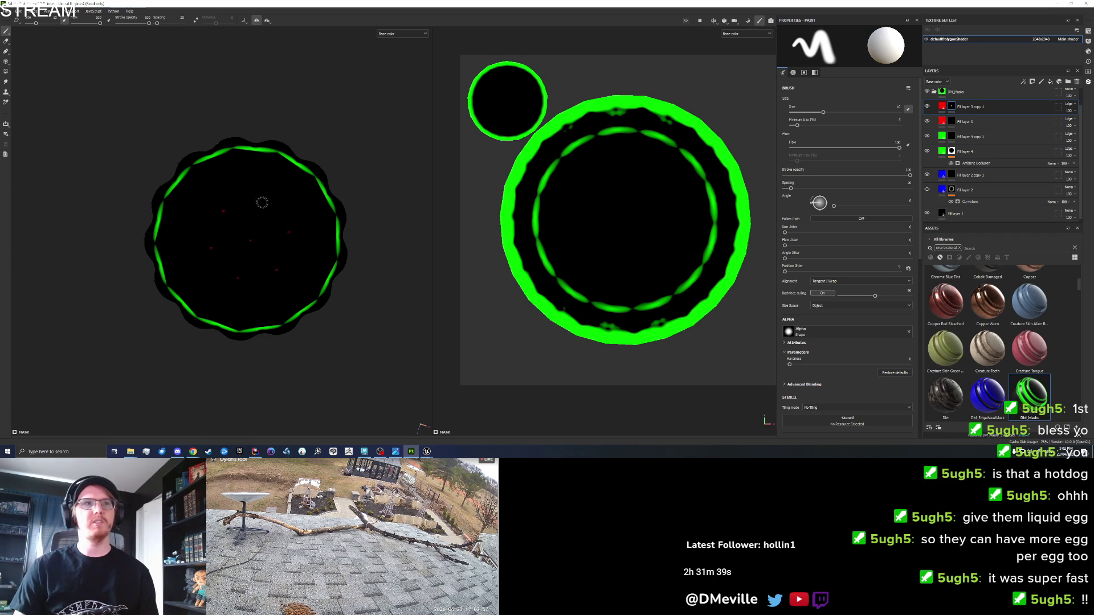
key(ctrl+z)
Step: Adjust radial symmetry and paint the final four red petals in a cross, checking them in 3D
click(266, 21)
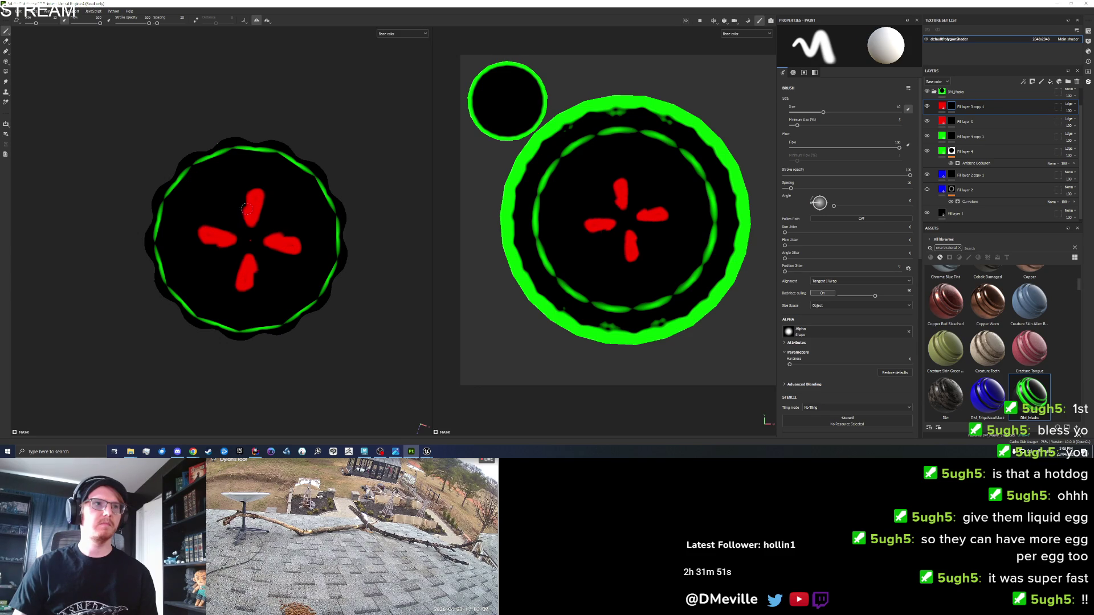
key(ctrl+z)
drag(252, 228, 242, 206)
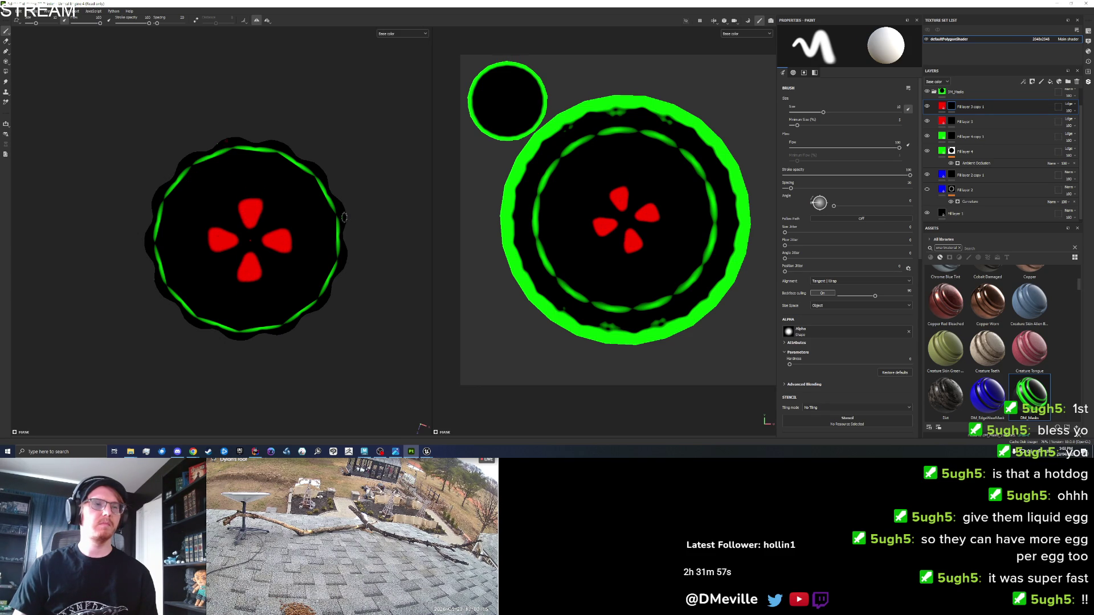
mouse_move(375, 325)
mouse_down()
mouse_move(373, 156)
mouse_move(312, 232)
mouse_move(356, 284)
mouse_up()
click(307, 270)
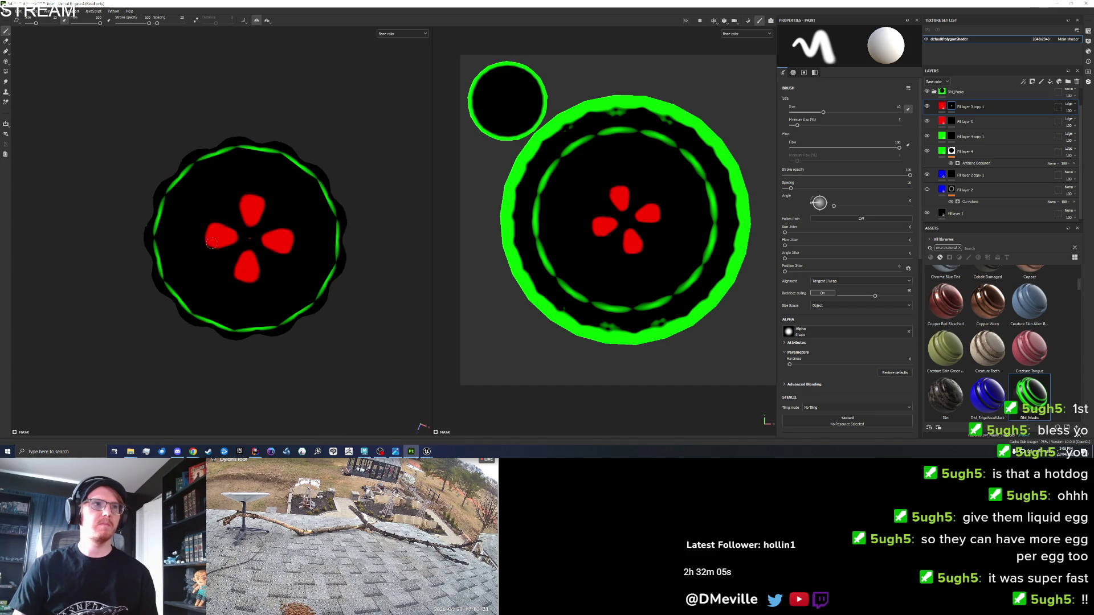
mouse_move(341, 245)
mouse_down()
mouse_move(364, 154)
mouse_move(431, 194)
mouse_up()
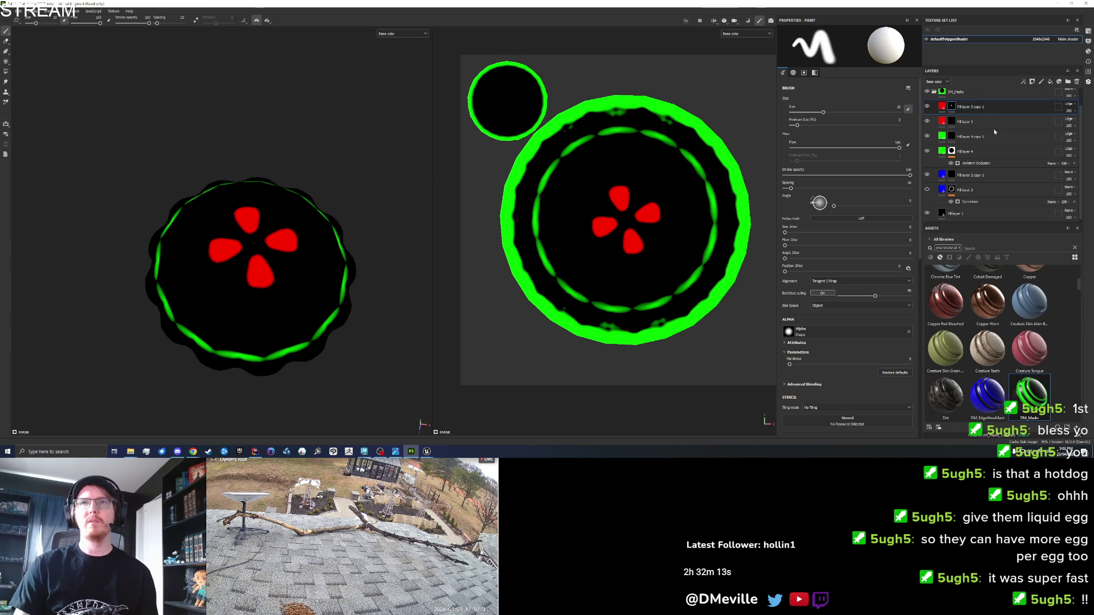
Step: On green Fill layer 4 copy 1, shrink the brush and paint green outlines around the red petals
click(948, 138)
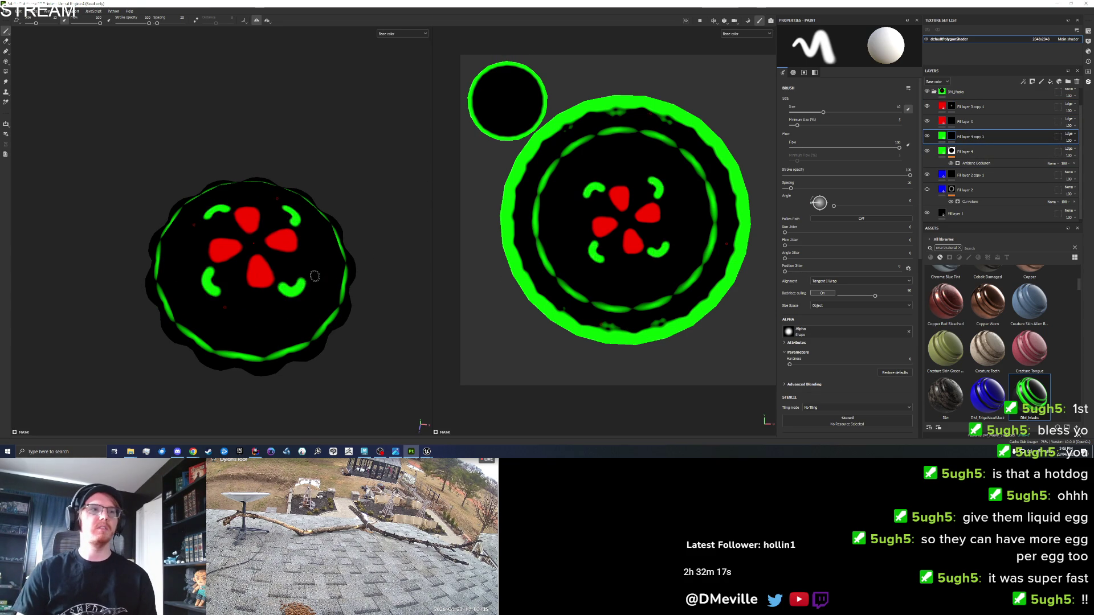
scroll(294, 269, up, 3)
scroll(293, 269, up, 2)
key(bracketleft)
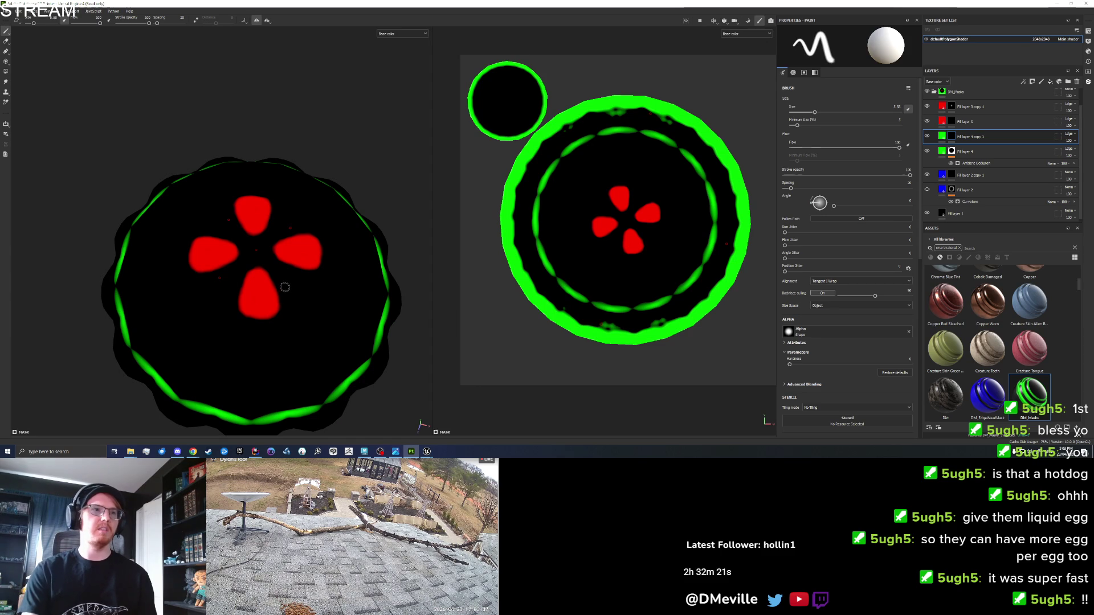
key(bracketleft)
scroll(286, 296, up, 5)
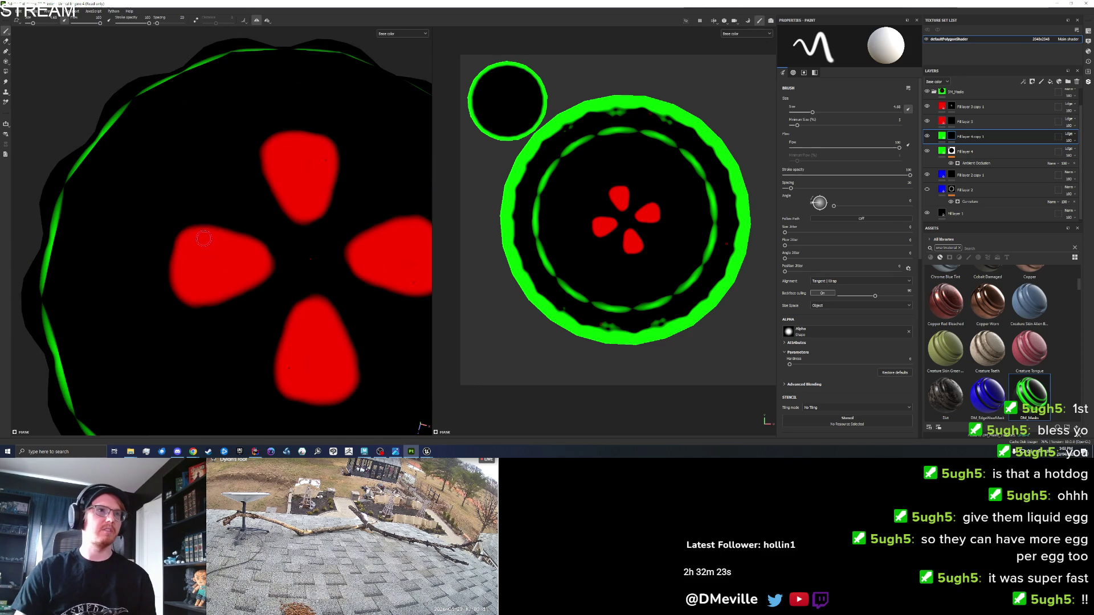
mouse_move(177, 233)
mouse_down()
mouse_move(245, 234)
mouse_move(267, 250)
mouse_move(269, 270)
mouse_move(181, 307)
mouse_move(166, 262)
mouse_move(178, 236)
mouse_up()
key(ctrl+z)
key(ctrl+z)
Step: Orbit to an edge-on side view and make the blue fill layer visible
scroll(293, 248, down, 5)
mouse_move(294, 248)
mouse_down()
mouse_move(371, 205)
mouse_move(385, 294)
mouse_move(306, 165)
mouse_move(291, 272)
mouse_up()
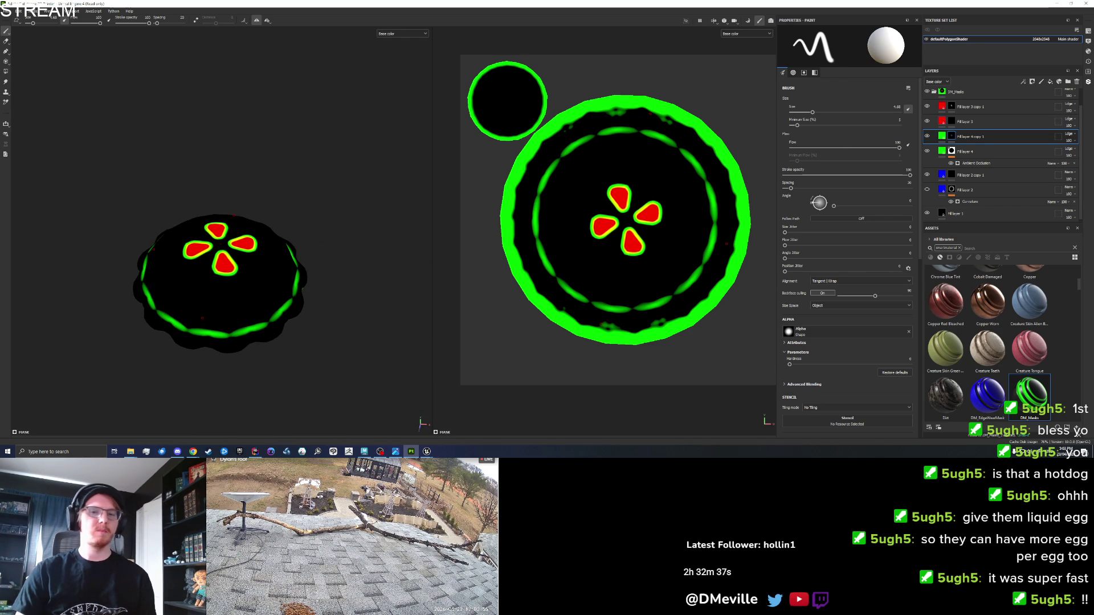
drag(312, 339, 334, 275)
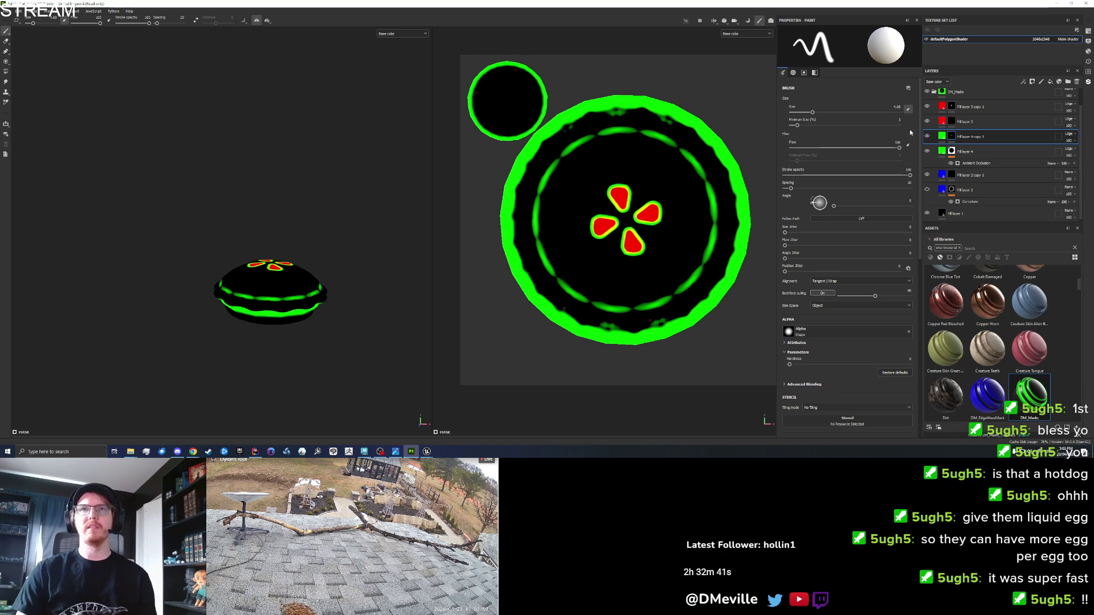
click(926, 190)
Step: Orbit around the pie to check its blue band and select the pie's texture set
mouse_move(428, 253)
mouse_down()
mouse_move(363, 326)
mouse_move(366, 393)
mouse_move(349, 187)
mouse_move(358, 244)
mouse_move(379, 188)
mouse_move(371, 224)
mouse_move(366, 174)
mouse_move(360, 303)
mouse_up()
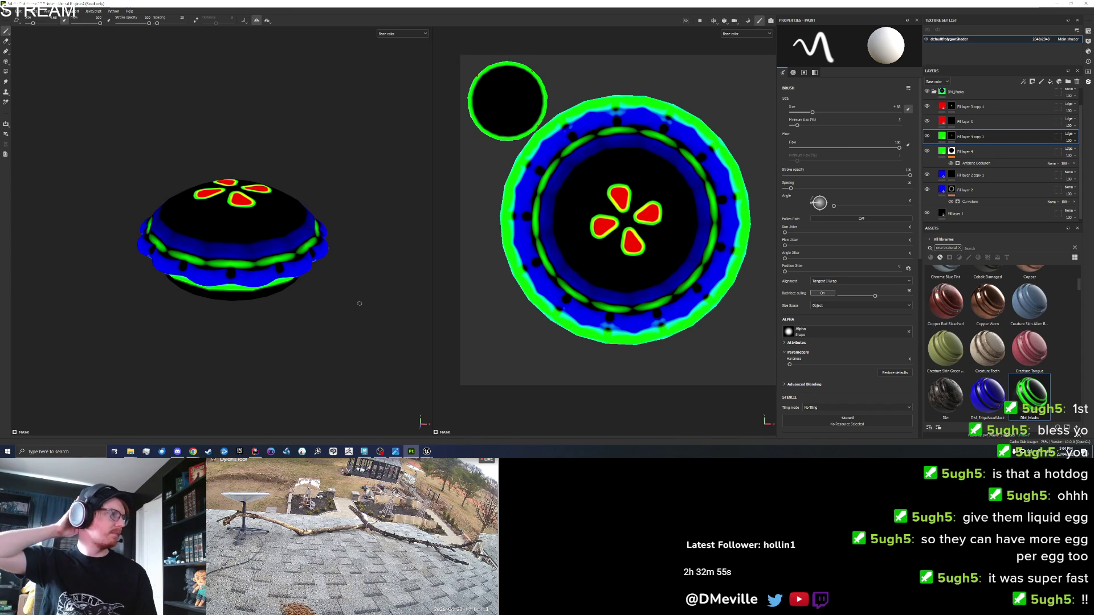
mouse_move(339, 254)
mouse_down()
mouse_move(342, 213)
mouse_move(342, 228)
mouse_up()
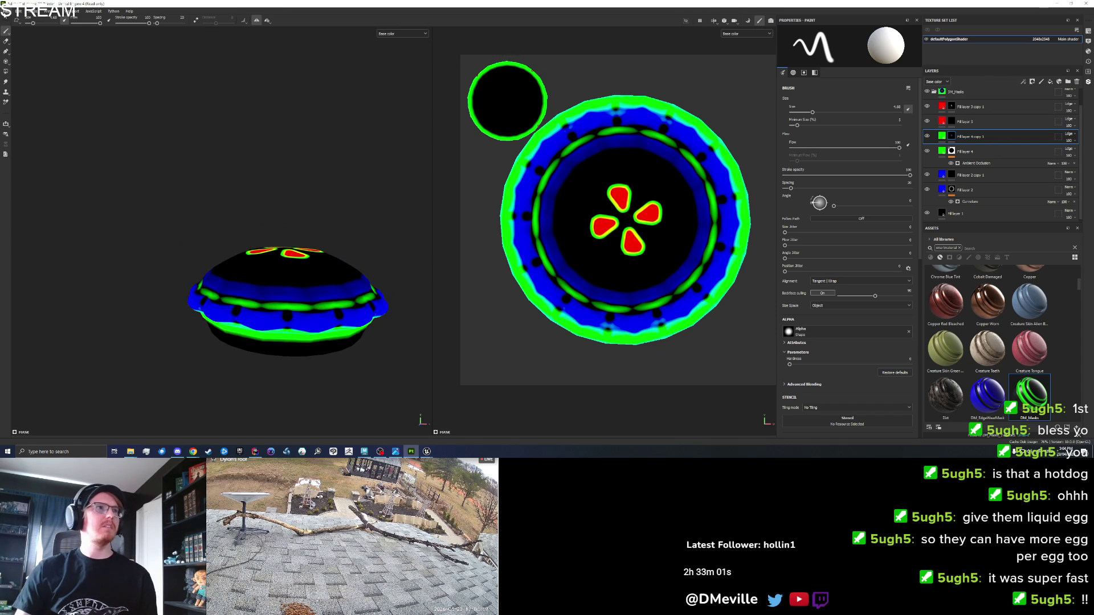
click(5, 11)
click(946, 43)
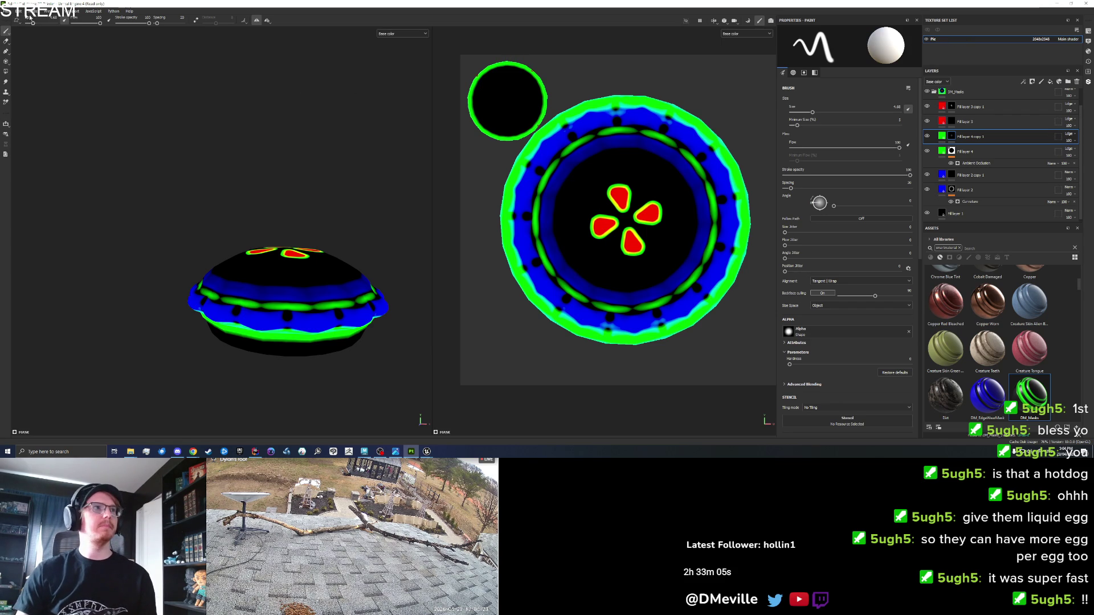
click(6, 12)
Step: Export the Pie texture set's textures to the pie's target folder
click(19, 105)
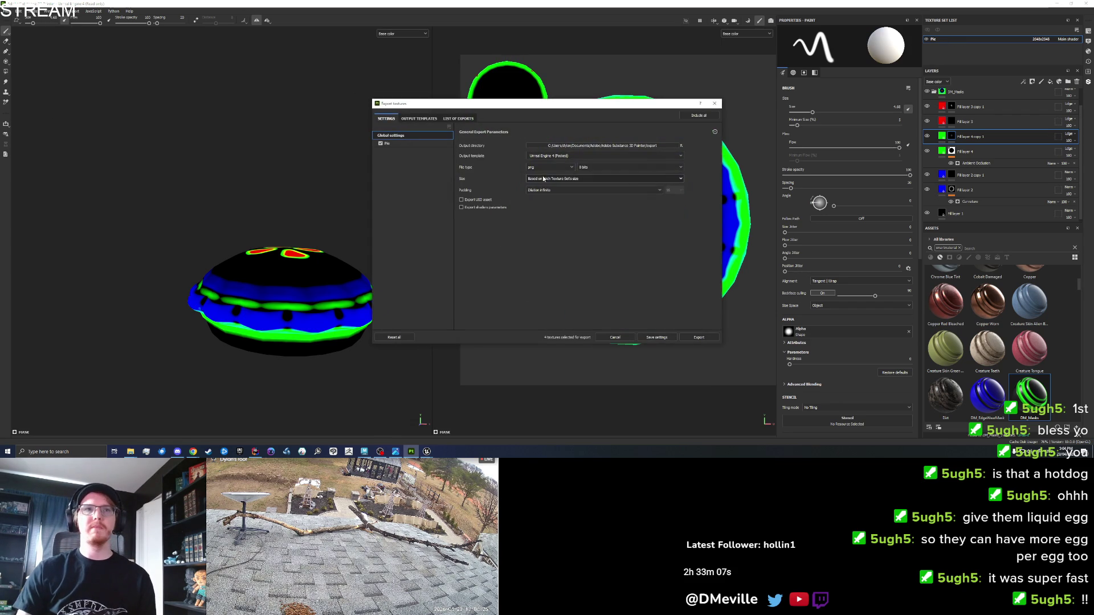
click(625, 146)
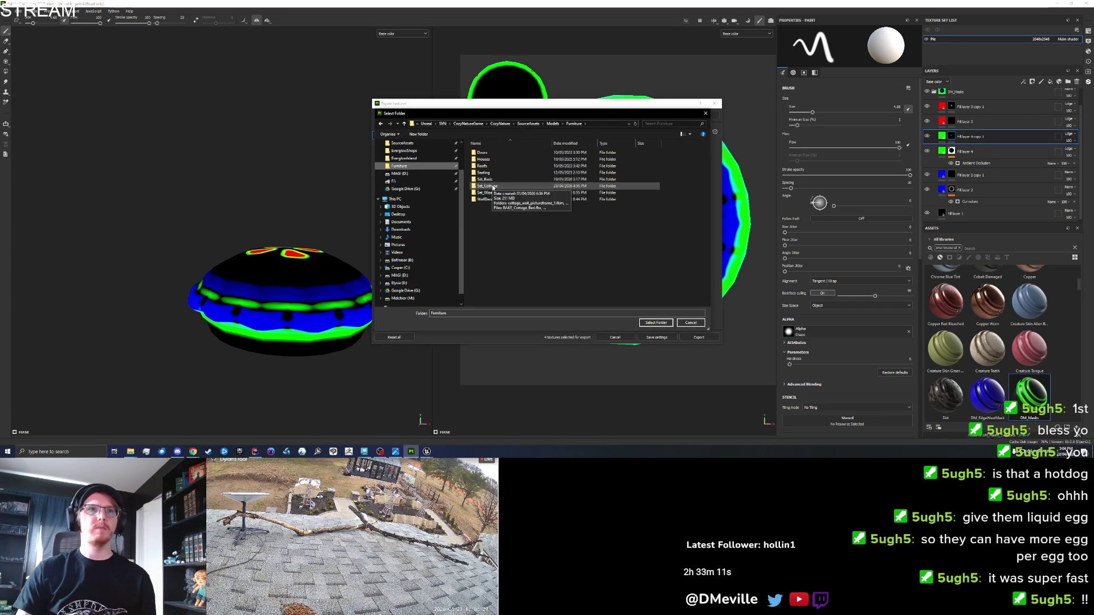
double_click(484, 179)
click(655, 323)
click(398, 143)
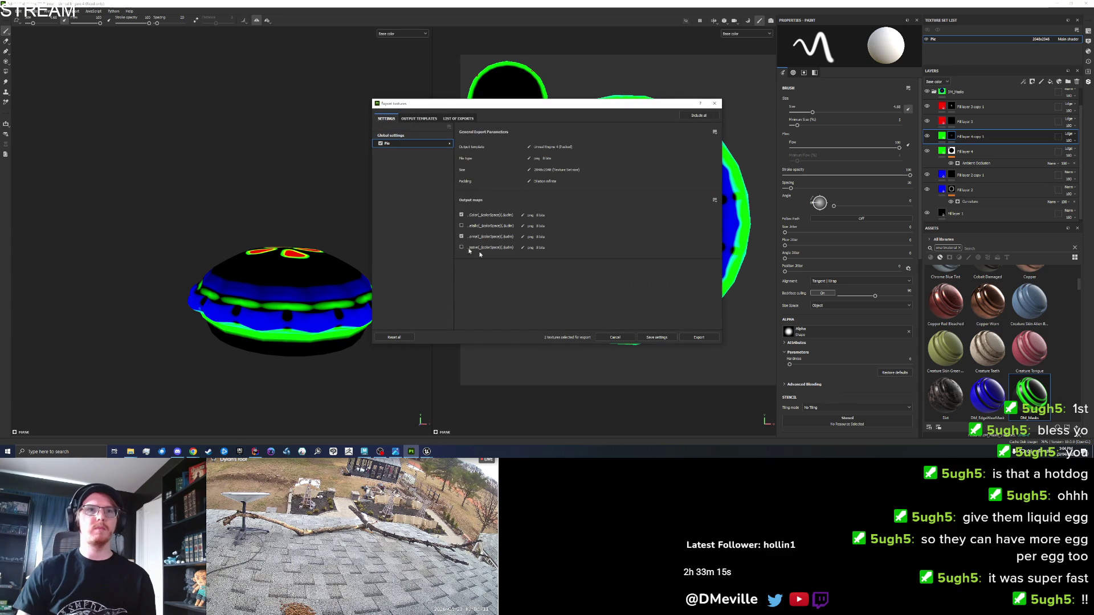
click(693, 338)
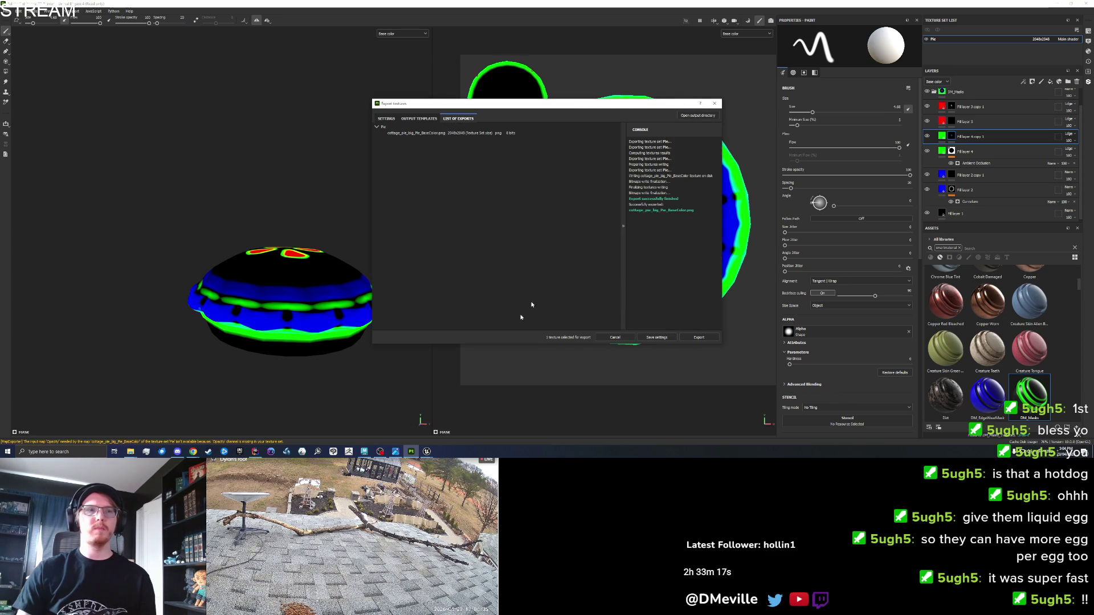
Step: Switch to Unreal Editor and show the cottage set's assets
mouse_move(426, 451)
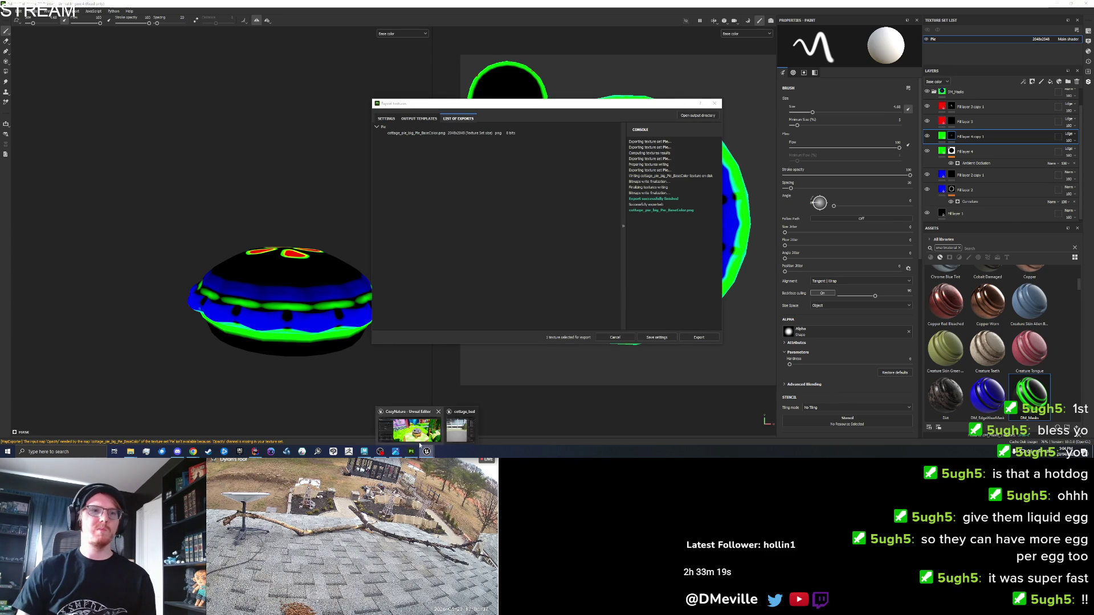
click(461, 406)
click(1088, 63)
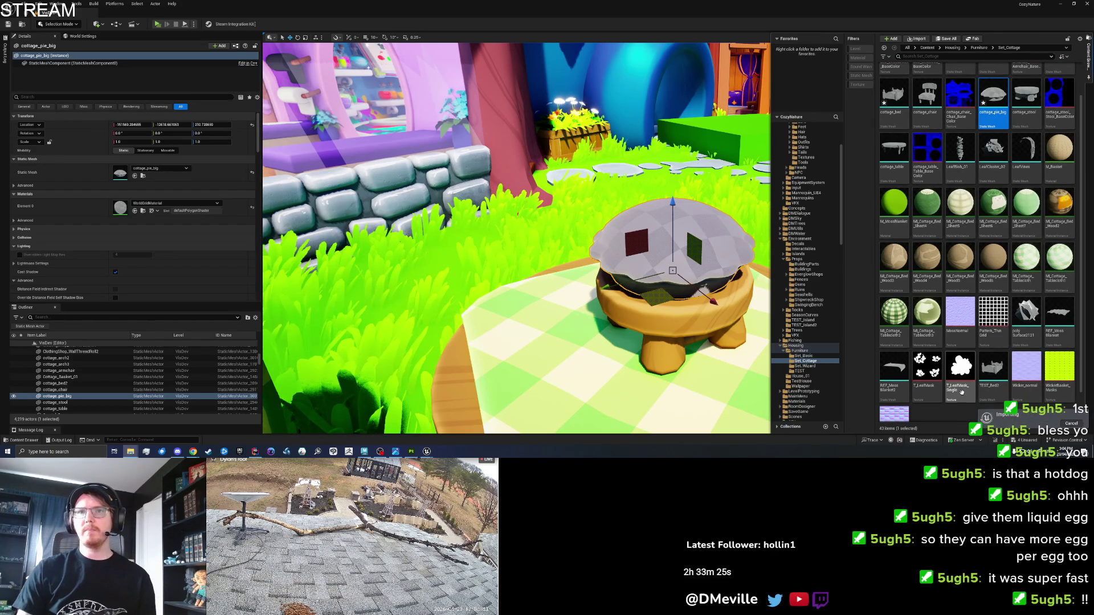
Step: In Maya, select a face of the big pie and assign it a new Lambert material
click(365, 452)
right_click(428, 282)
key(q)
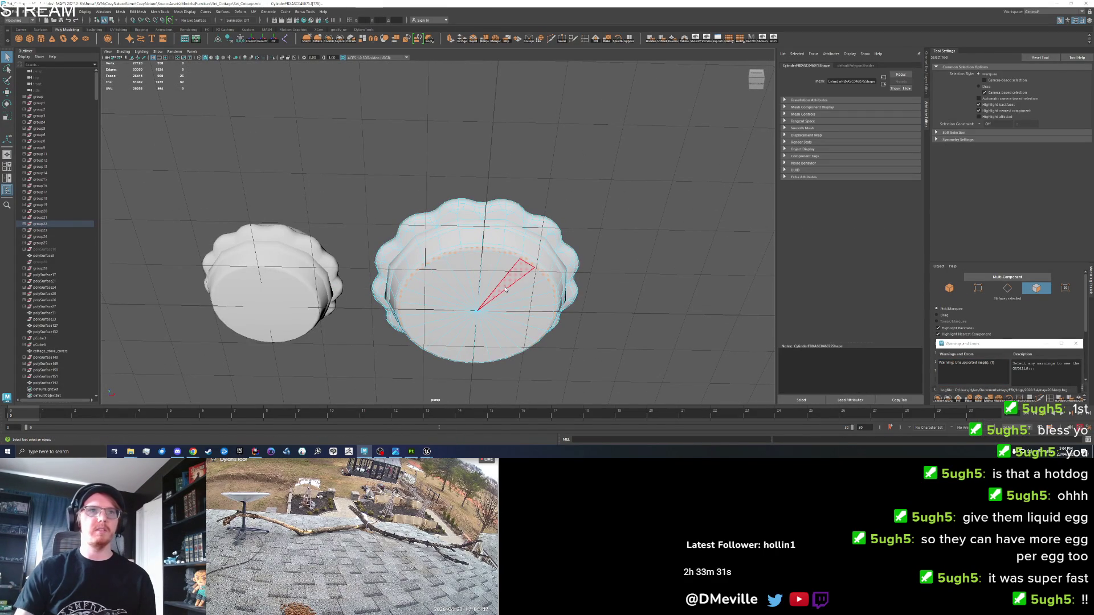
click(506, 289)
drag(507, 287, 447, 274)
right_click(448, 275)
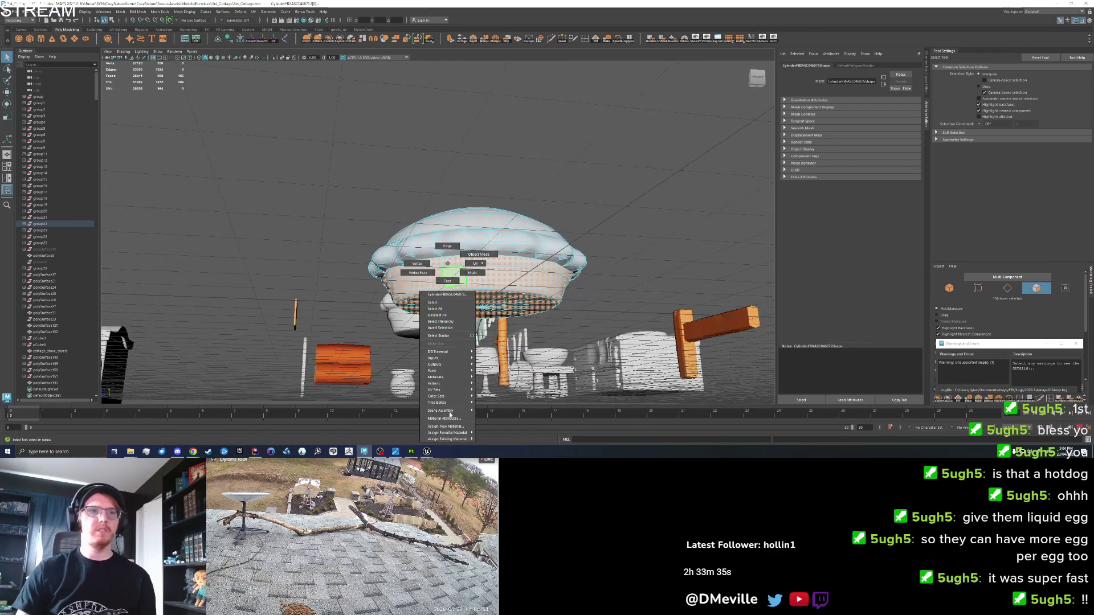
click(453, 426)
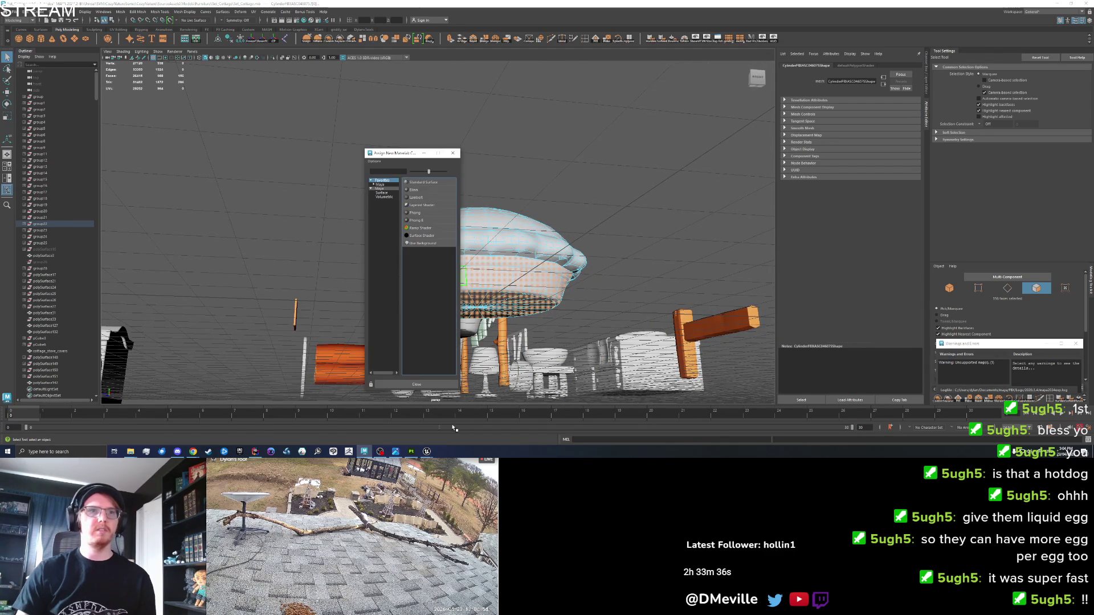
click(425, 197)
key(f)
Step: Back in object mode, export the pie selection over cottage_pie_big.fbx
right_click(486, 265)
click(517, 254)
click(11, 12)
click(40, 97)
click(652, 278)
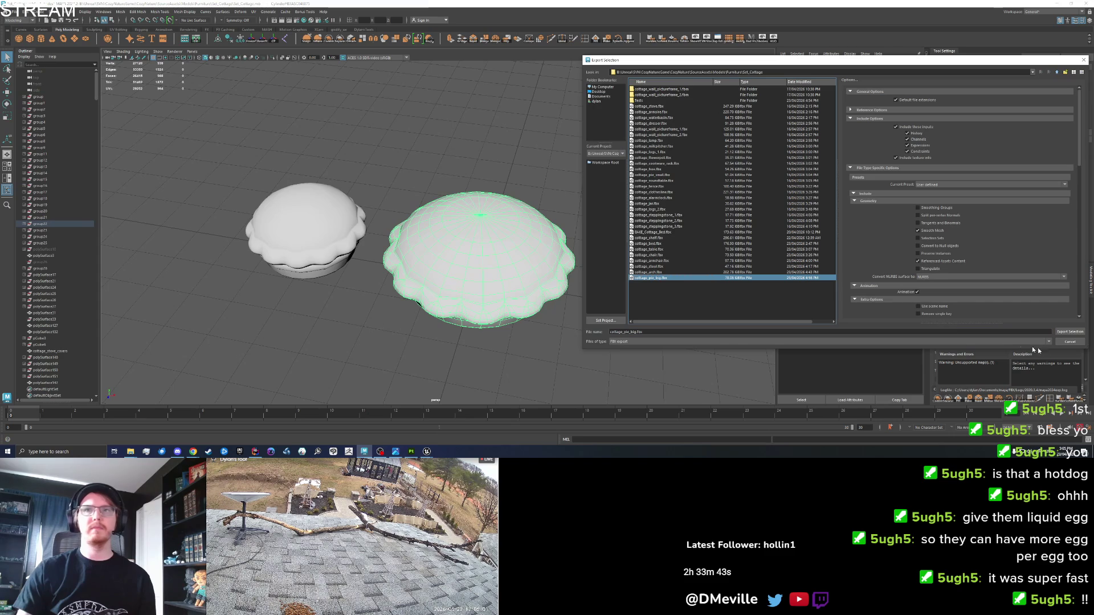
click(1069, 332)
click(820, 214)
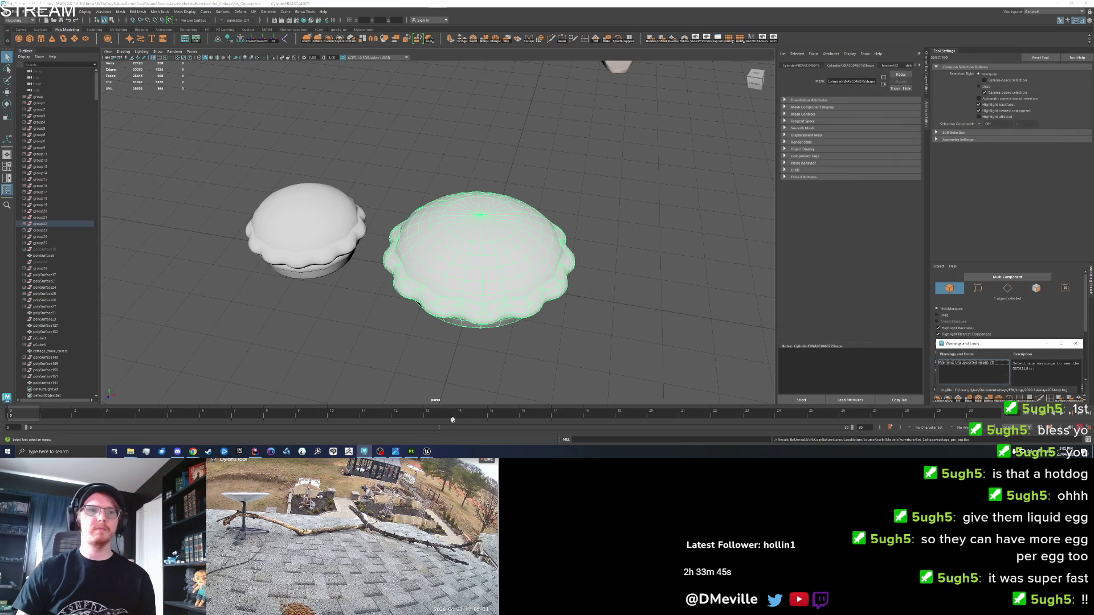
click(426, 452)
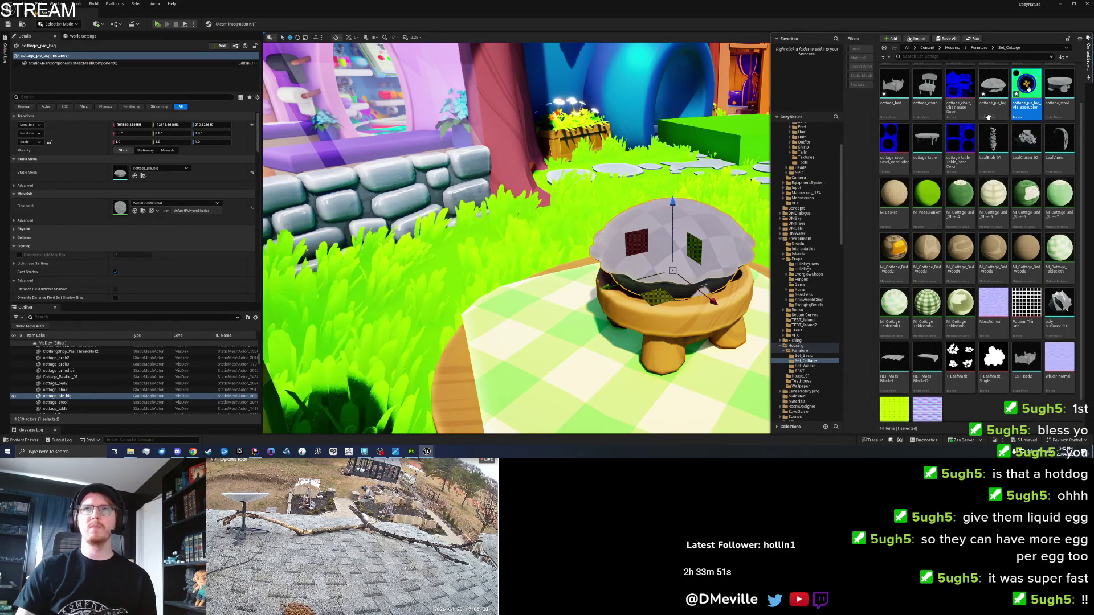
Step: Reimport the cottage_pie_big mesh from the updated FBX
mouse_move(1032, 81)
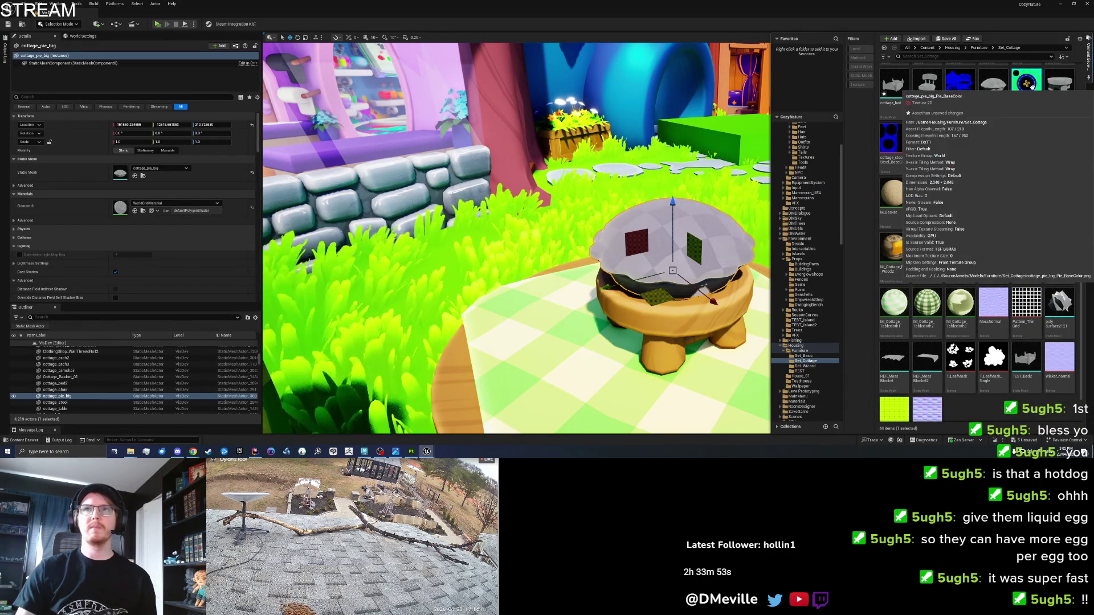
click(1000, 90)
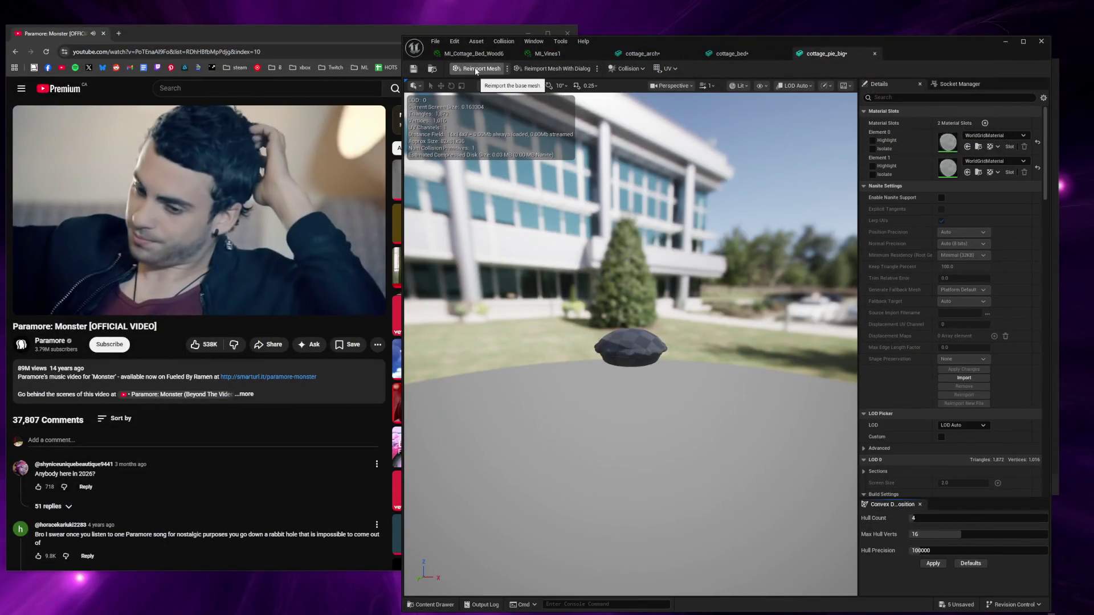
click(476, 71)
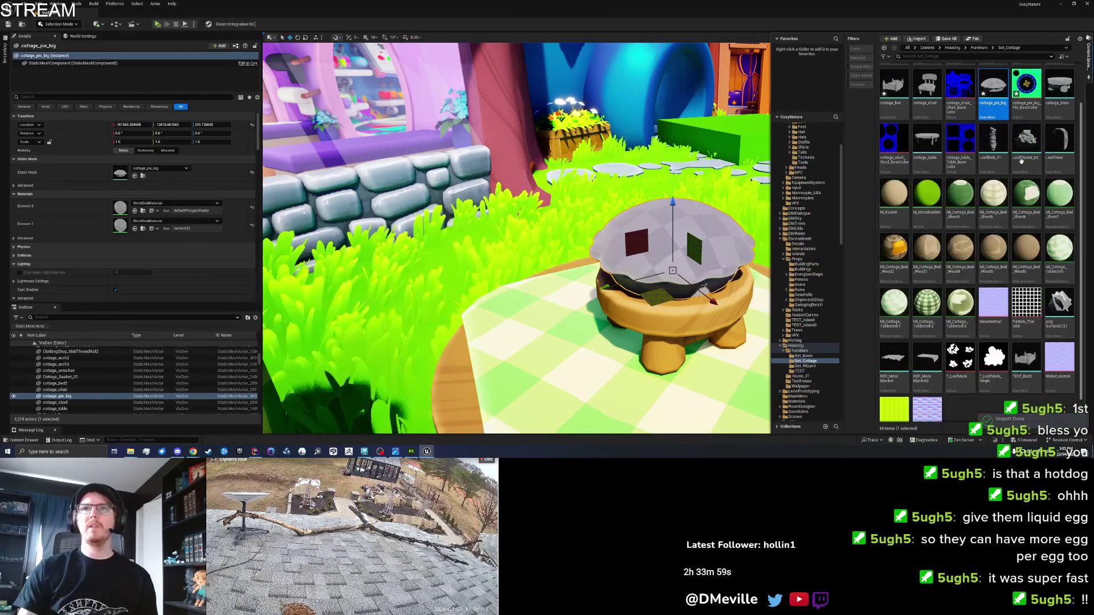
Step: Duplicate MI_Cottage_Bed_Sheet4 as MI_Cottage_Bed_Sheet8 and apply it to the pie's Element 0 slot
click(992, 251)
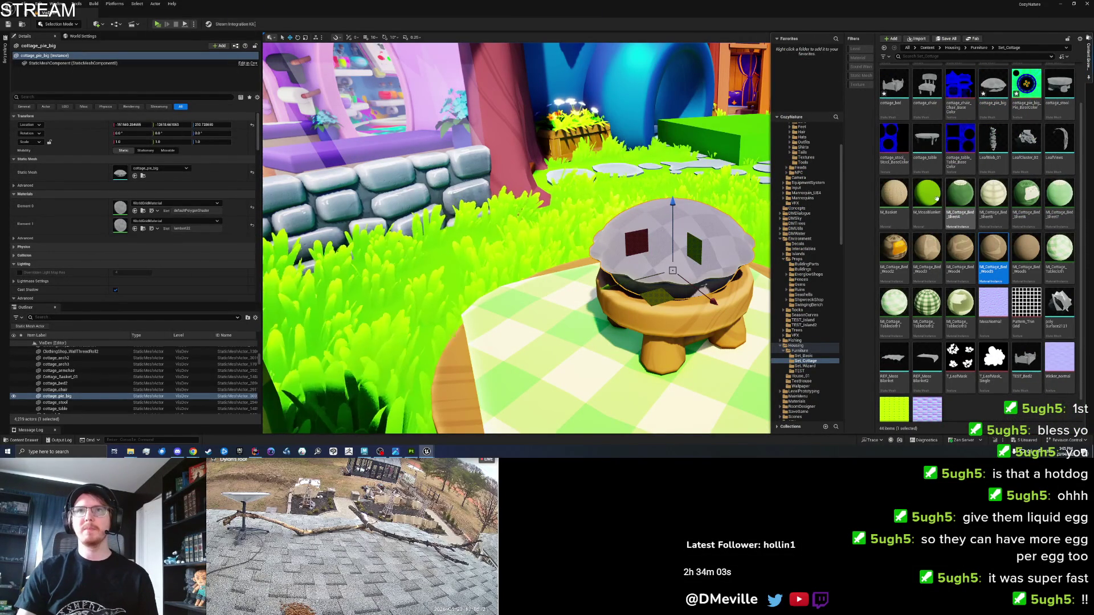
right_click(960, 198)
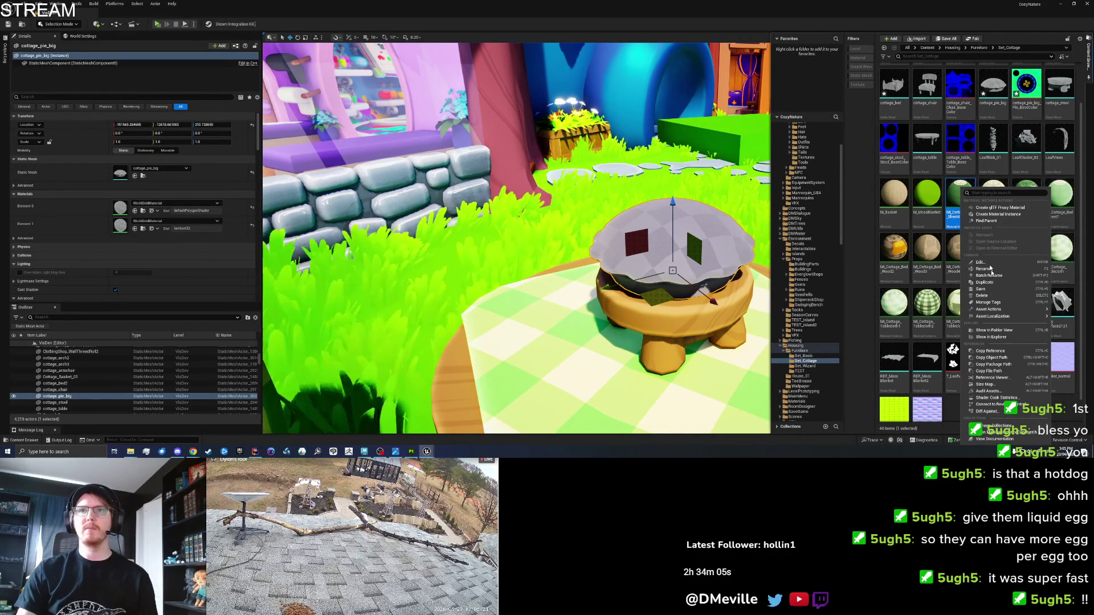
click(984, 282)
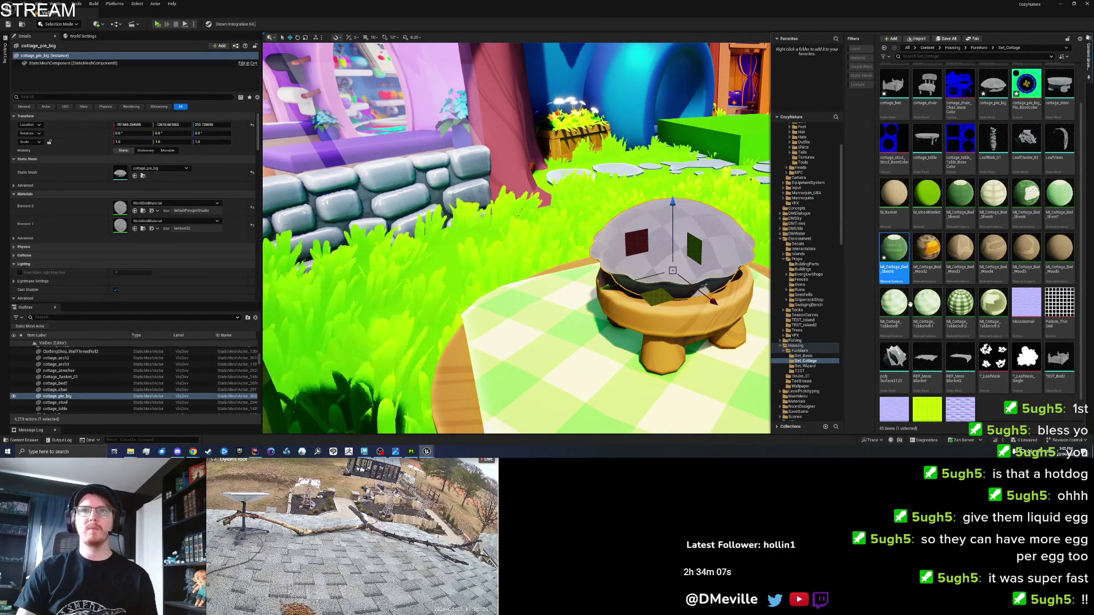
mouse_move(900, 255)
mouse_down()
mouse_move(675, 276)
mouse_move(638, 259)
mouse_move(642, 217)
mouse_up()
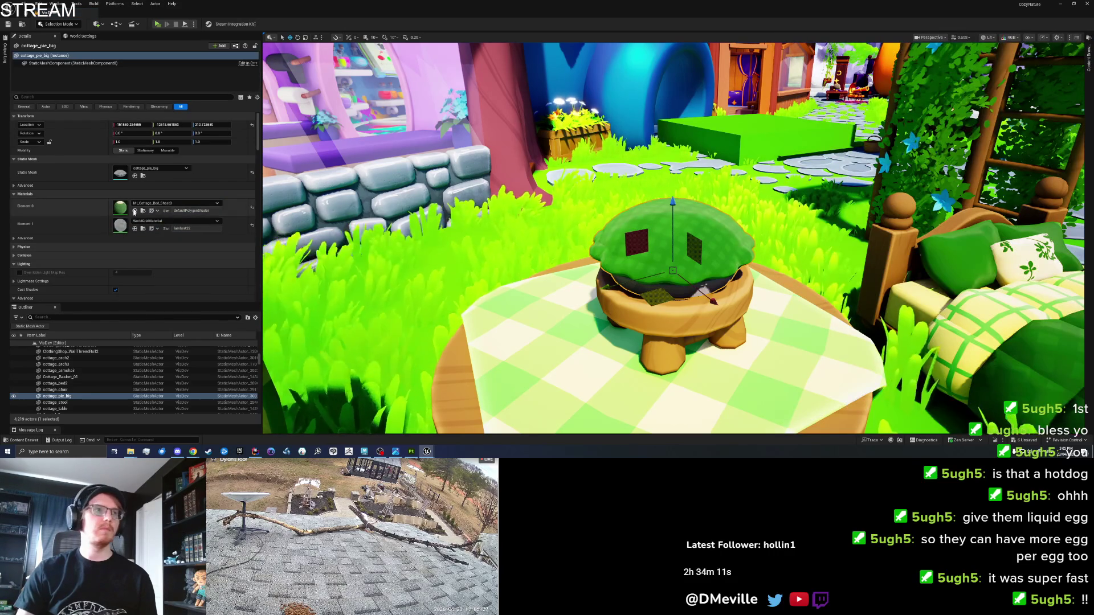
drag(557, 225, 557, 171)
scroll(672, 256, up, 5)
scroll(672, 256, down, 4)
mouse_move(672, 257)
mouse_down()
mouse_move(672, 319)
mouse_move(672, 293)
mouse_up()
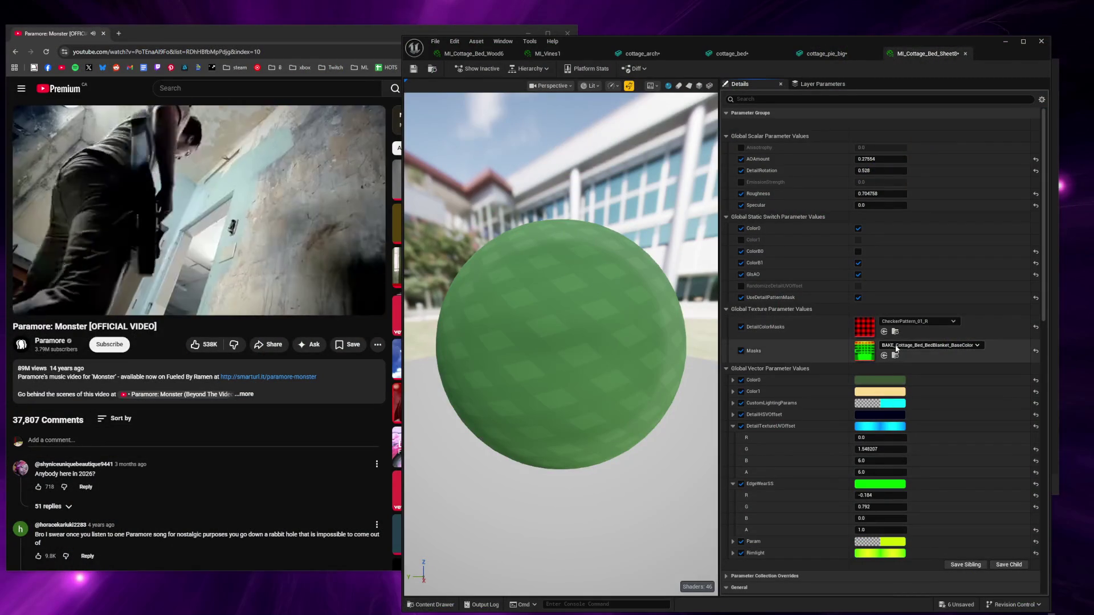
Step: Set Masks to the pie's base colour texture and change Color1 to a deep blue
click(896, 346)
text(ie)
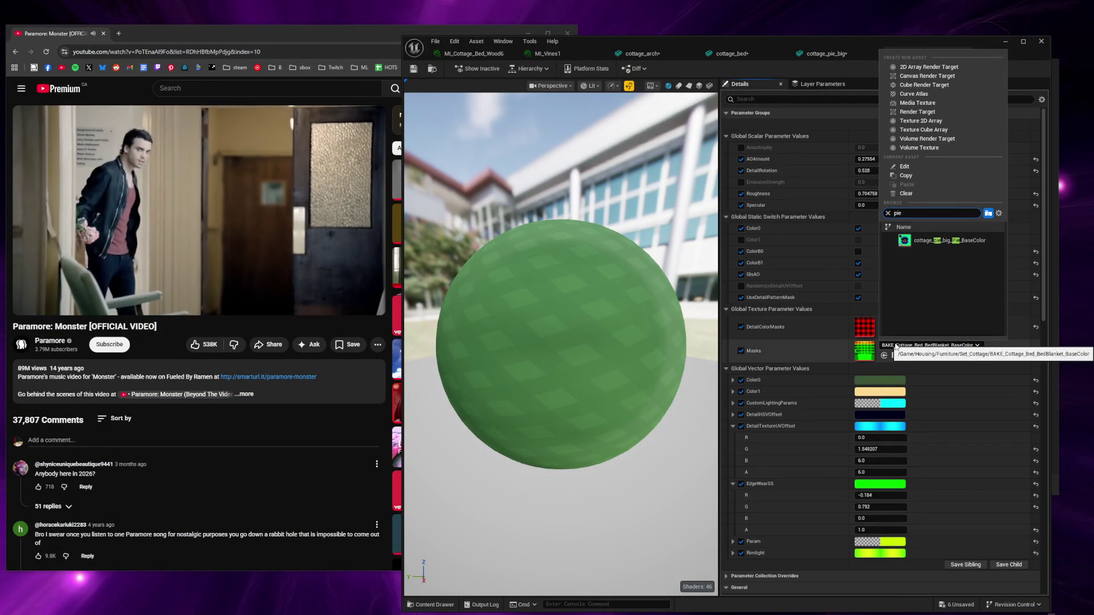
click(934, 245)
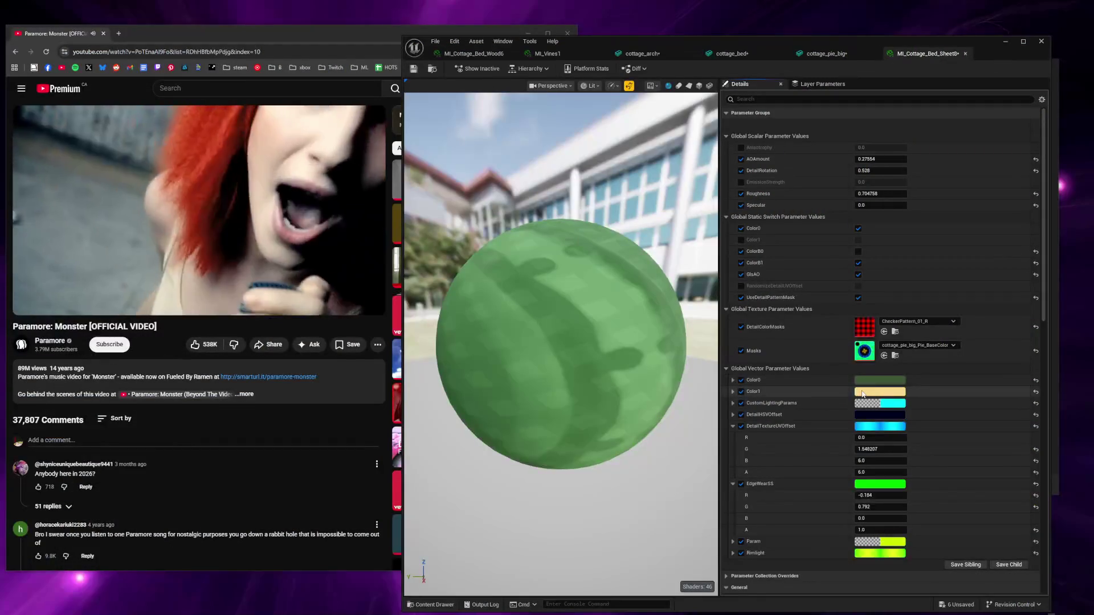
click(861, 391)
mouse_move(925, 437)
mouse_down()
mouse_move(988, 447)
mouse_move(989, 459)
mouse_move(987, 426)
mouse_move(949, 455)
mouse_move(912, 463)
mouse_move(886, 435)
mouse_move(914, 415)
mouse_move(882, 406)
mouse_up()
drag(989, 439, 999, 469)
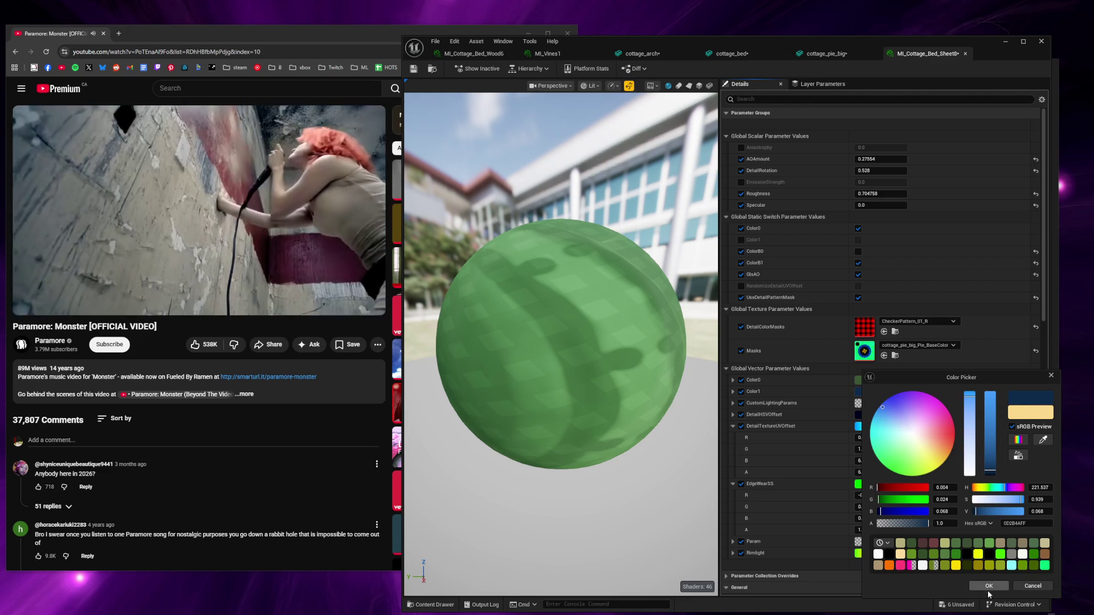
Step: Make Color0 a light tan and rebalance AOAmount, raising then lowering it
click(994, 582)
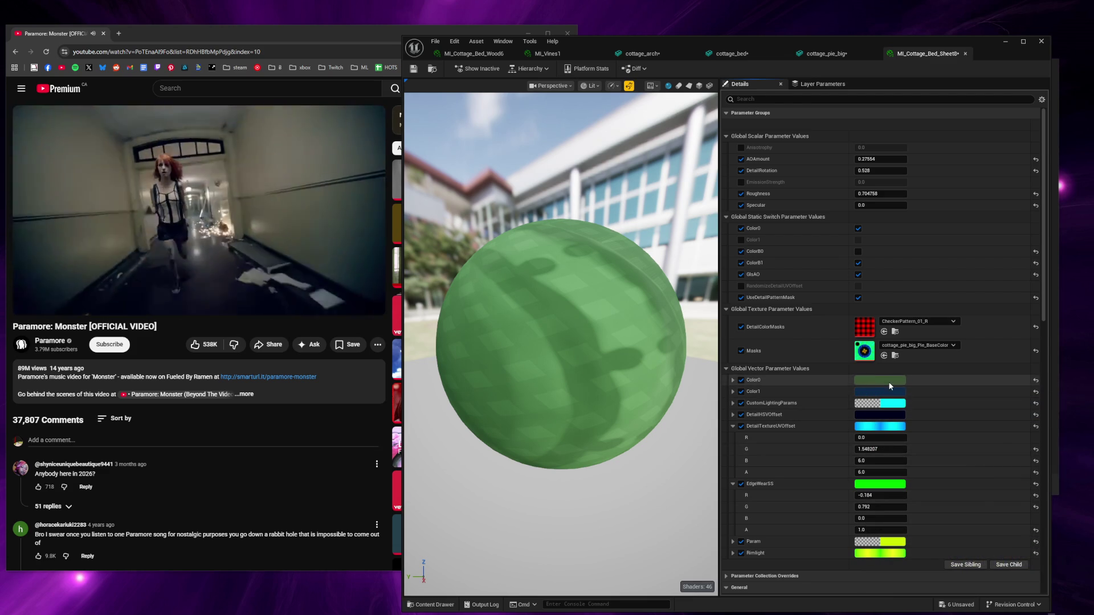
click(877, 380)
mouse_move(948, 476)
mouse_down()
mouse_move(975, 453)
mouse_move(964, 461)
mouse_up()
mouse_move(1001, 423)
mouse_down()
mouse_move(1000, 441)
mouse_move(961, 445)
mouse_up()
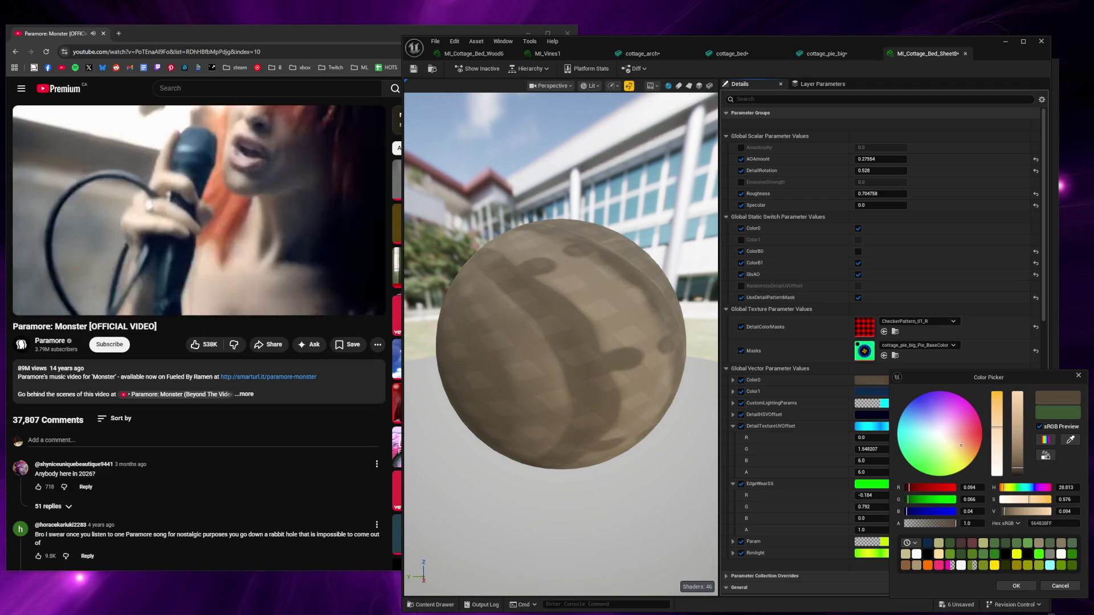
mouse_move(1020, 460)
mouse_down()
mouse_move(1019, 427)
mouse_move(1028, 459)
mouse_up()
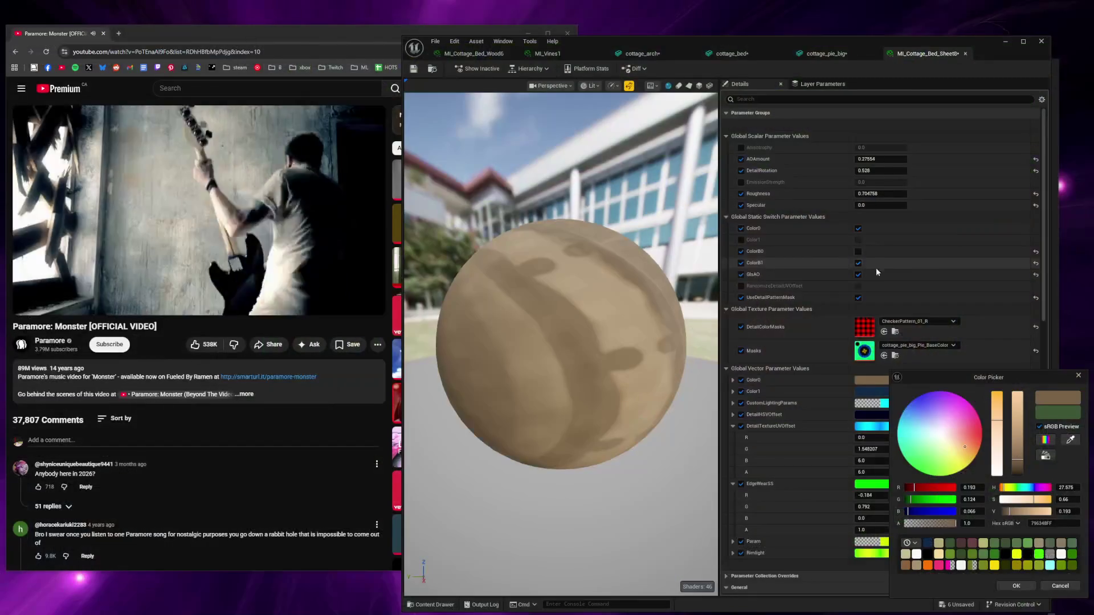
drag(880, 159, 897, 159)
drag(880, 159, 843, 159)
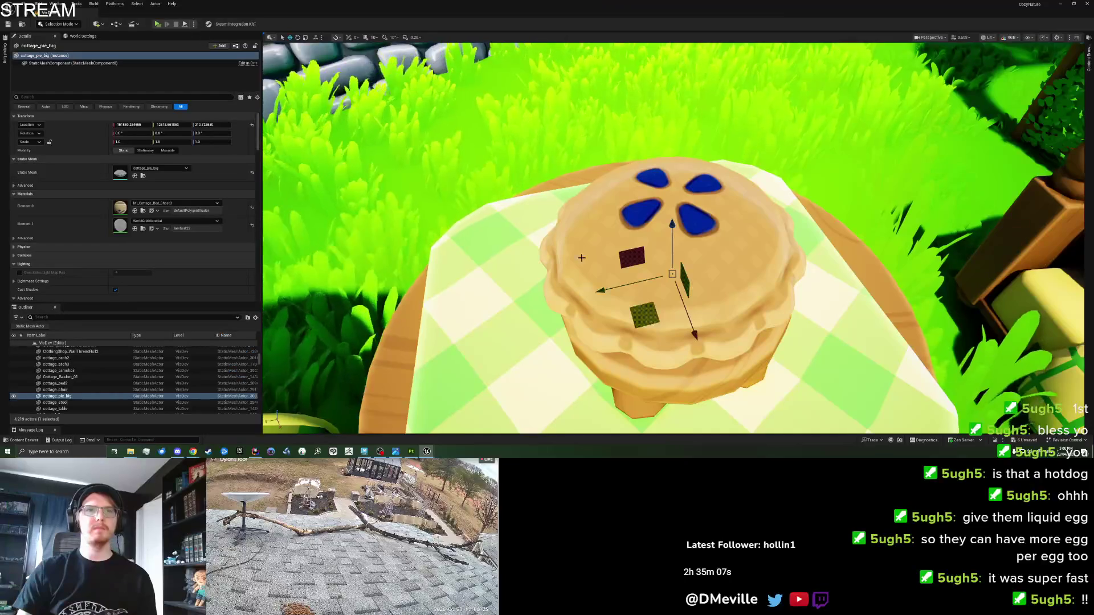
mouse_move(515, 291)
mouse_down()
mouse_move(516, 331)
mouse_move(515, 224)
mouse_move(576, 233)
mouse_move(576, 264)
mouse_up()
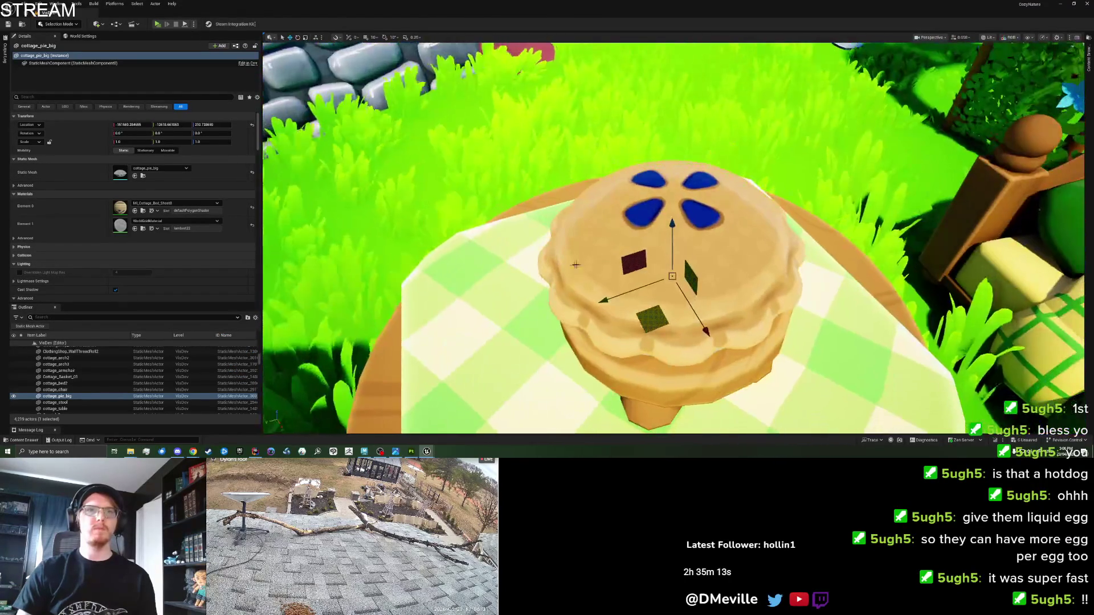
scroll(697, 258, down, 10)
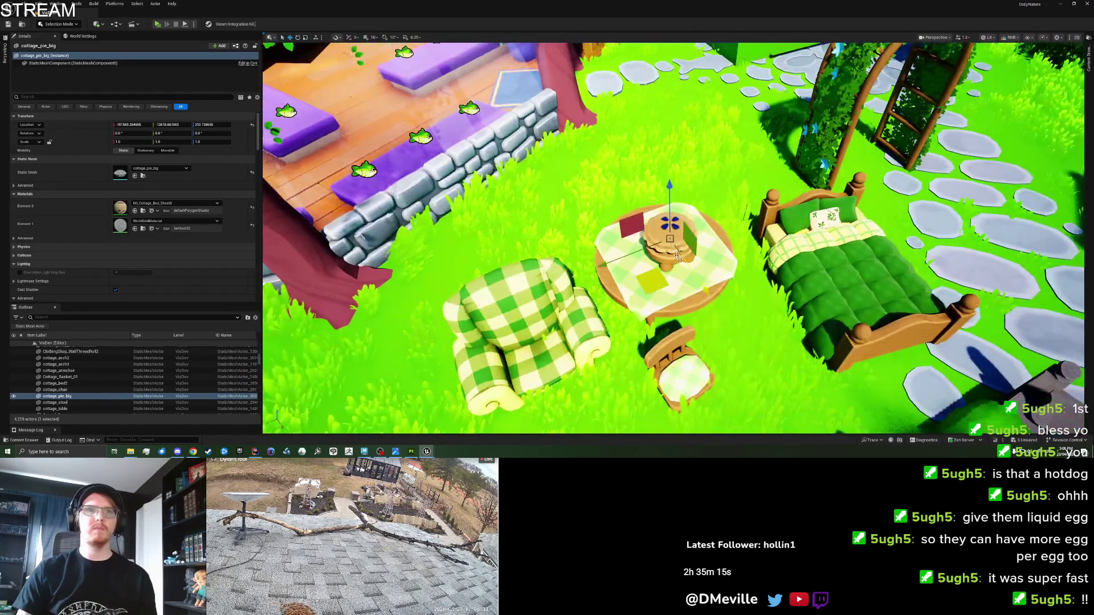
scroll(701, 266, up, 10)
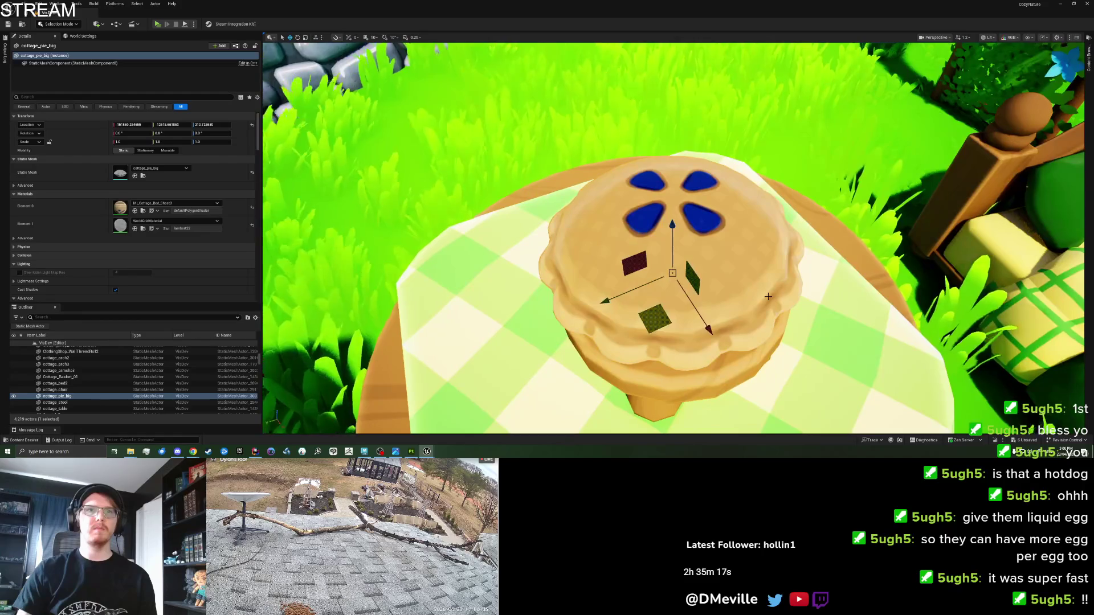
scroll(786, 311, down, 10)
scroll(797, 318, up, 7)
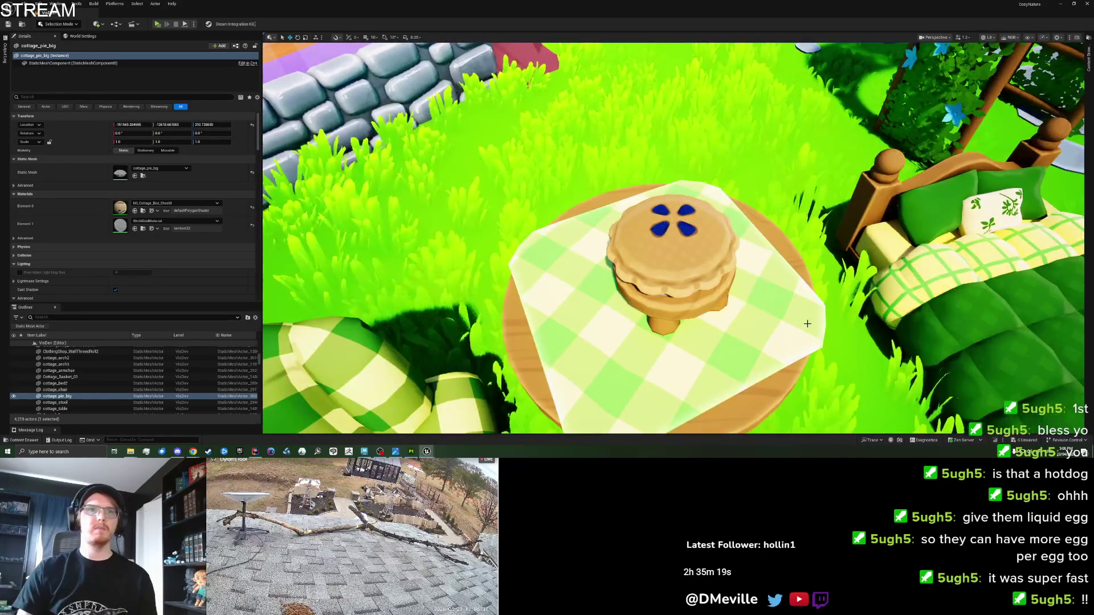
mouse_move(807, 324)
mouse_down()
mouse_move(655, 328)
mouse_move(656, 364)
mouse_move(627, 319)
mouse_move(598, 371)
mouse_move(570, 370)
mouse_move(559, 308)
mouse_move(563, 342)
mouse_move(541, 371)
mouse_move(552, 319)
mouse_move(558, 376)
mouse_move(626, 342)
mouse_move(770, 313)
mouse_move(746, 347)
mouse_move(729, 319)
mouse_up()
scroll(672, 240, up, 5)
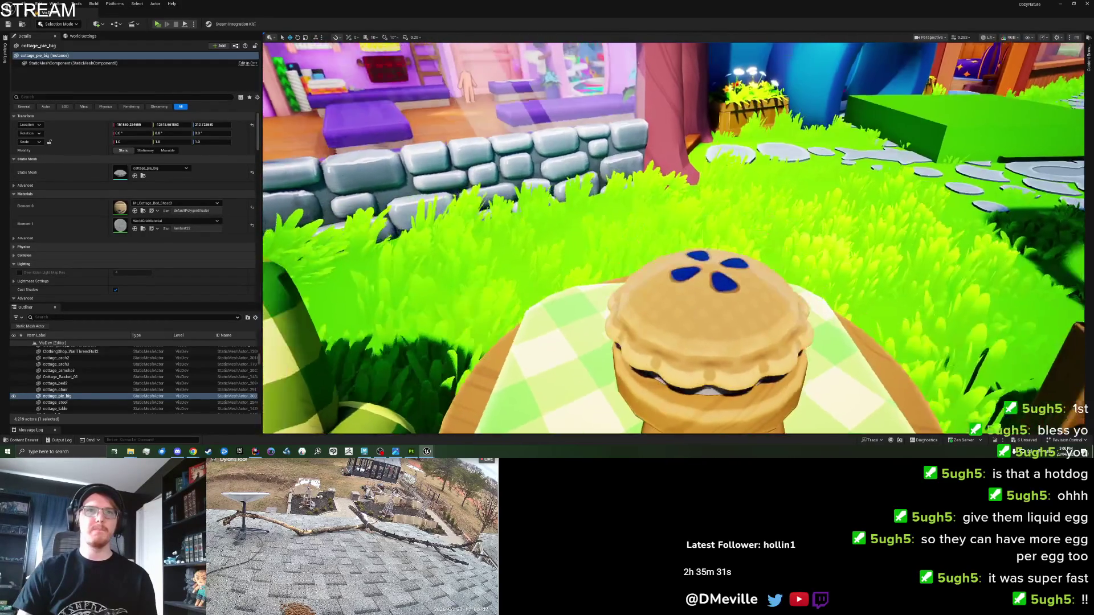
drag(672, 239, 681, 279)
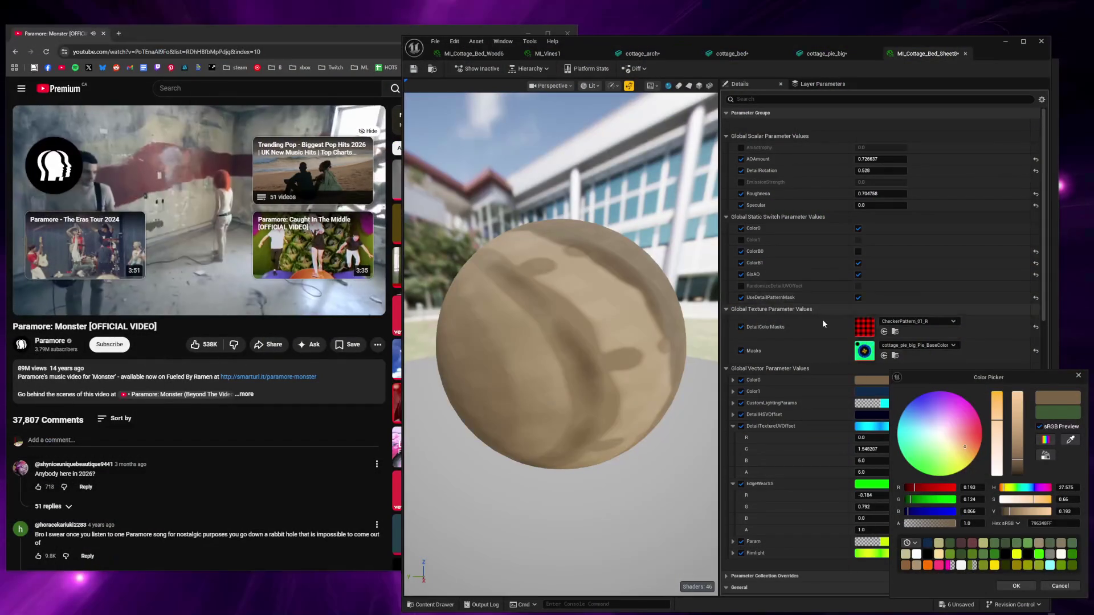
Step: Close the colour picker and drag DetailHSVOffset B slightly below zero
click(1077, 376)
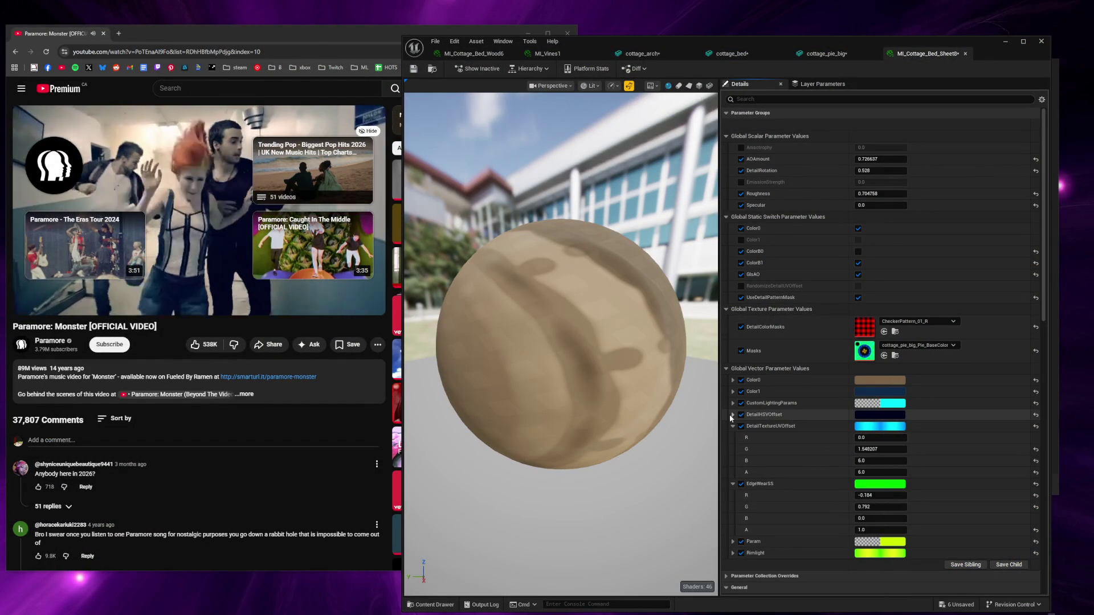
click(732, 415)
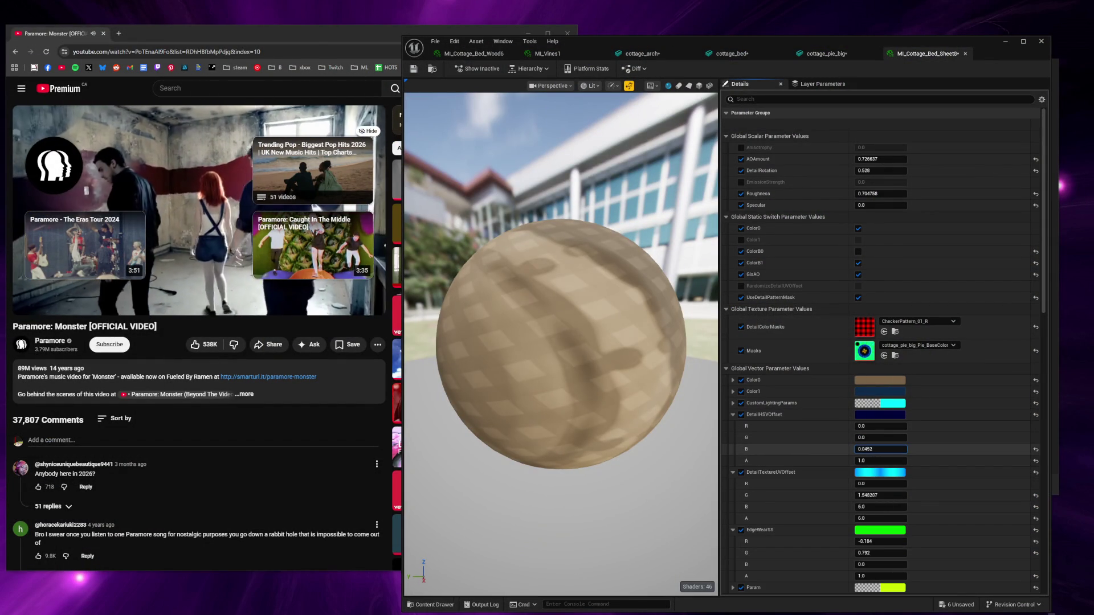
drag(881, 449, 872, 449)
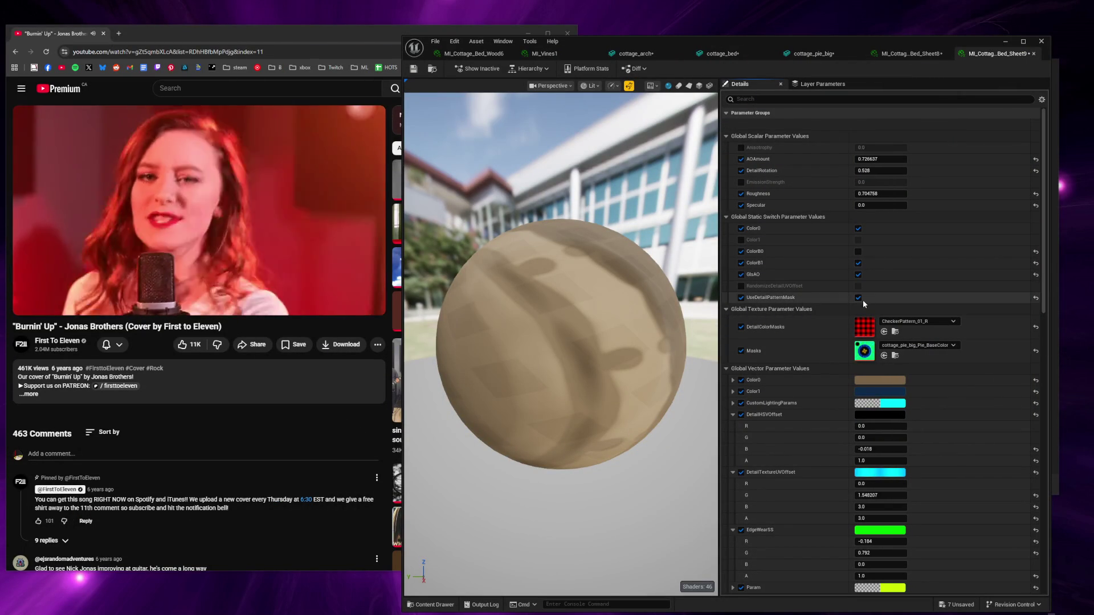
Step: Turn off UseDetailPatternMask and darken Color0 to a dark grey
click(858, 298)
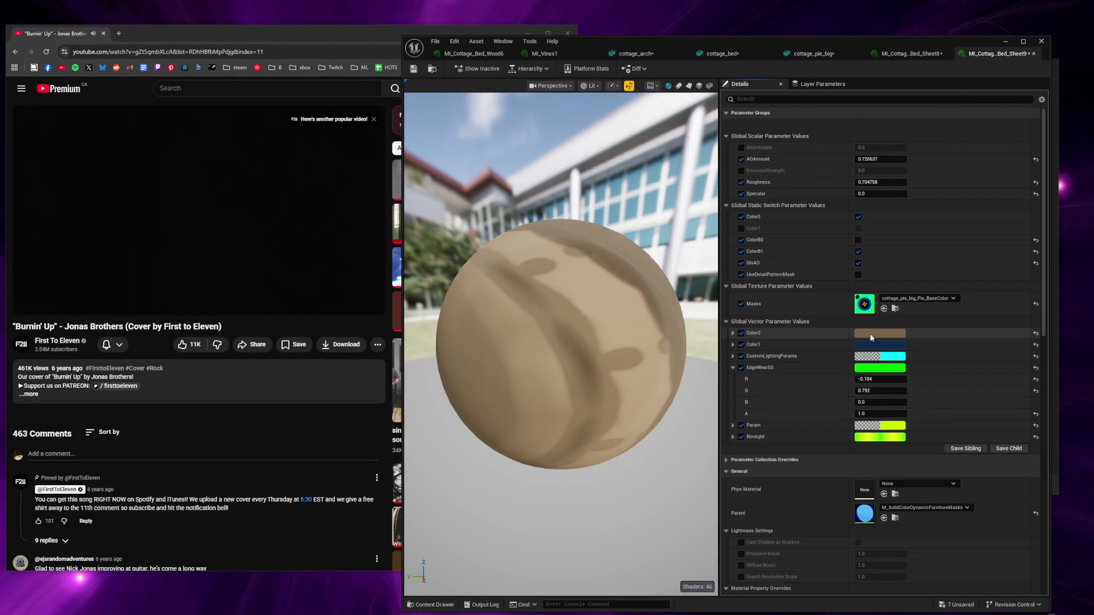
click(871, 333)
mouse_move(996, 423)
mouse_down()
mouse_move(997, 364)
mouse_move(997, 434)
mouse_move(1004, 403)
mouse_move(974, 472)
mouse_up()
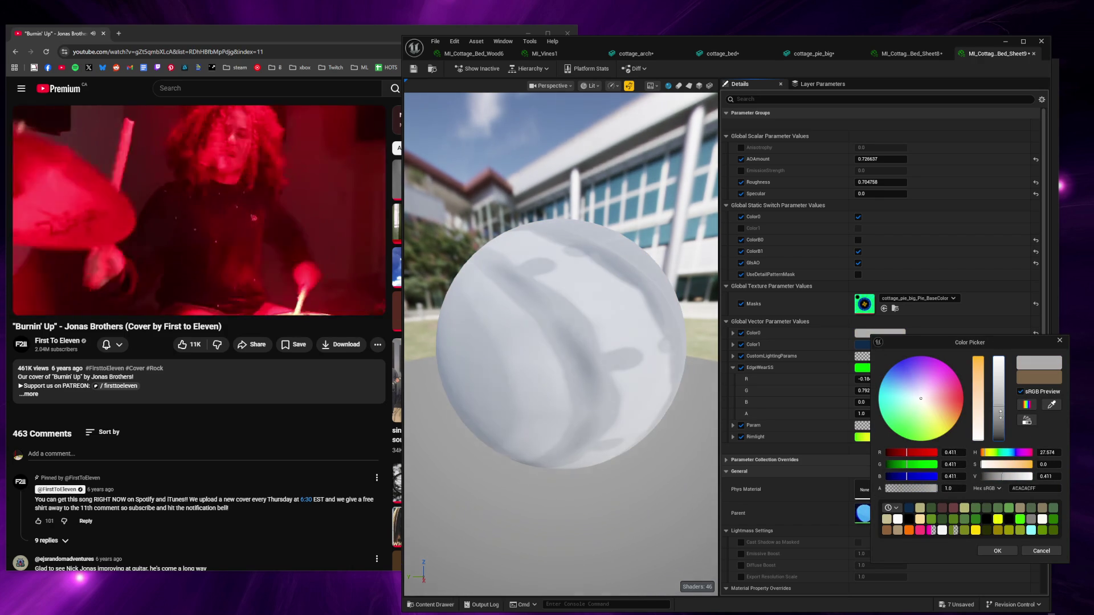
drag(1000, 415, 1002, 432)
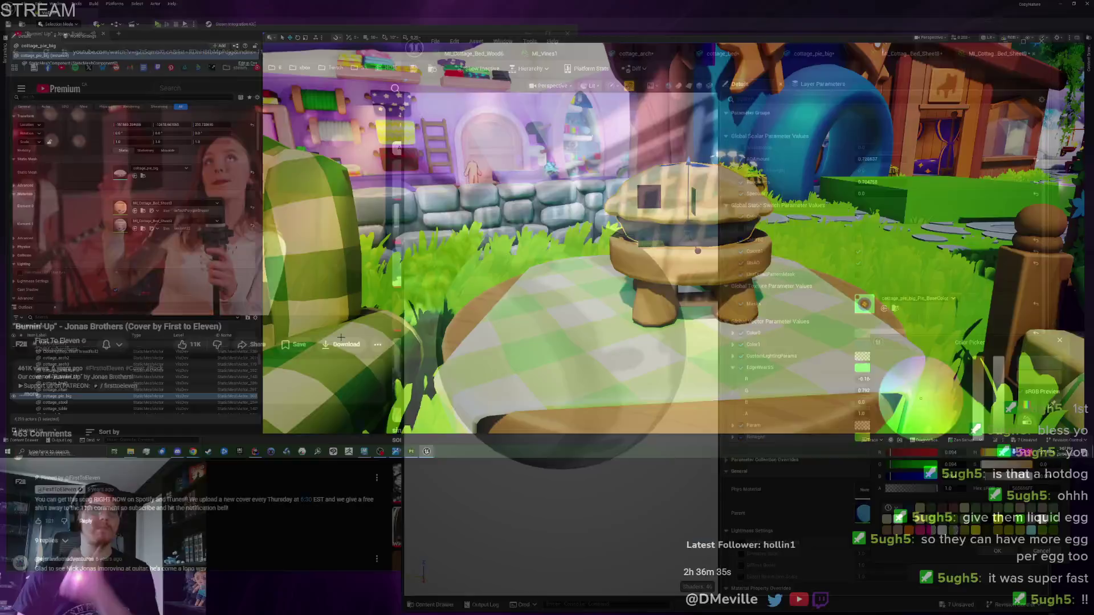
key(f)
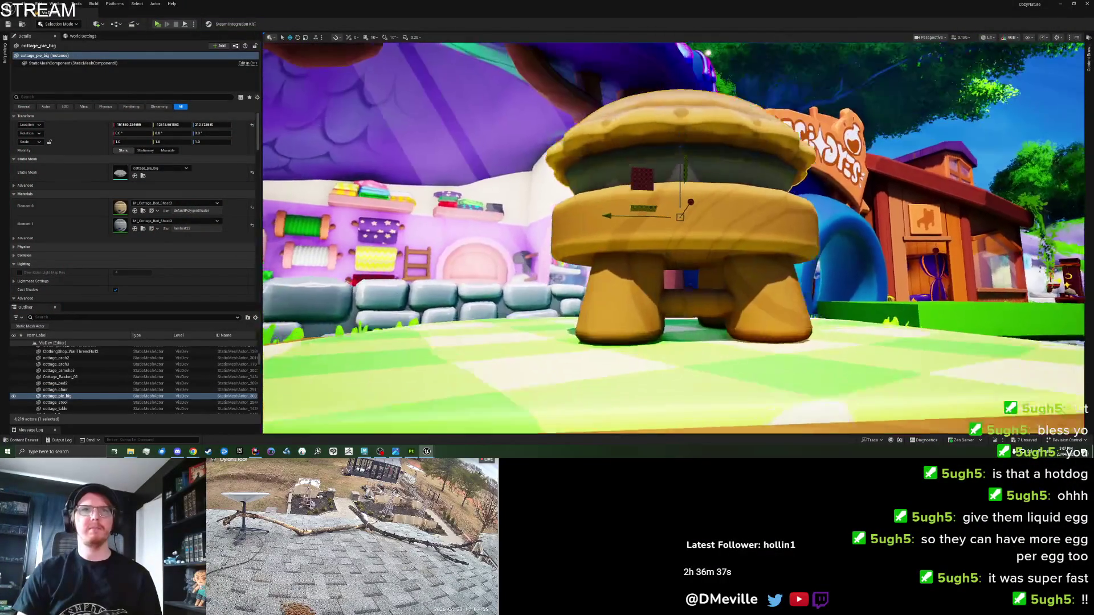
mouse_move(822, 147)
mouse_down()
mouse_move(587, 282)
mouse_move(547, 279)
mouse_move(484, 300)
mouse_up()
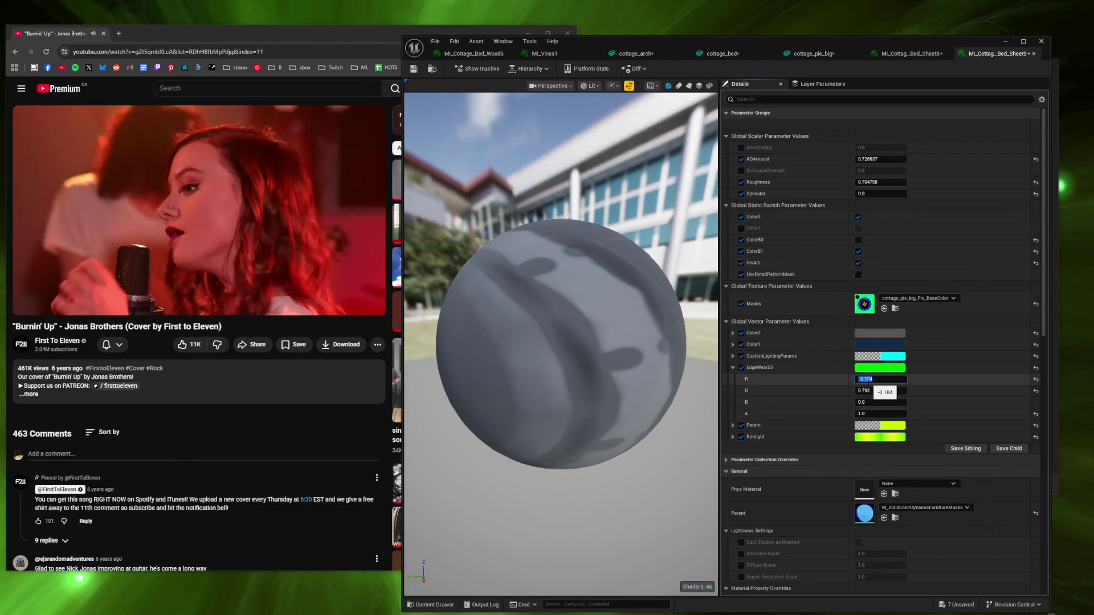
Step: Enter the EdgeWearSS channel values, setting them to 0 for black edge wear
text(1)
key(Tab)
click(866, 379)
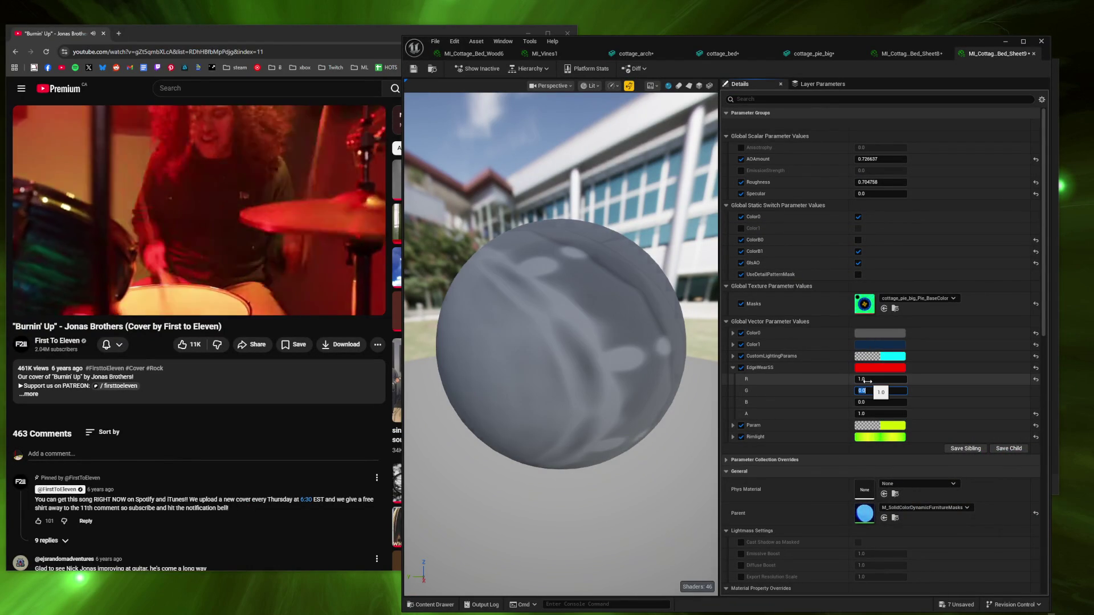
text(0)
key(Return)
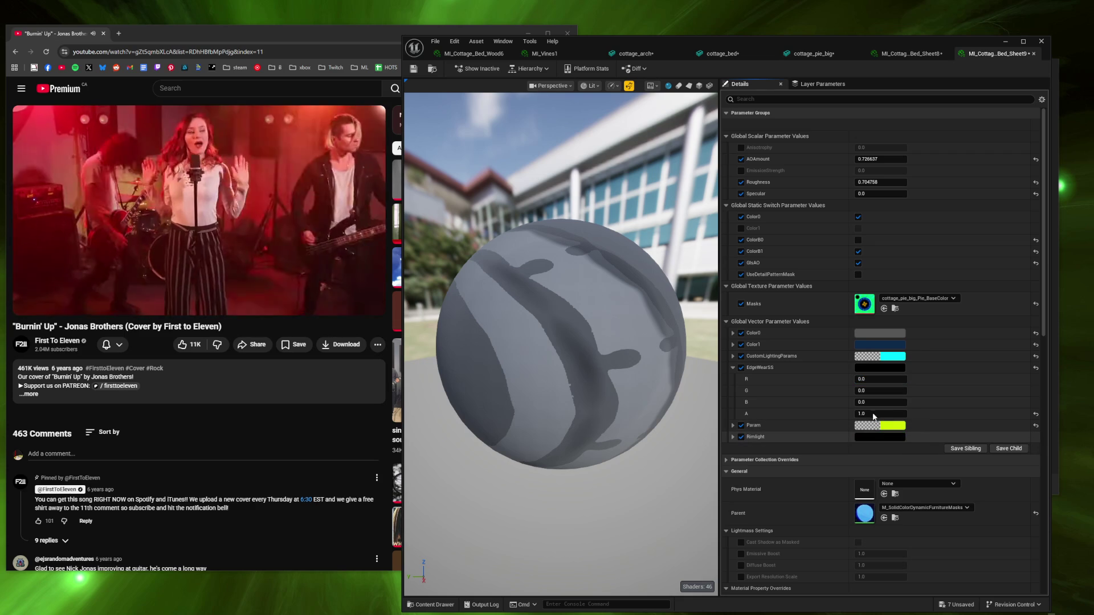
Step: Test a higher FuzzRoughness, undo it, and set AOAmount to 0
click(733, 425)
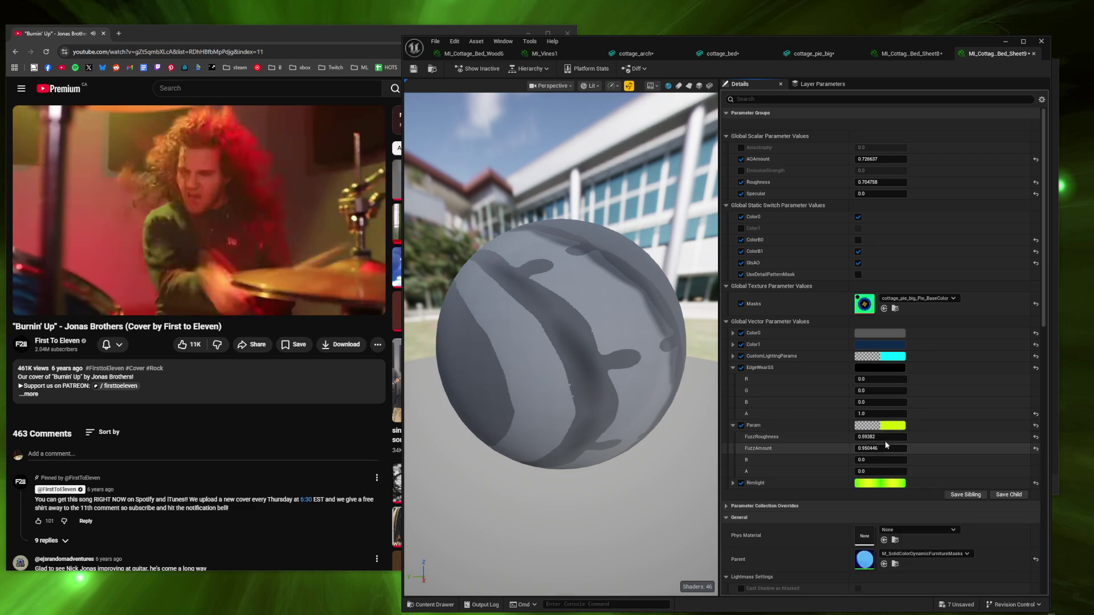
drag(880, 436, 940, 436)
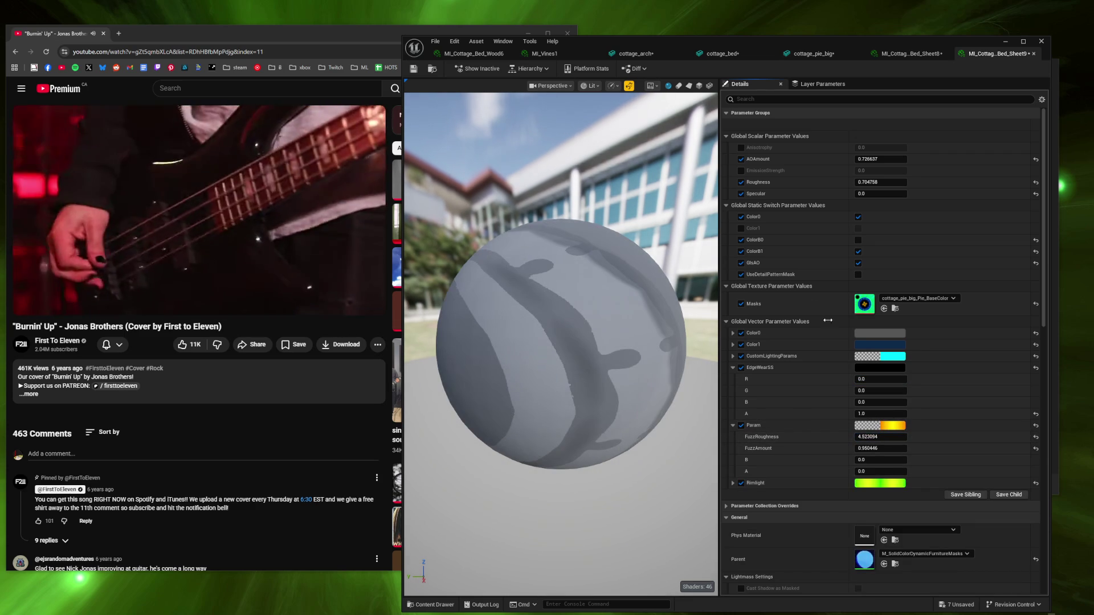
key(ctrl+z)
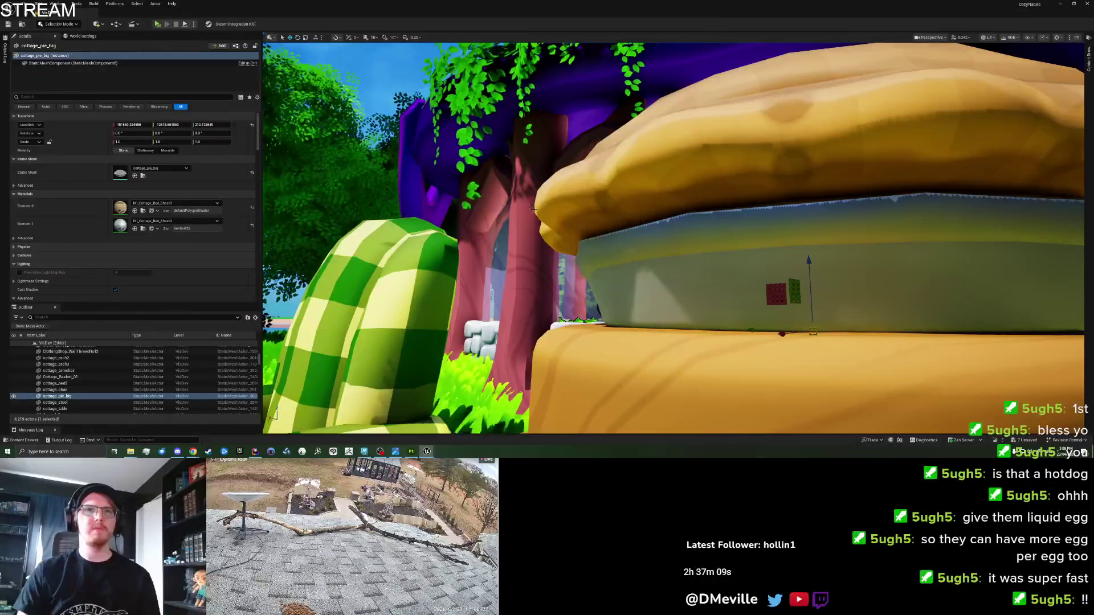
key(f)
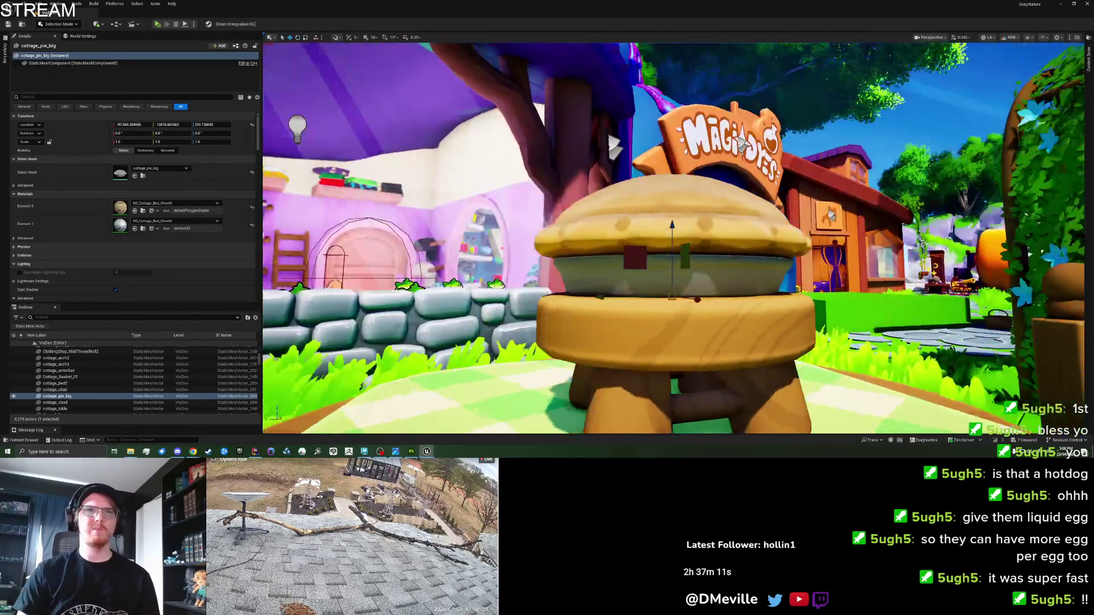
scroll(673, 239, up, 5)
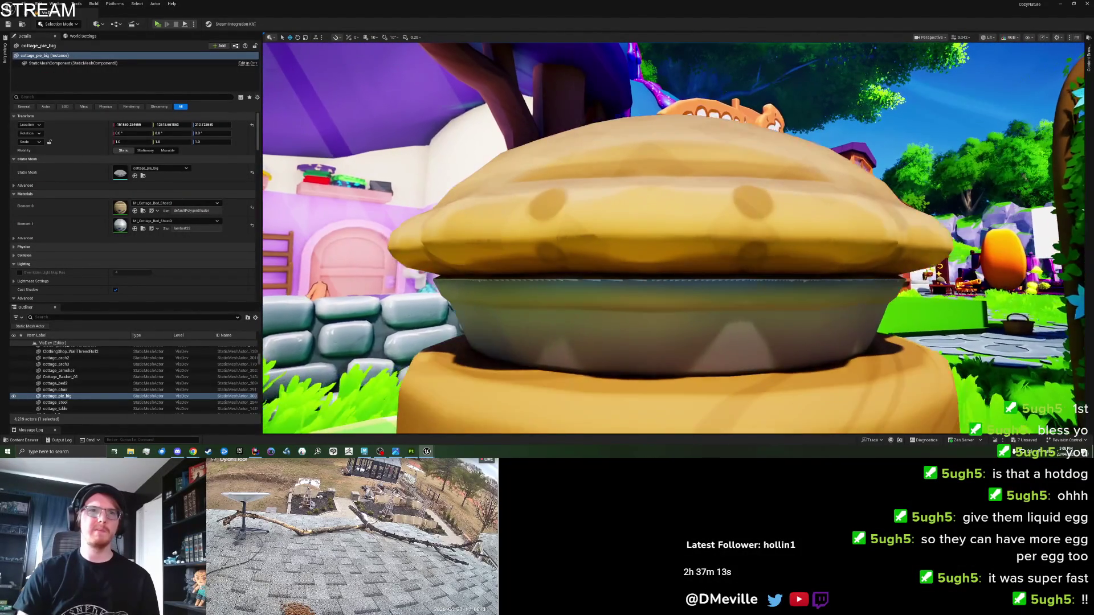
drag(672, 239, 496, 239)
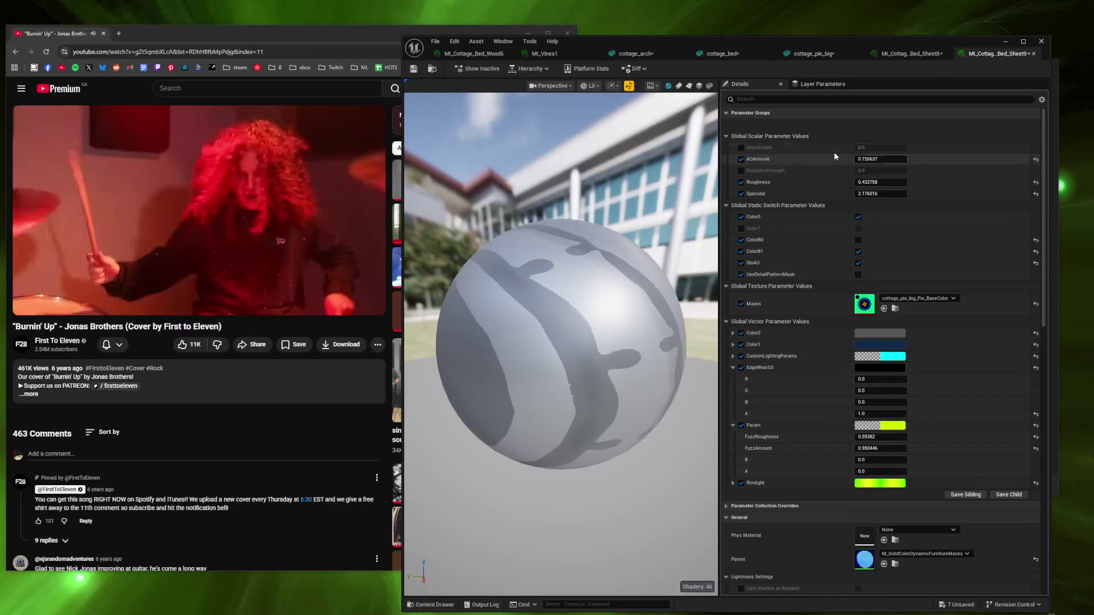
click(880, 158)
text(0)
key(Return)
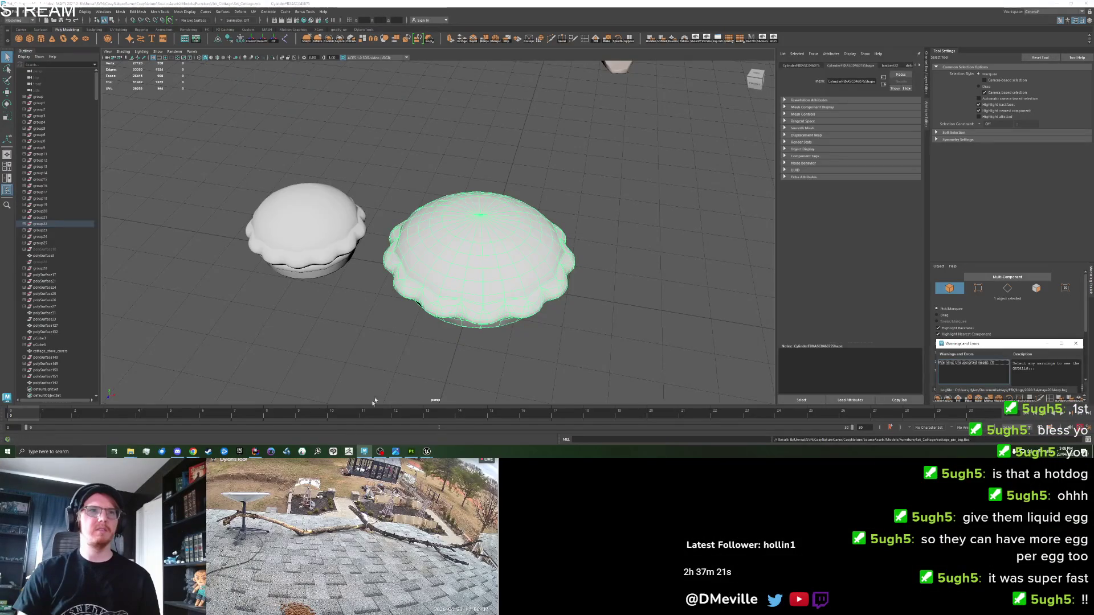
Step: Close Substance Painter's finished texture export, inspect the pie, and open MI_Cottage_Bed_Sheet9 in Unreal
mouse_move(433, 319)
mouse_down()
mouse_move(626, 260)
mouse_move(432, 262)
mouse_up()
click(411, 451)
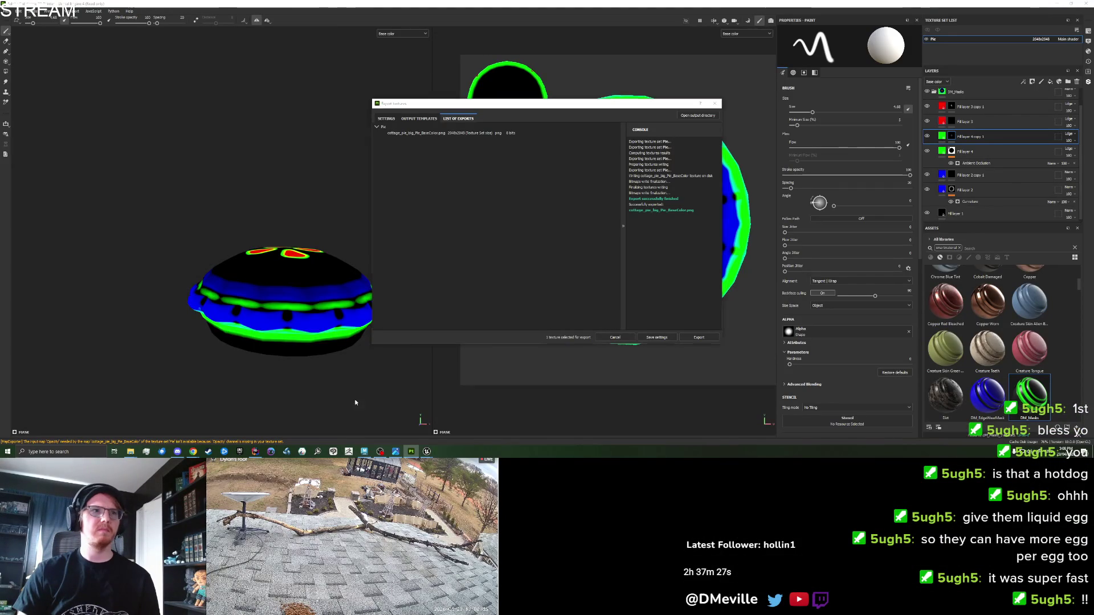
click(713, 103)
scroll(239, 317, up, 6)
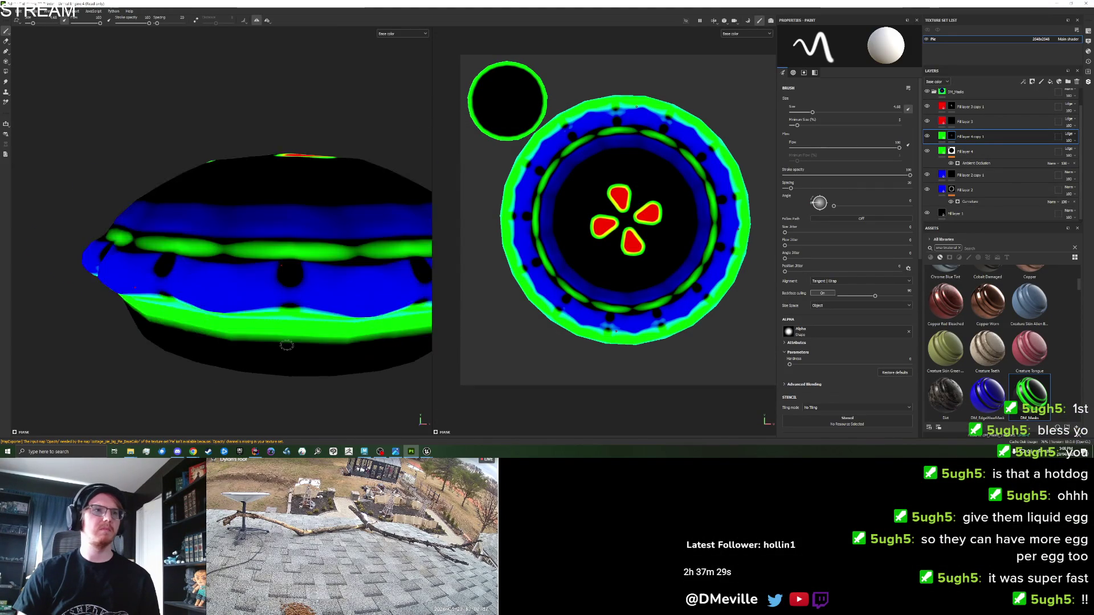
alt+drag(240, 317, 217, 323)
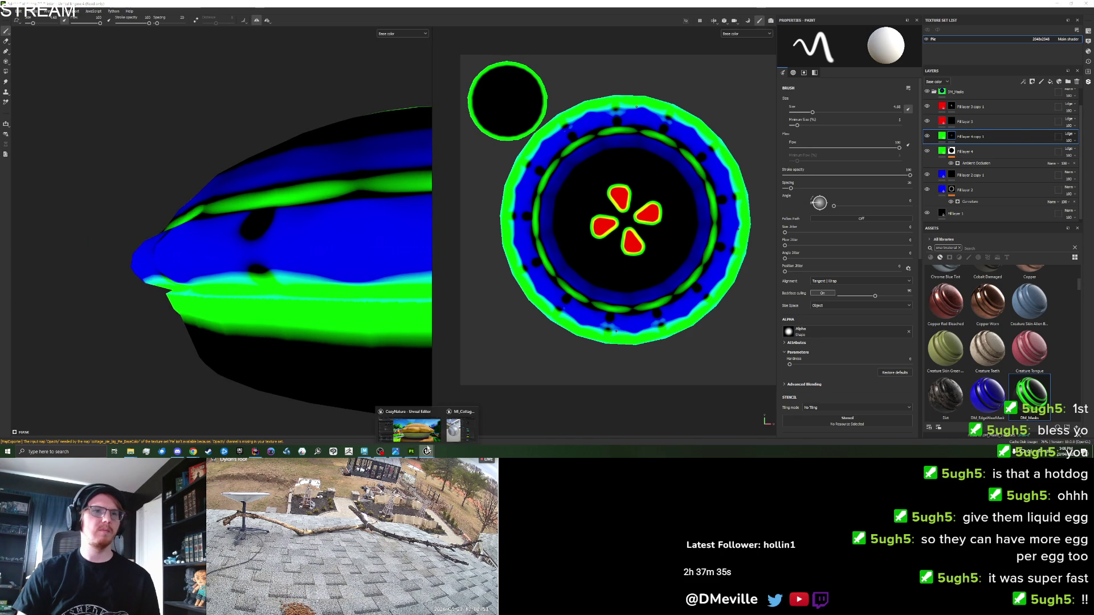
click(409, 430)
double_click(119, 224)
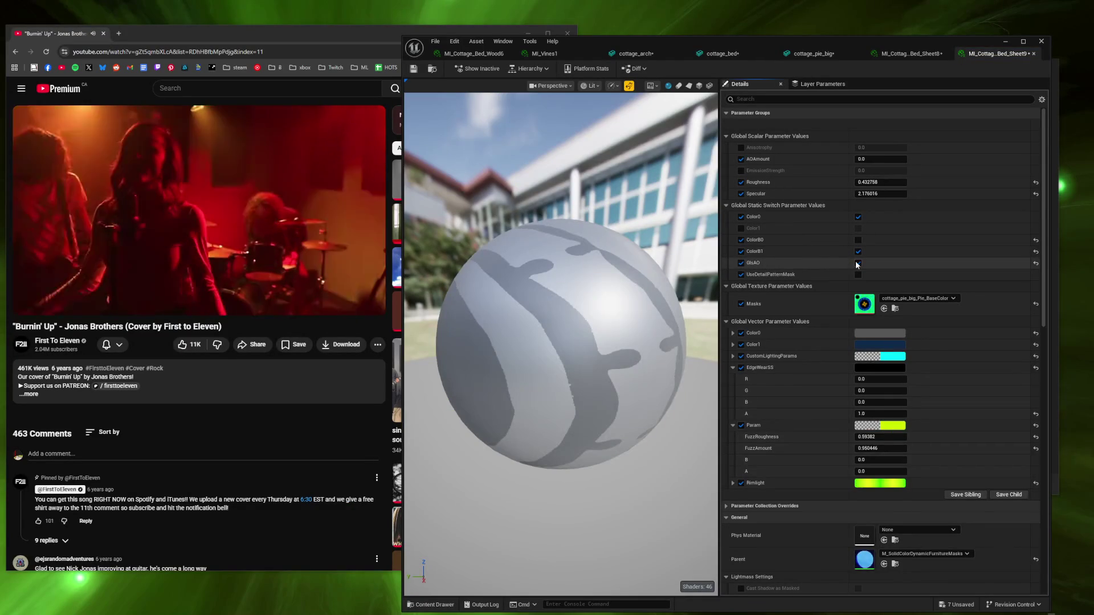
Step: In the pie's material, turn off GlsAO, adjust the EdgeWearSS red value, and lower Specular to about 0.95
click(856, 263)
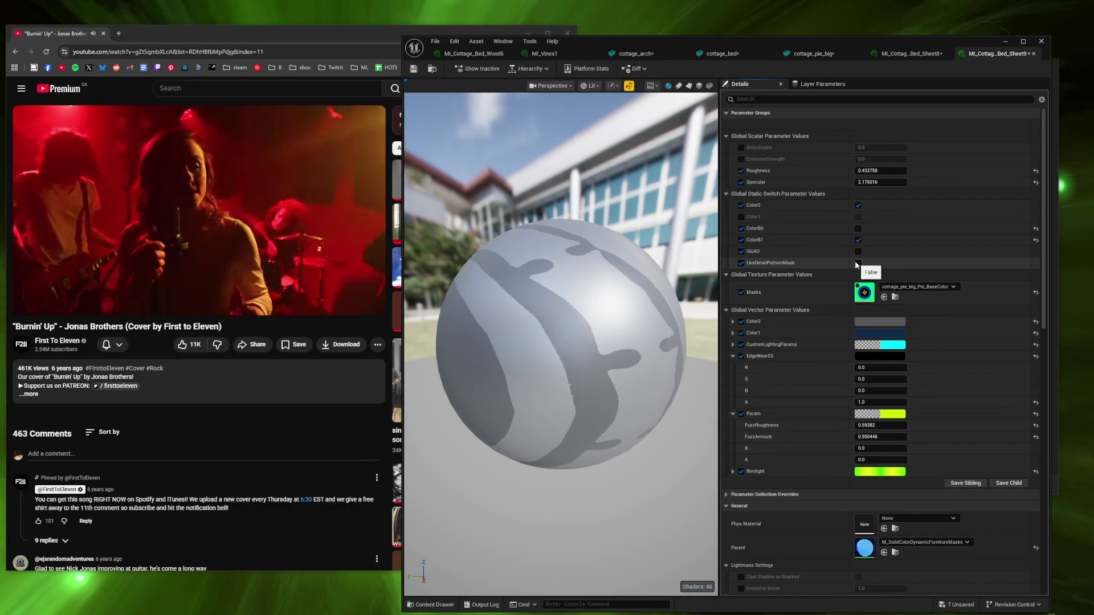
key(q)
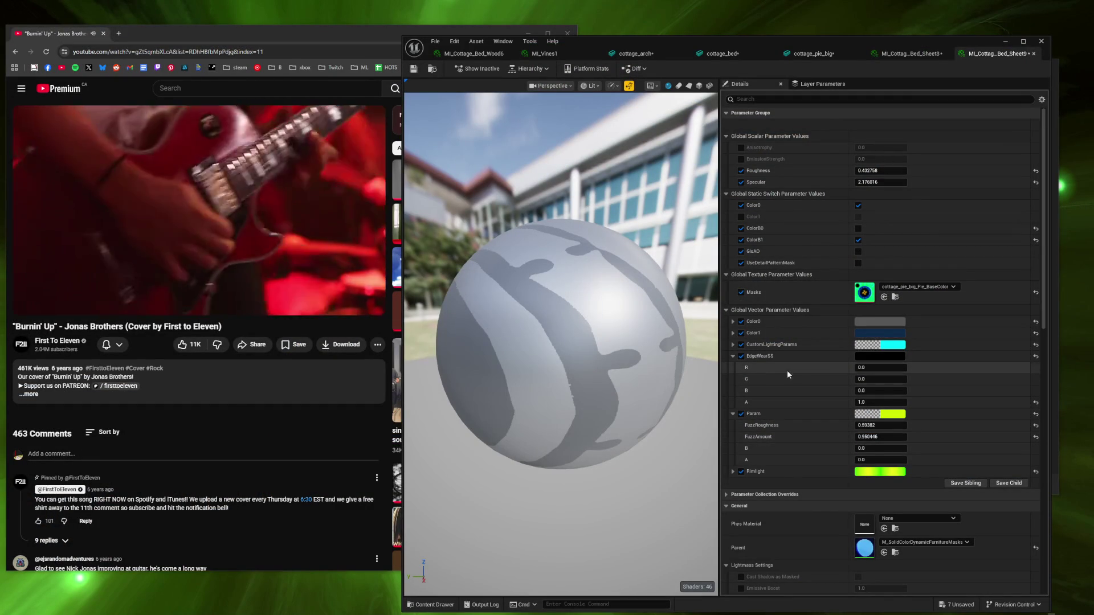
mouse_move(866, 367)
mouse_down()
mouse_move(843, 367)
mouse_move(889, 368)
mouse_move(863, 368)
mouse_move(880, 377)
mouse_up()
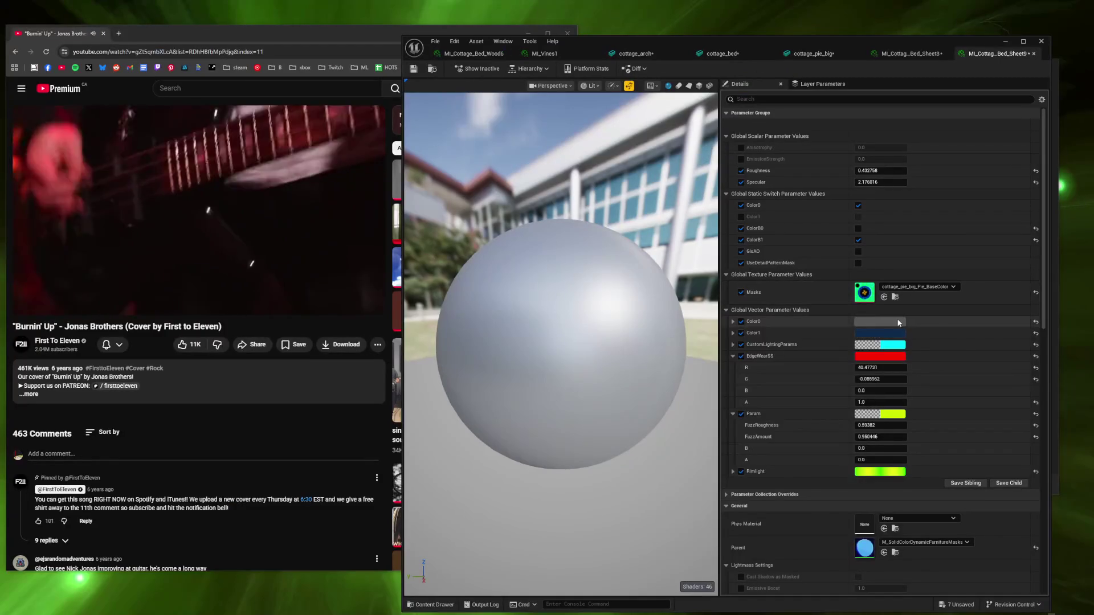
click(899, 322)
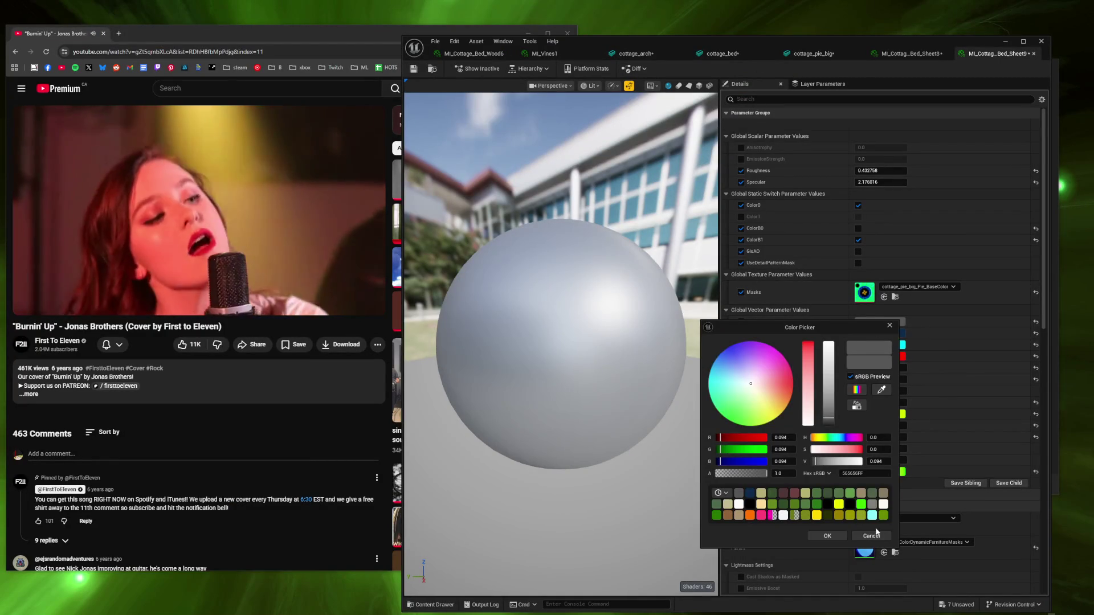
click(827, 535)
mouse_move(880, 181)
mouse_down()
mouse_move(858, 182)
mouse_move(940, 182)
mouse_move(872, 182)
mouse_up()
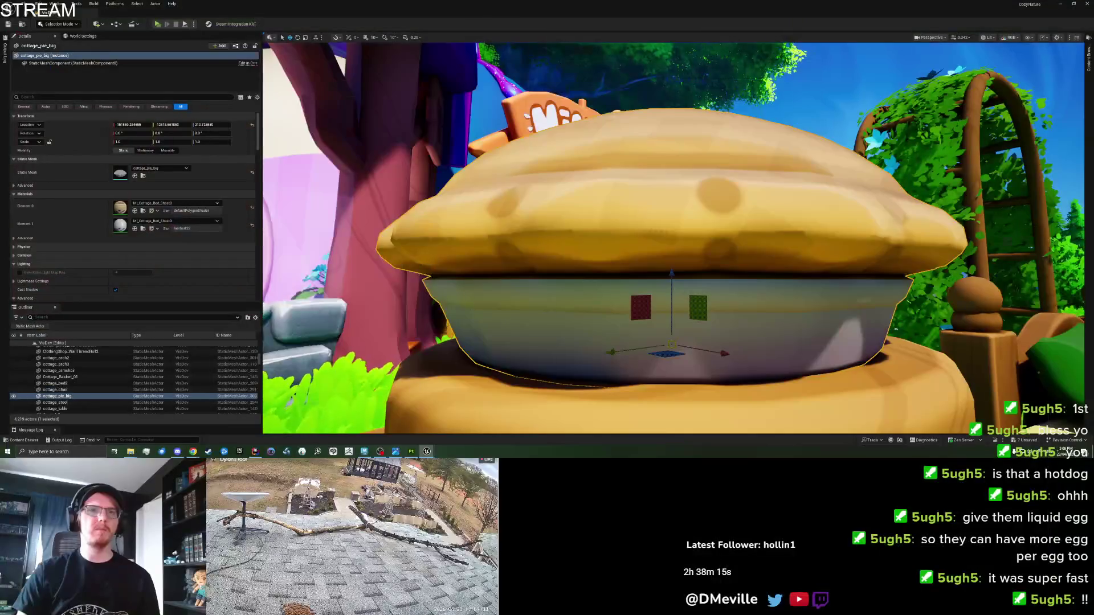
Step: Lift the pie straight up higher and frame it in the viewport
mouse_move(500, 313)
mouse_down()
mouse_move(467, 327)
mouse_move(499, 313)
mouse_up()
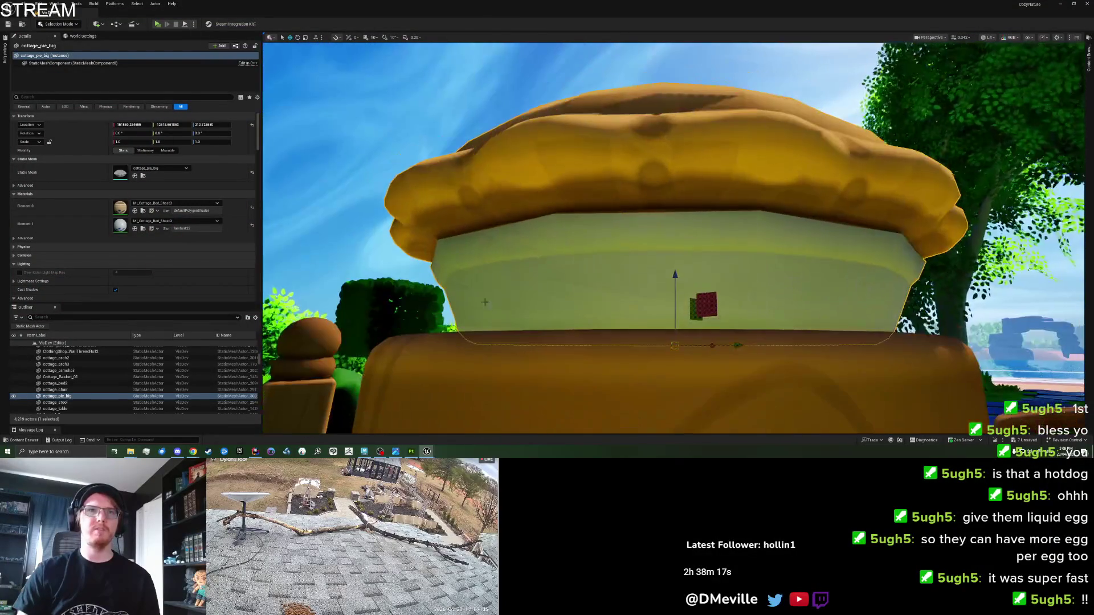
mouse_move(674, 284)
mouse_down()
mouse_move(641, 150)
mouse_move(255, 145)
mouse_up()
key(f)
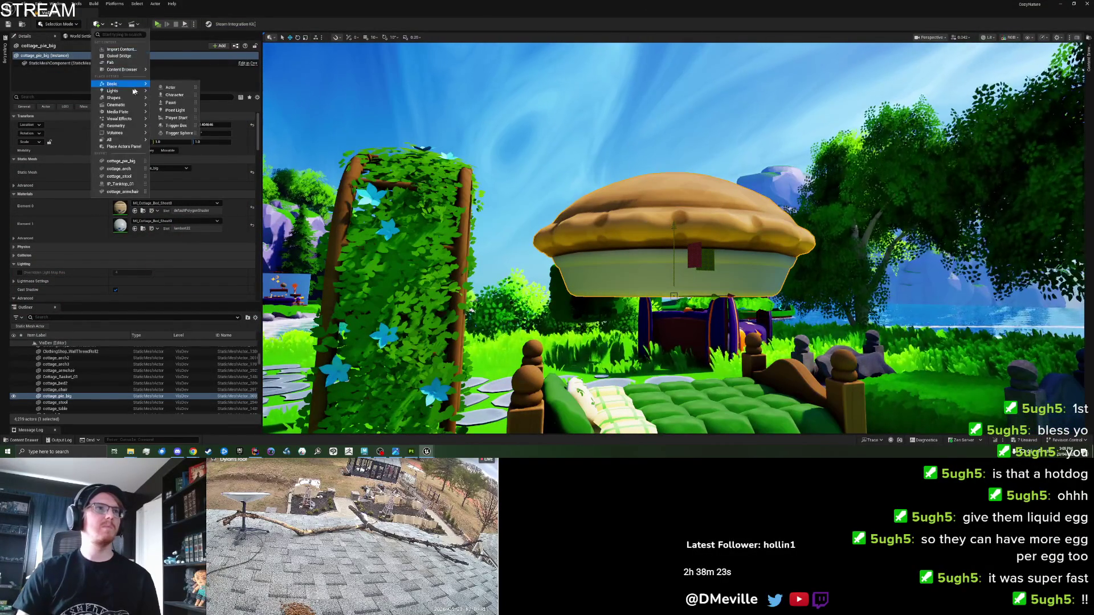
Step: Add a cube, stretch it into a wide slab under the pie, then delete it
mouse_move(116, 98)
click(170, 101)
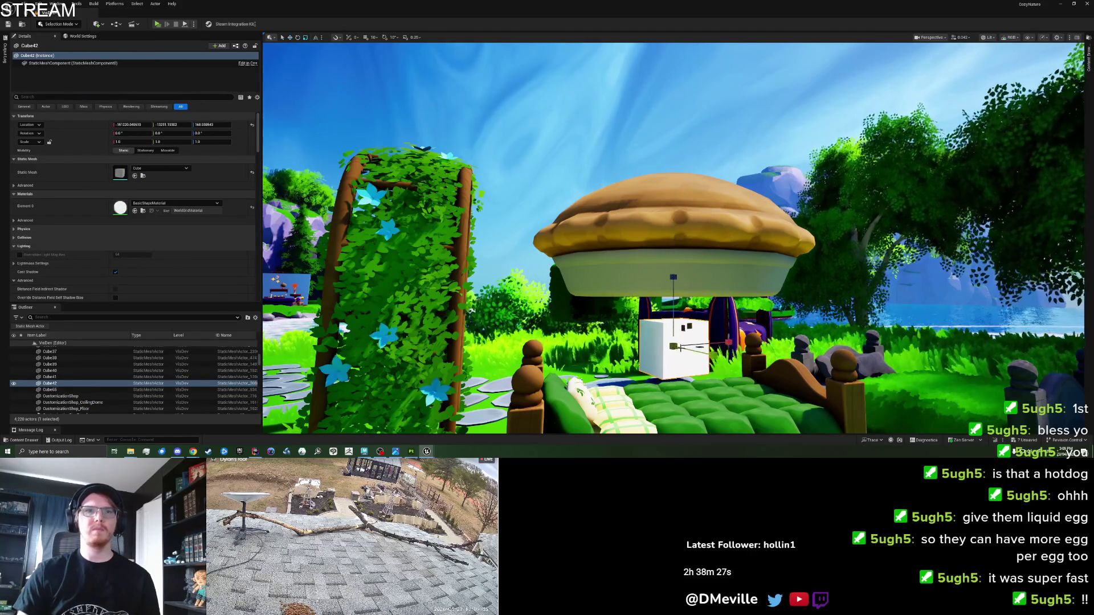
mouse_move(934, 370)
mouse_down()
mouse_move(945, 392)
mouse_move(1000, 412)
mouse_move(911, 364)
mouse_move(1016, 419)
mouse_up()
drag(802, 259, 630, 382)
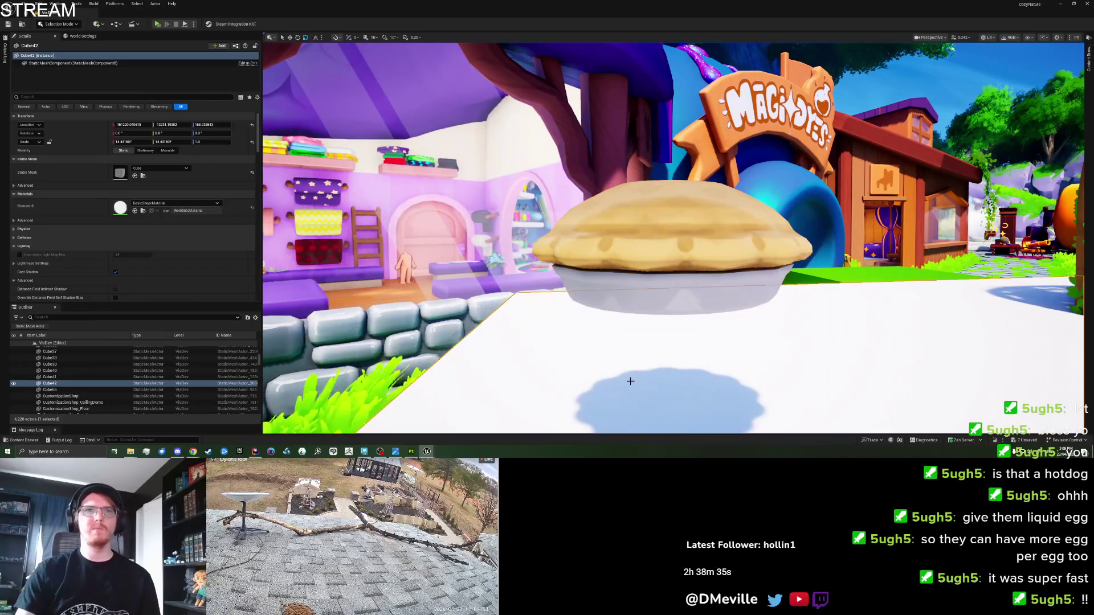
key(Delete)
Step: Reselect the pie and change its Color0 to a purple-blue
click(675, 305)
mouse_move(677, 350)
mouse_down()
mouse_move(749, 329)
mouse_move(758, 273)
mouse_move(798, 319)
mouse_move(866, 319)
mouse_up()
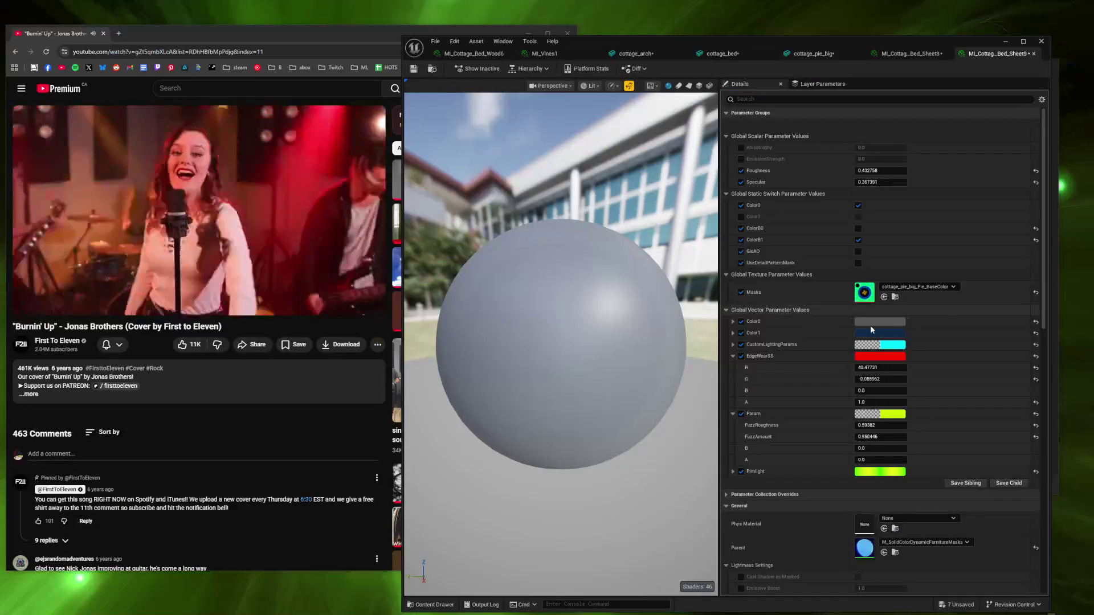
drag(974, 399, 923, 365)
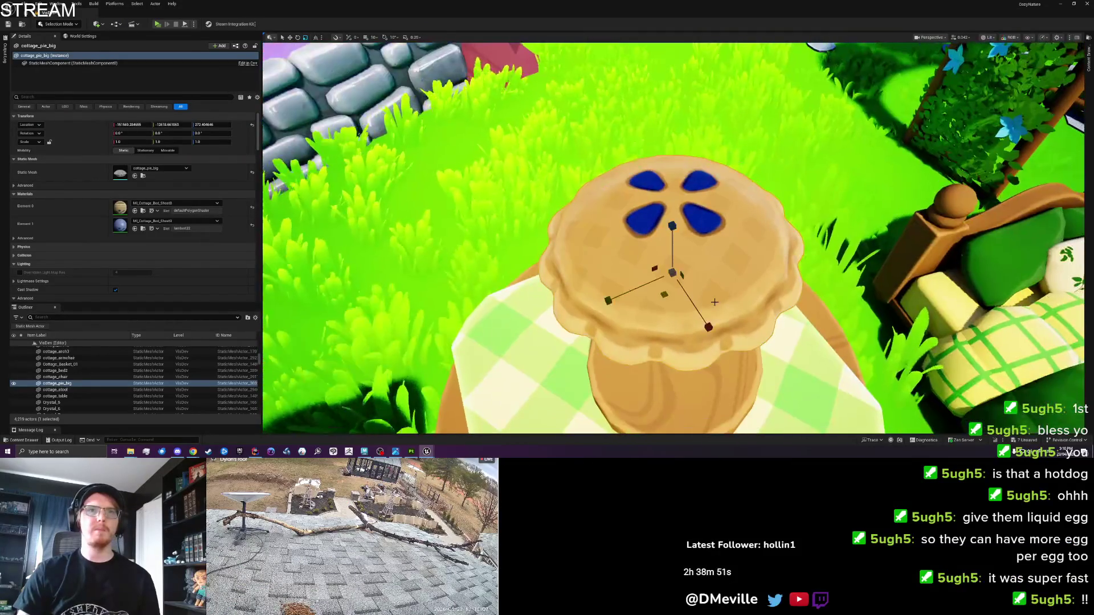
Step: Lower the pie along Z until it rests on the checkered table
key(w)
mouse_move(666, 253)
mouse_down()
mouse_move(647, 410)
mouse_move(650, 342)
mouse_up()
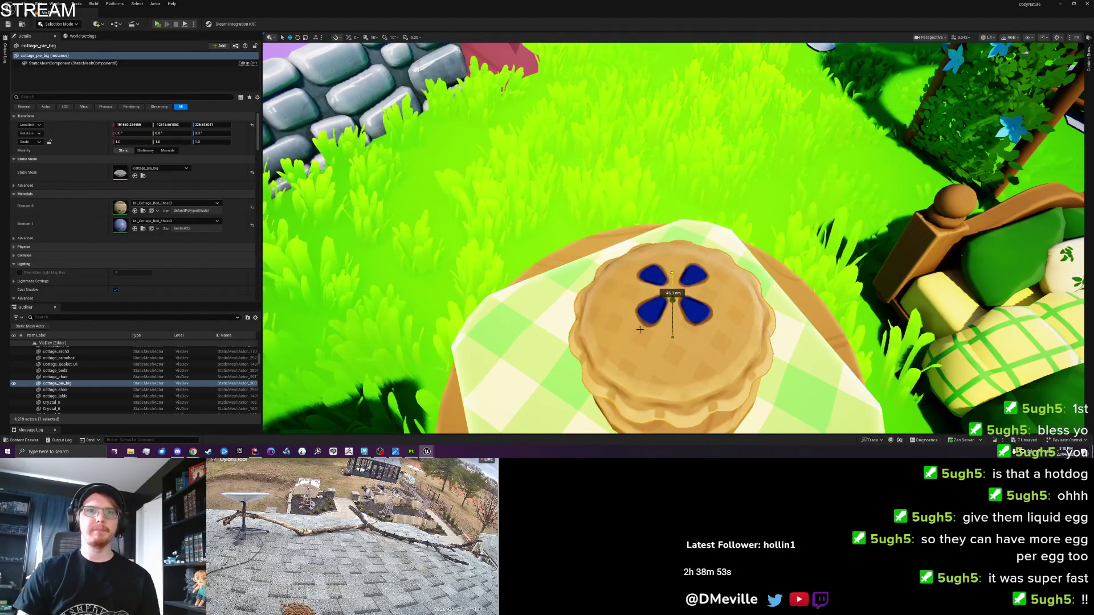
key(f)
drag(731, 394, 747, 330)
drag(671, 226, 652, 270)
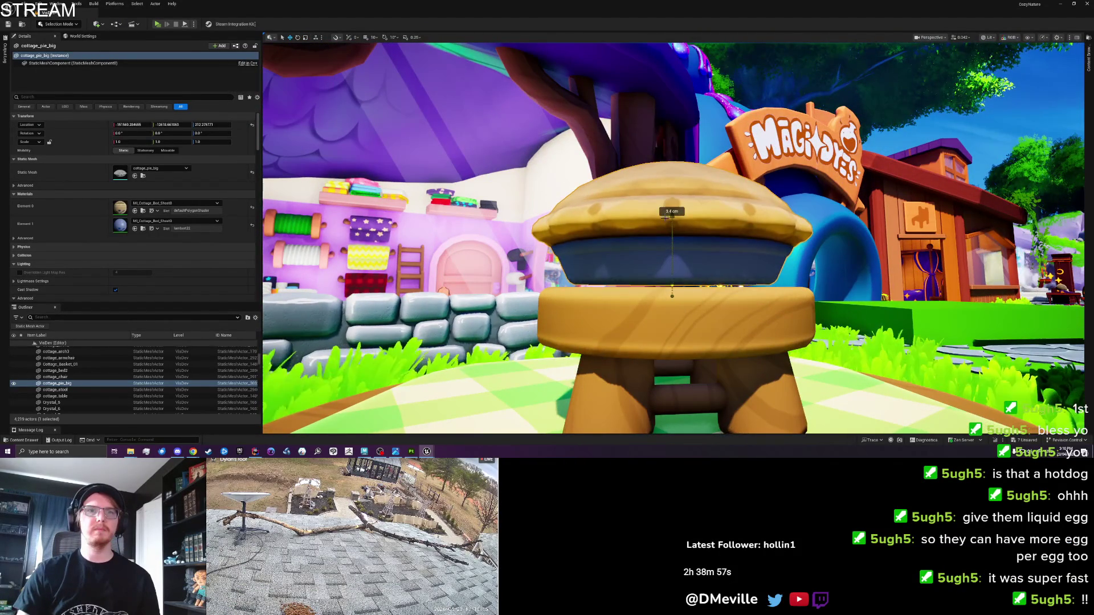
key(g)
key(Escape)
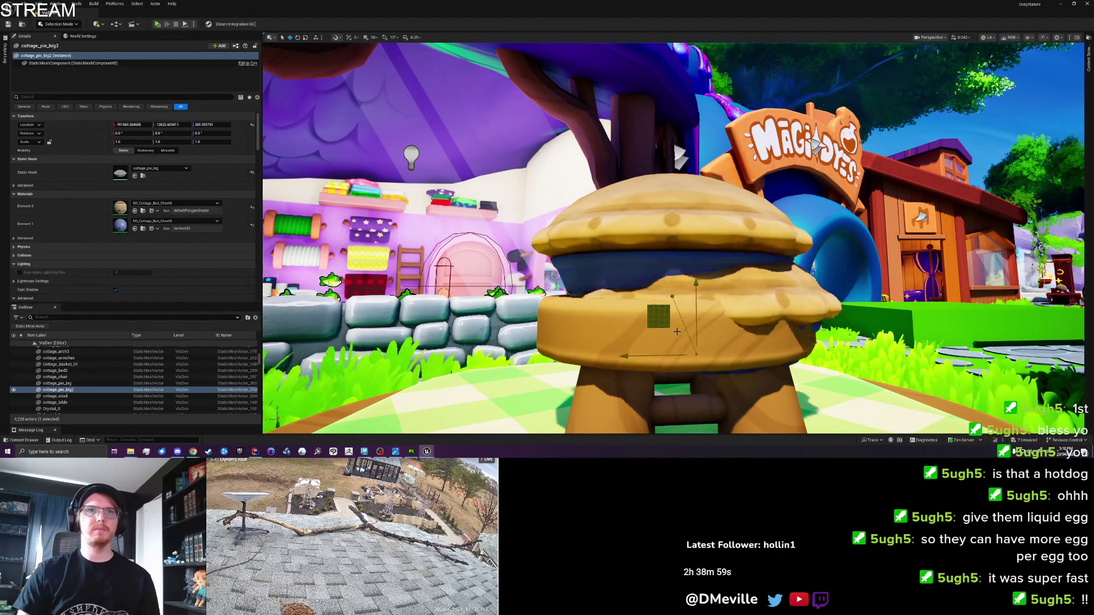
click(662, 255)
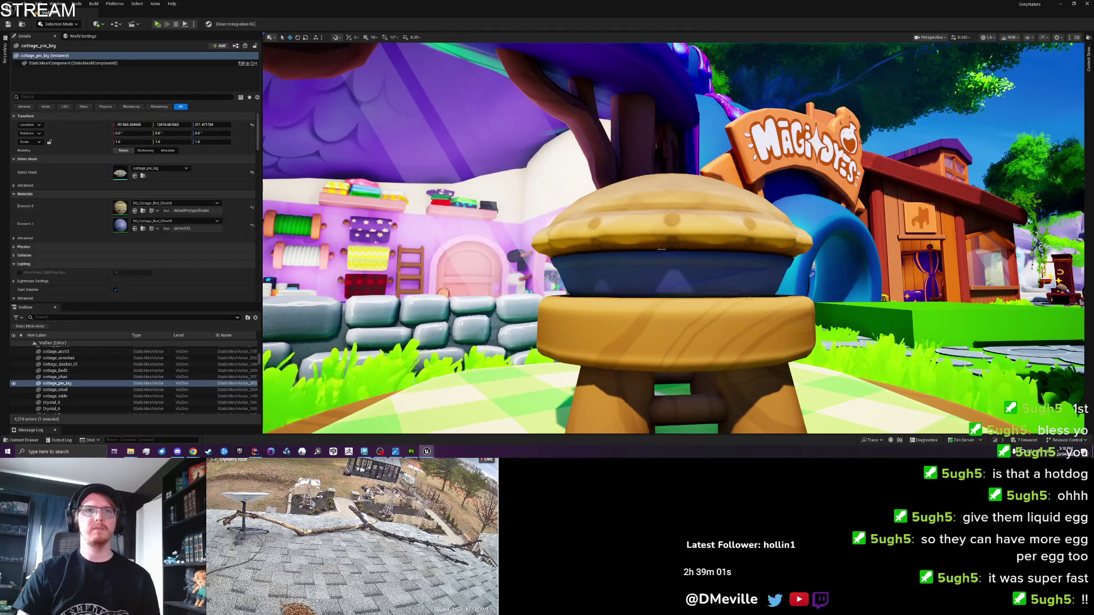
Step: Preview the pie on the table in game view, then switch to the pie model in Maya
key(g)
mouse_move(715, 340)
mouse_down()
mouse_move(715, 268)
mouse_move(806, 329)
mouse_move(771, 311)
mouse_move(771, 256)
mouse_move(741, 293)
mouse_up()
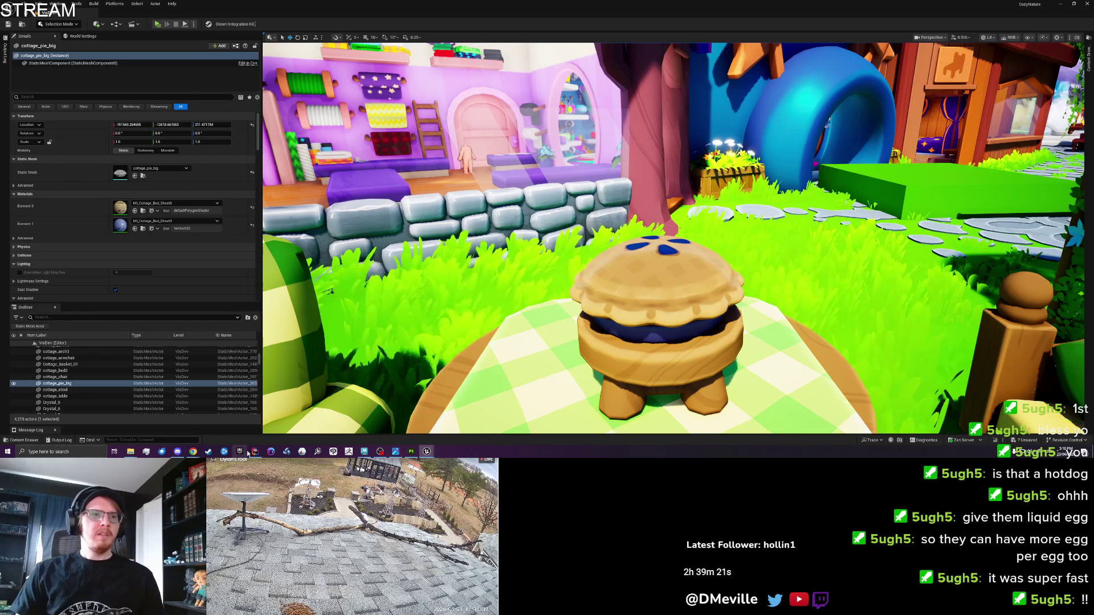
click(369, 453)
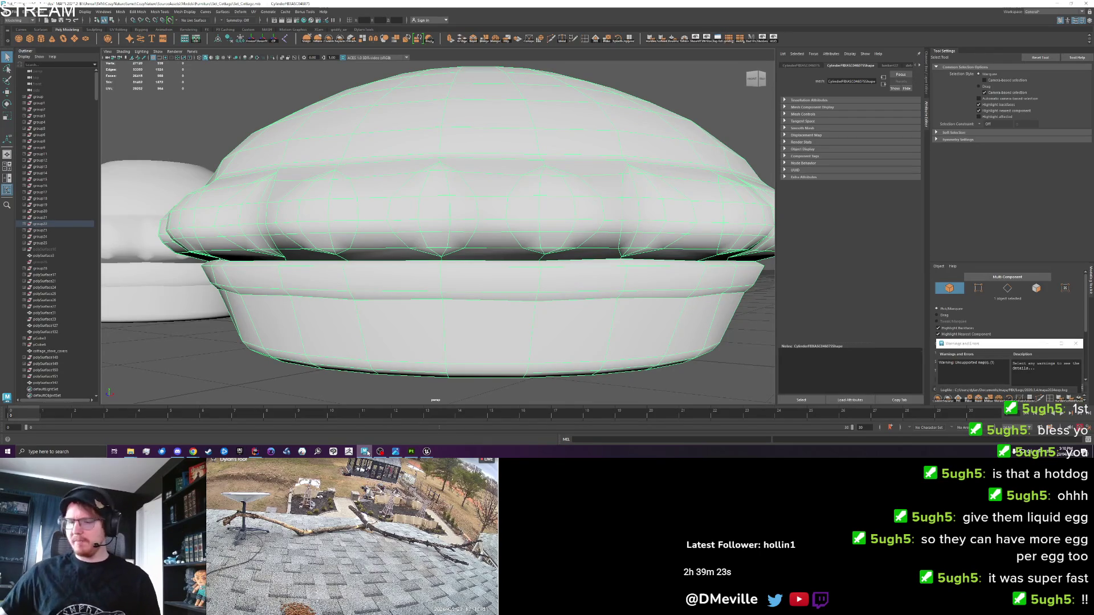